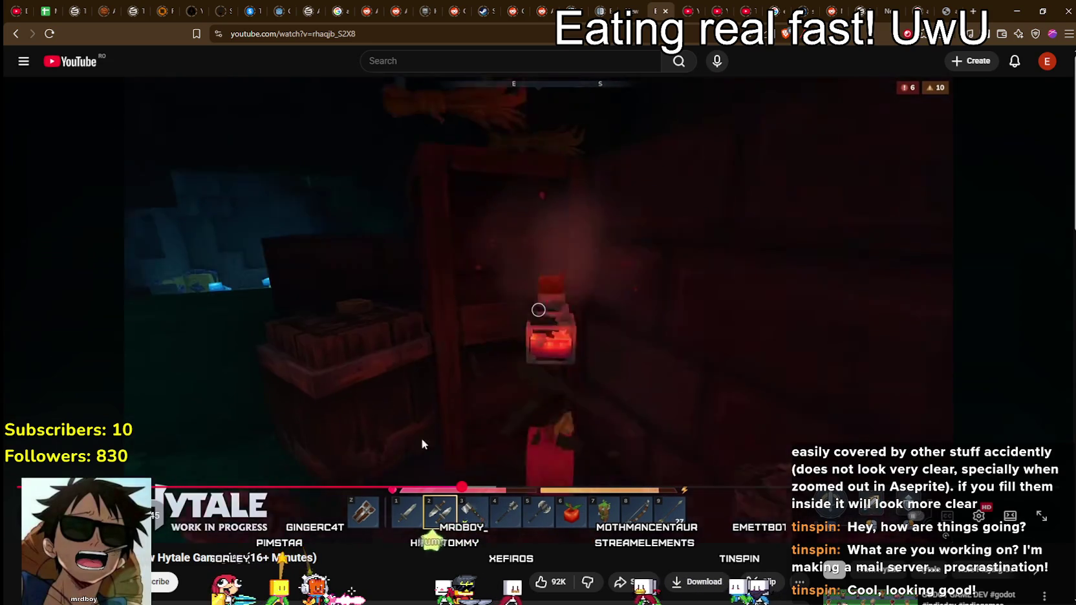
Scrub the Hytale video to the 9:23 inventory scene with the Campfire crafting recipe.
left_click_drag(458, 486, 343, 489)
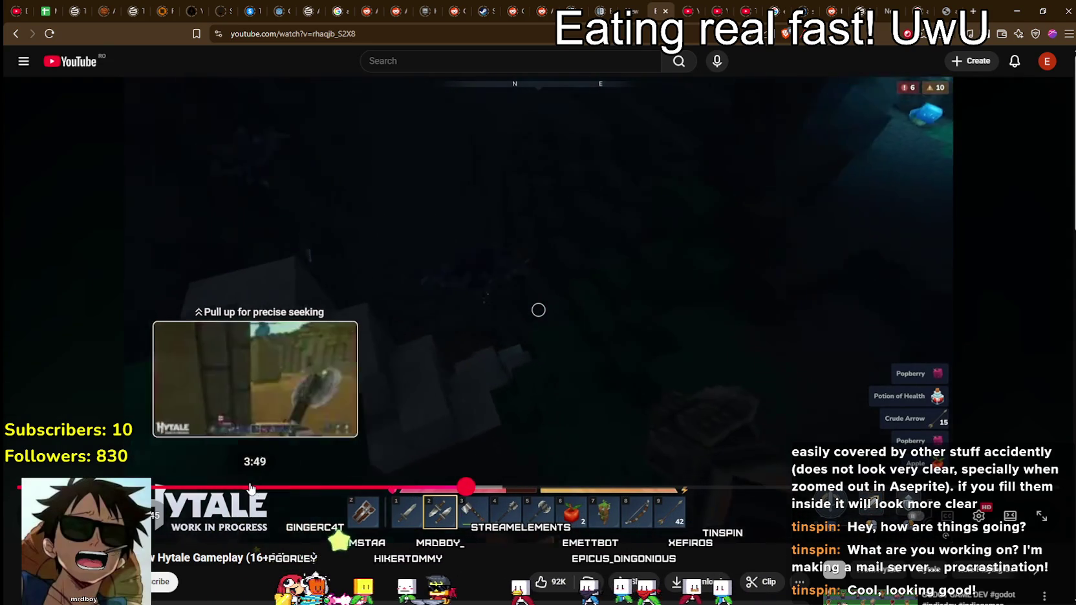
mouse_move(343, 488)
left_mouse_down()
mouse_move(18, 482)
mouse_move(500, 485)
left_mouse_up()
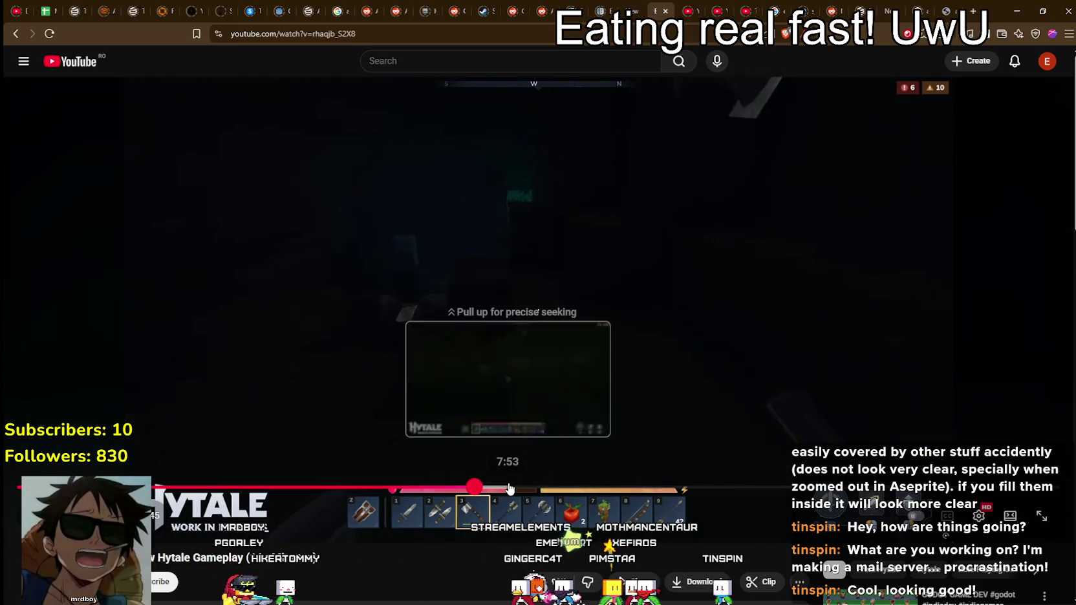
left_click_drag(499, 485, 602, 490)
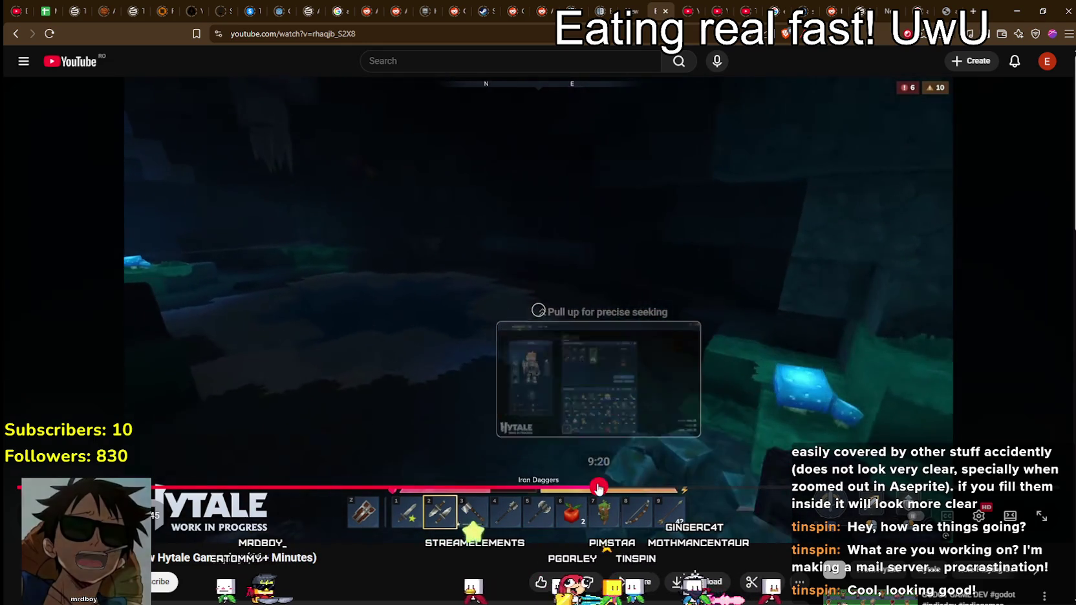
left_click_drag(601, 490, 600, 488)
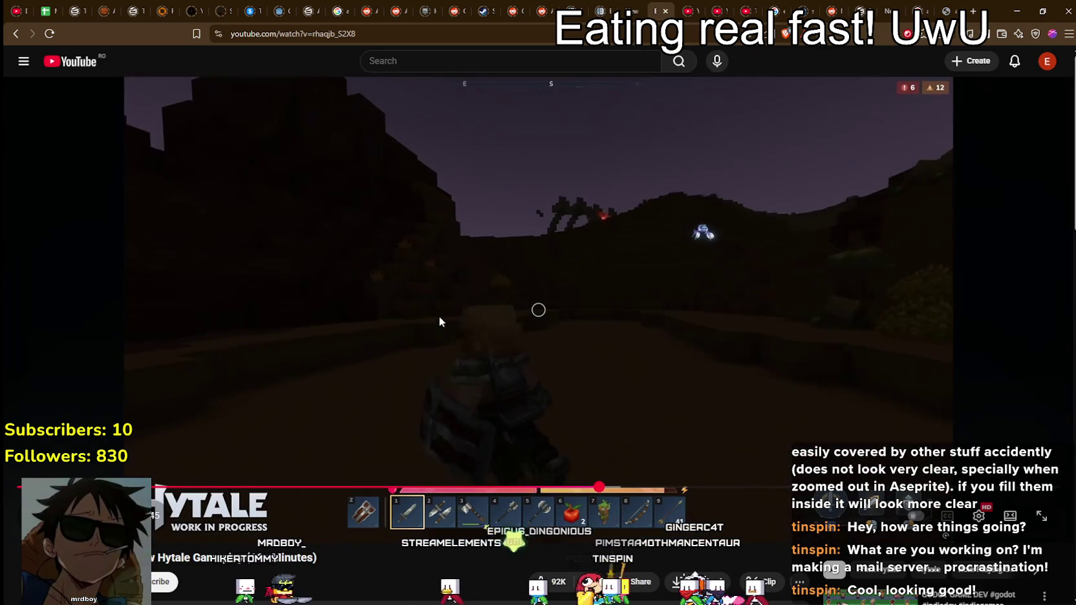
left_click_drag(608, 421, 590, 397)
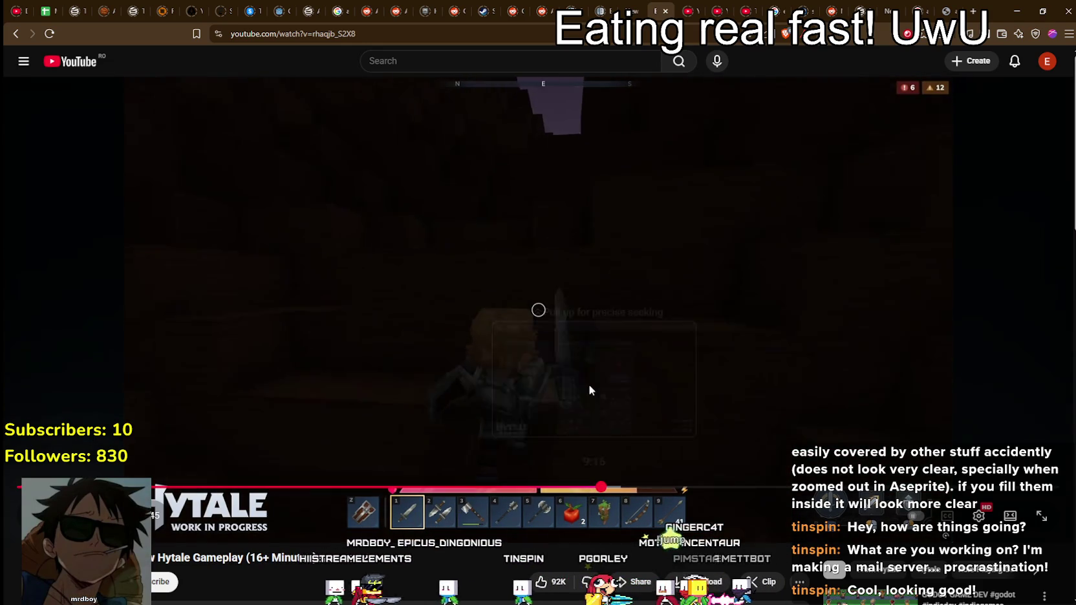
mouse_move(601, 489)
left_mouse_down()
mouse_move(631, 487)
mouse_move(589, 486)
left_mouse_up()
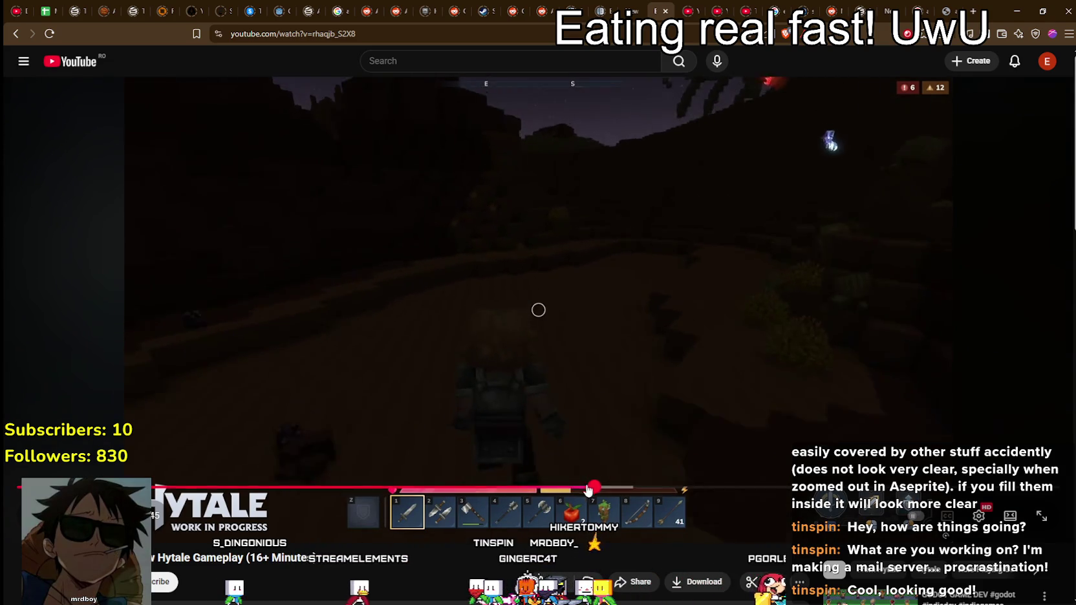
left_click_drag(594, 487, 601, 491)
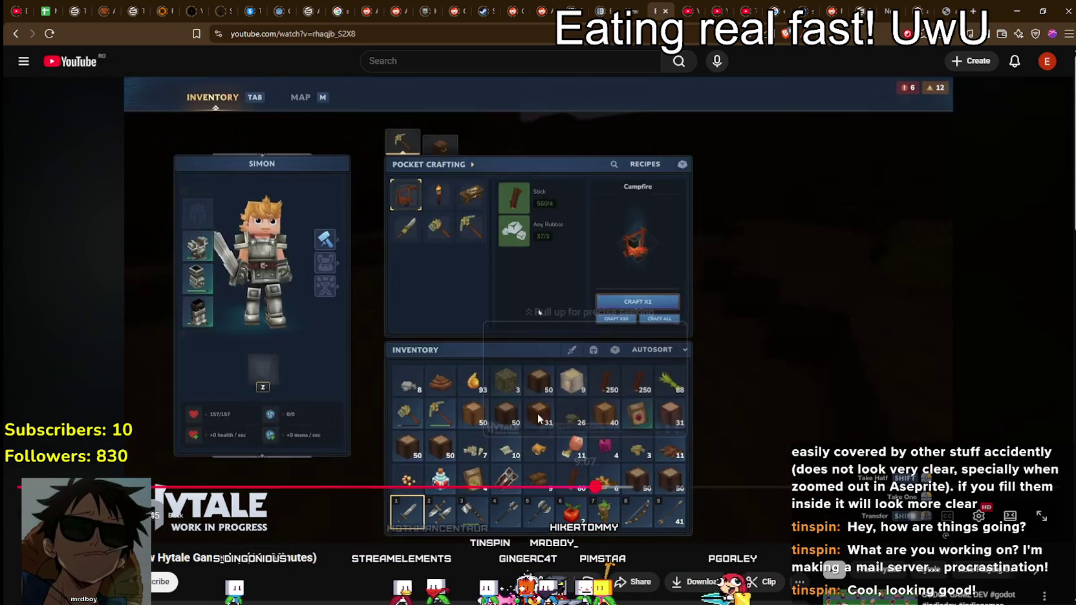
left_click(539, 377)
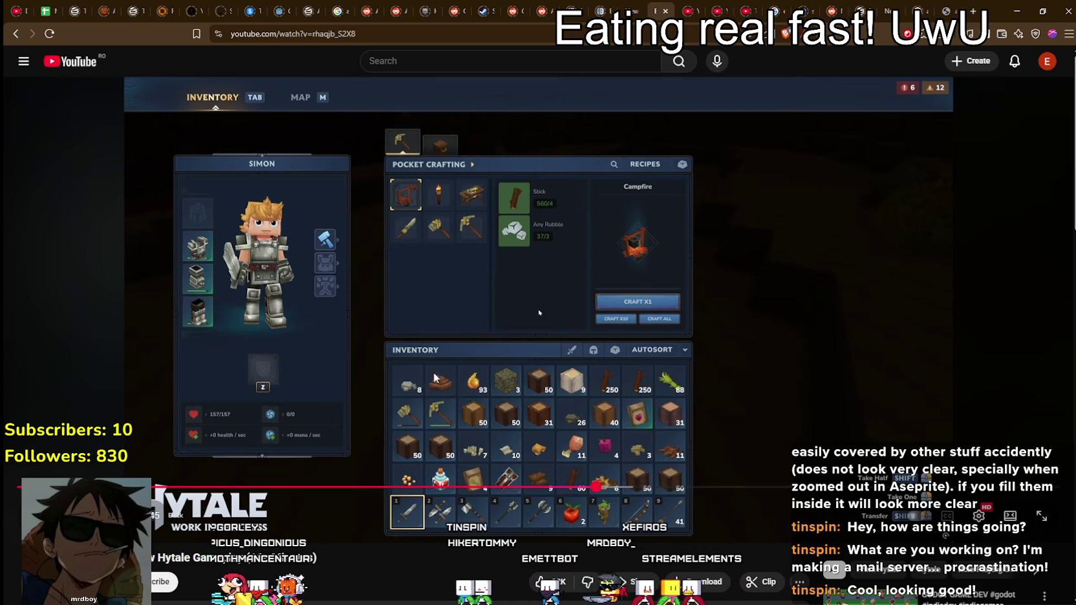
Jump the Hytale video to 10:49, resume playback, then skip to the 15:11 creation tools scene.
left_click(595, 486)
left_click(596, 486)
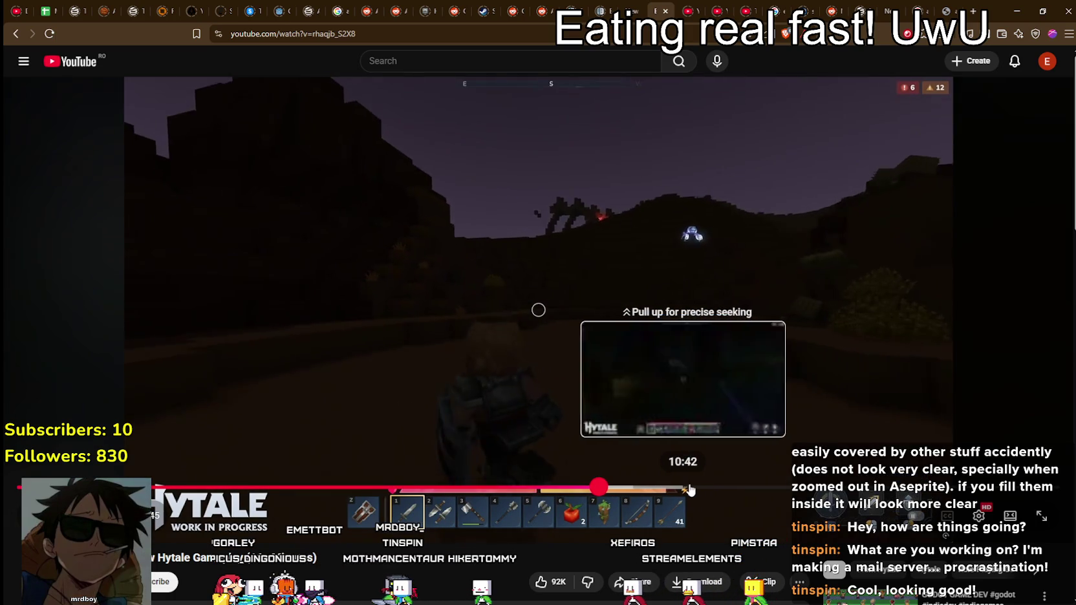
mouse_move(690, 488)
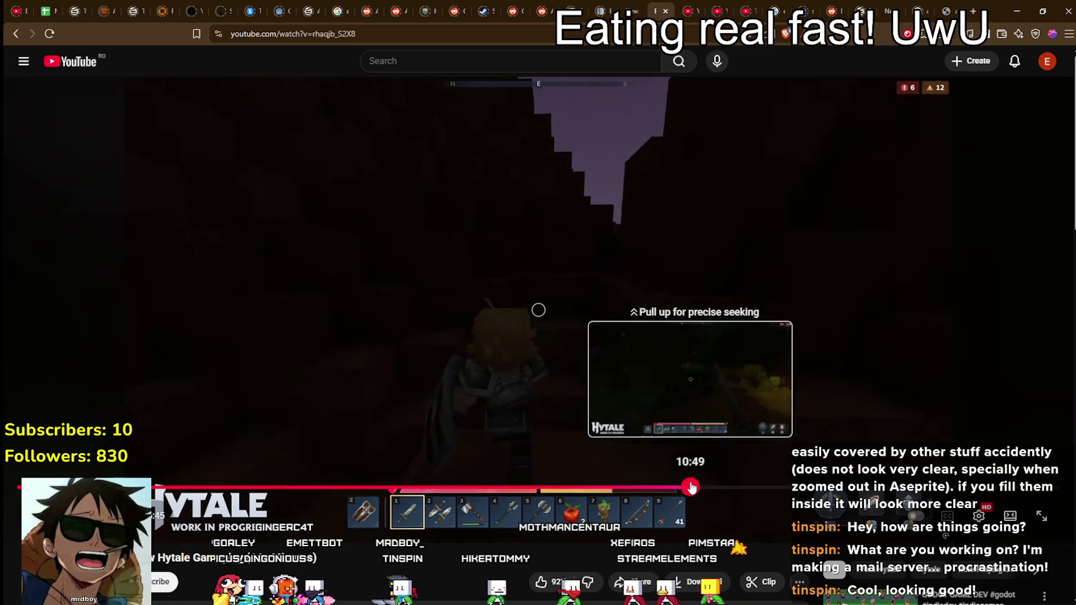
left_click_drag(693, 490, 692, 488)
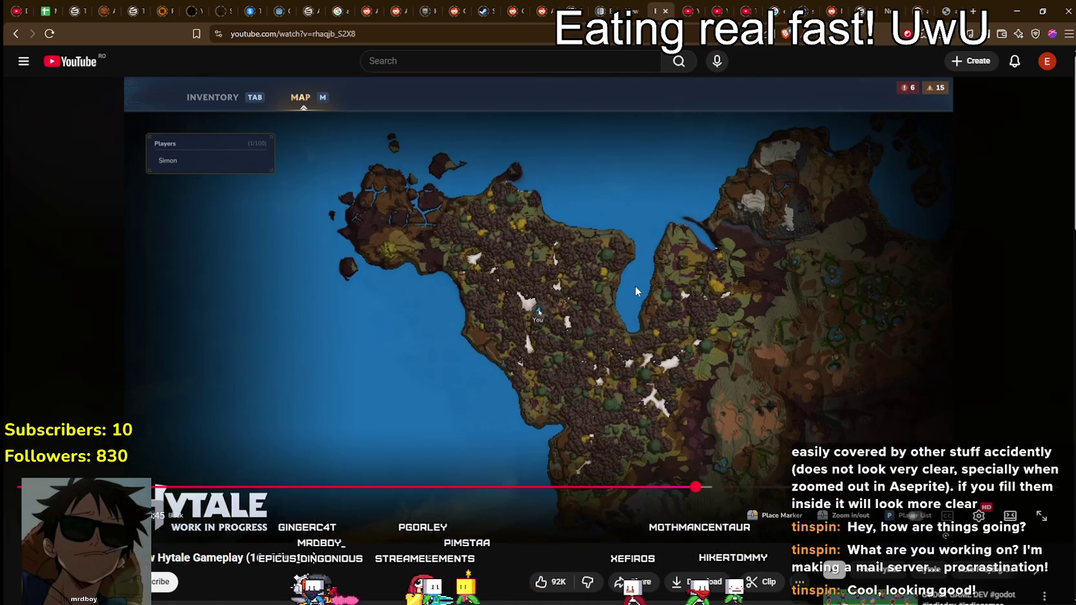
left_click(635, 286)
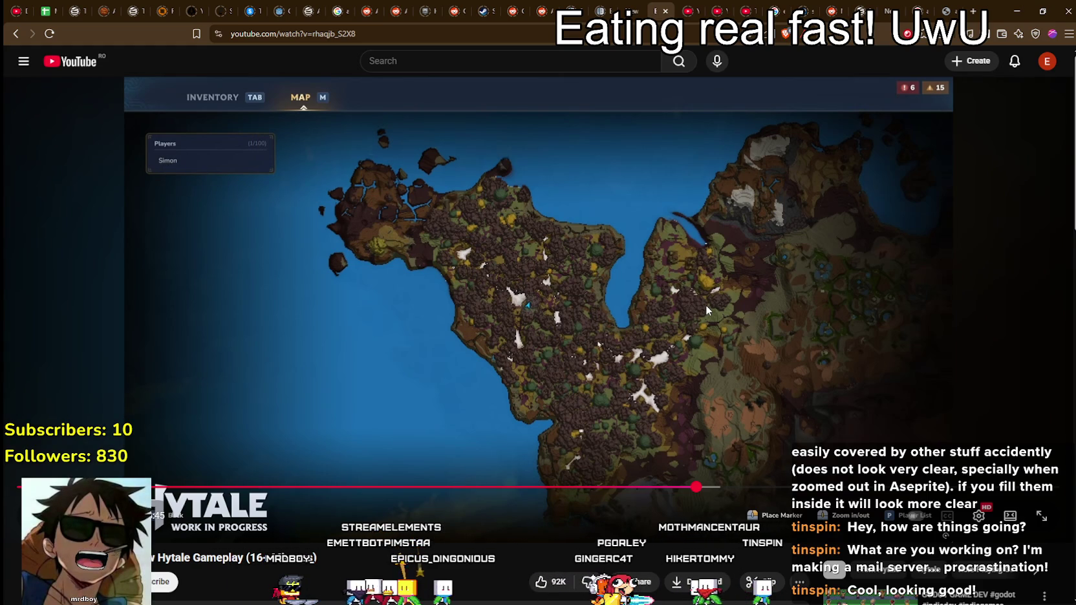
key("space")
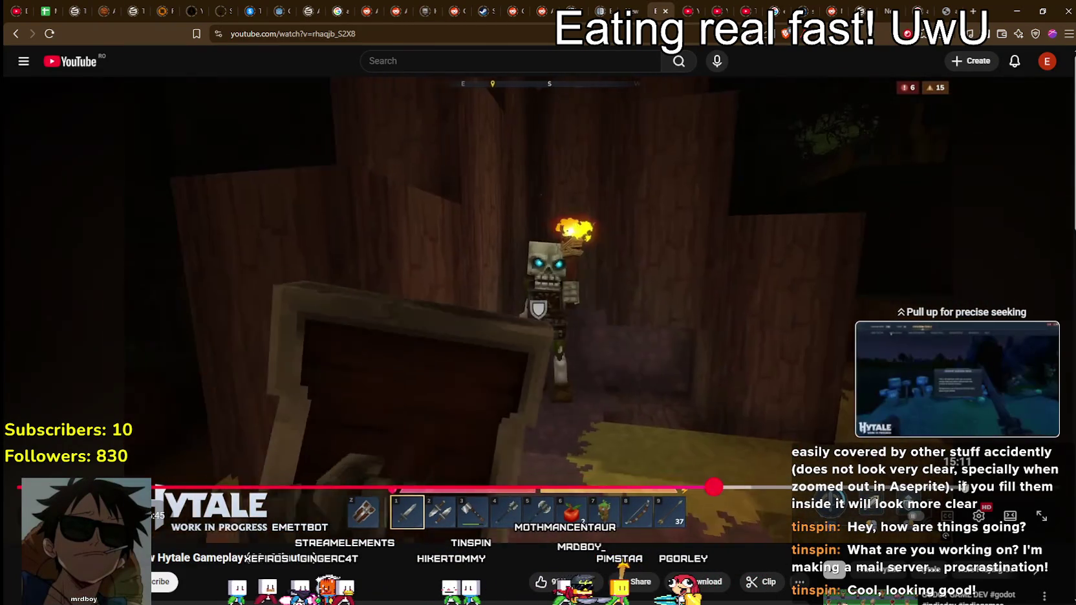
left_click_drag(714, 486, 713, 487)
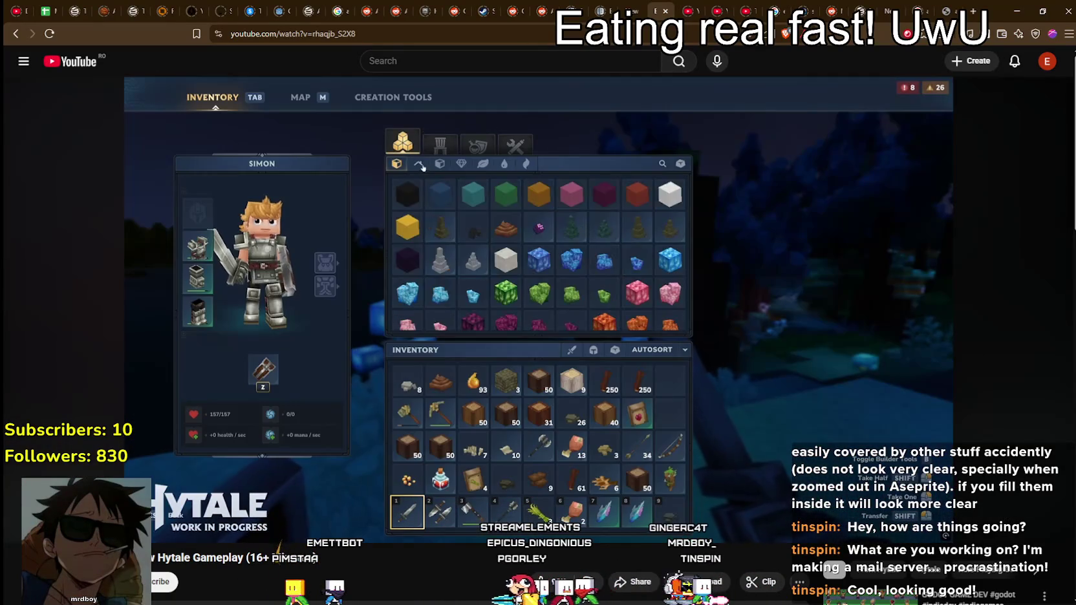
Resume the Hytale gameplay video and let it run past the portal scene to the end.
left_click(491, 349)
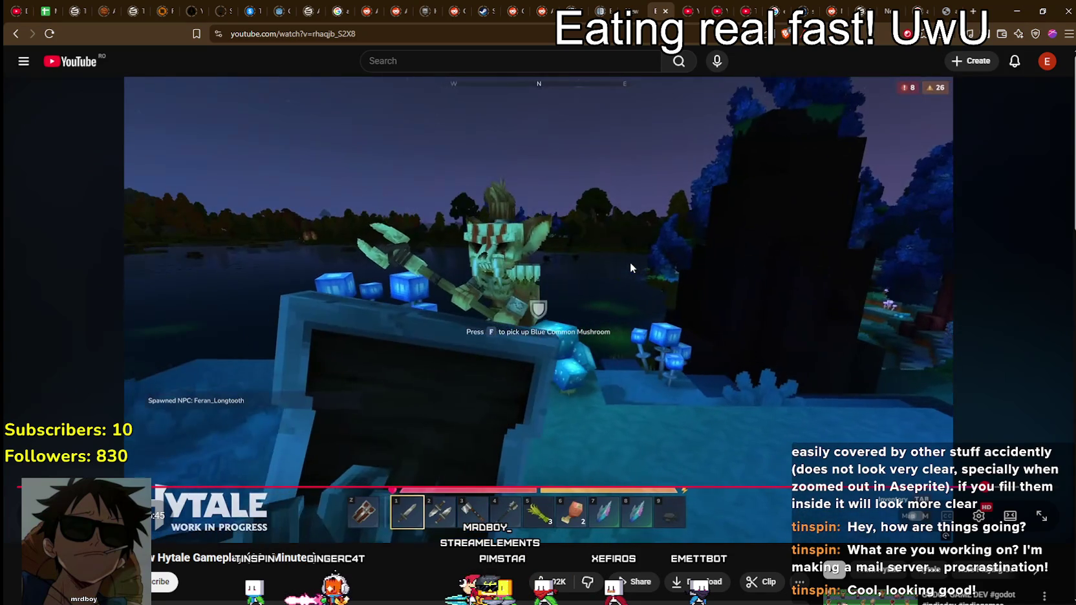
left_click(957, 486)
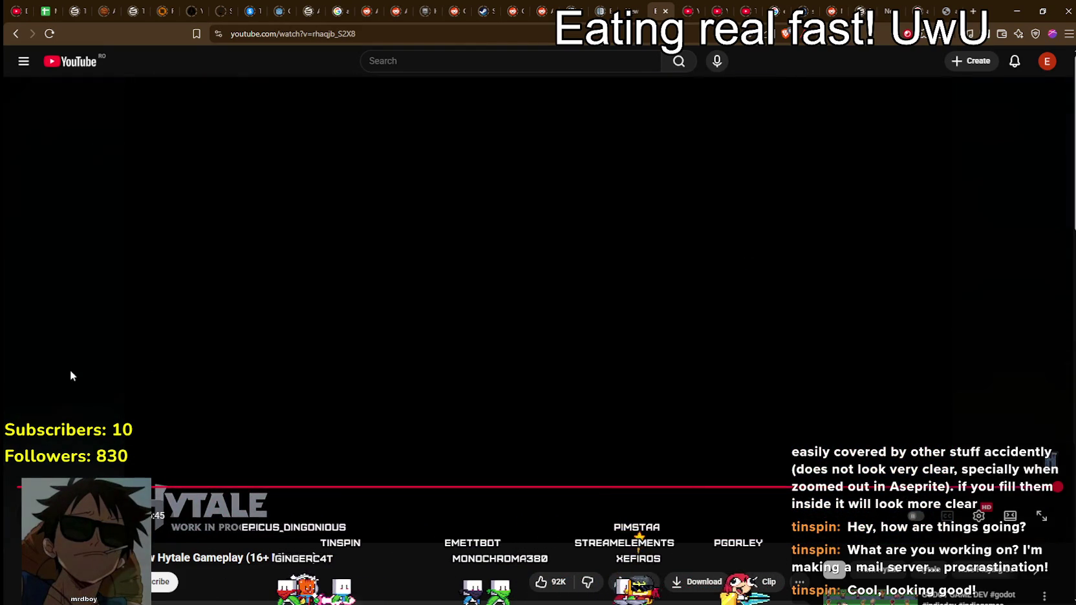
Scroll down through the Hytale video's top comments and back up again.
scroll(64, 341, "down", 2)
scroll(212, 428, "down", 3)
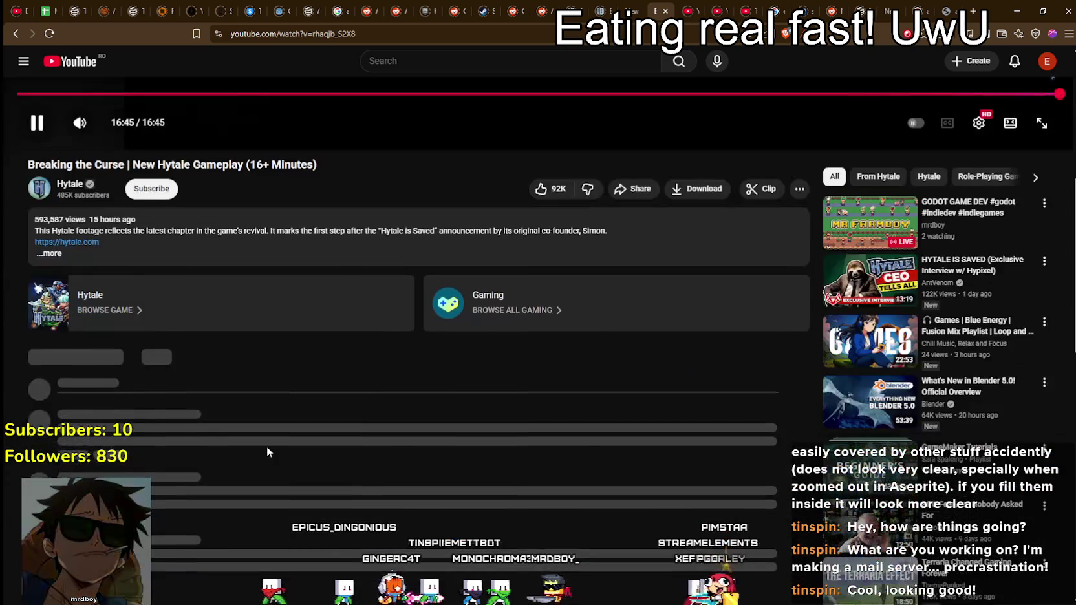
scroll(359, 410, "down", 3)
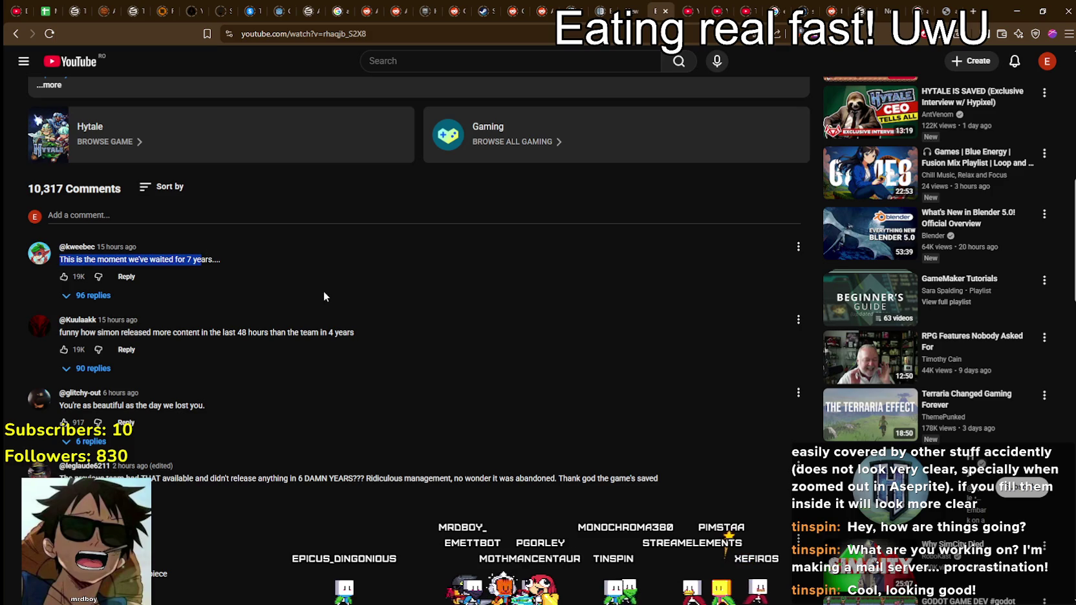
left_click(305, 256)
scroll(421, 386, "down", 2)
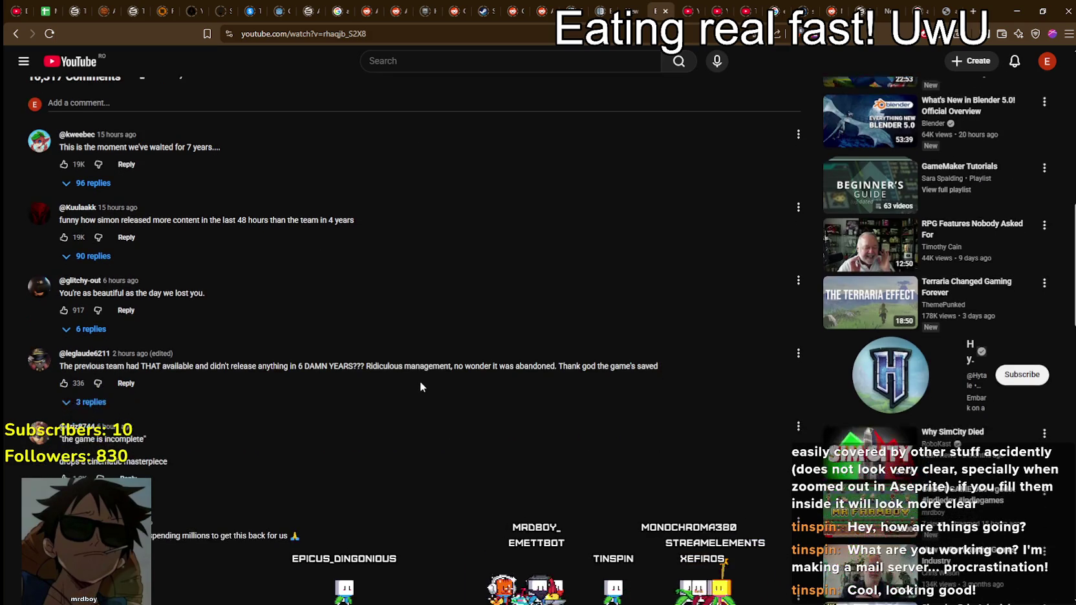
scroll(420, 386, "down", 3)
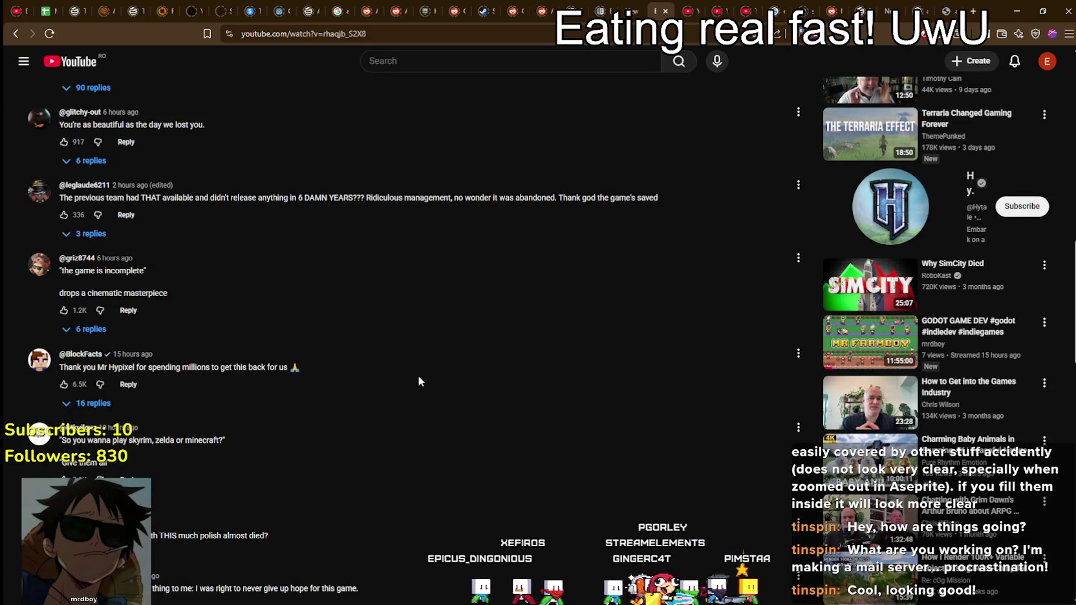
scroll(417, 381, "up", 2)
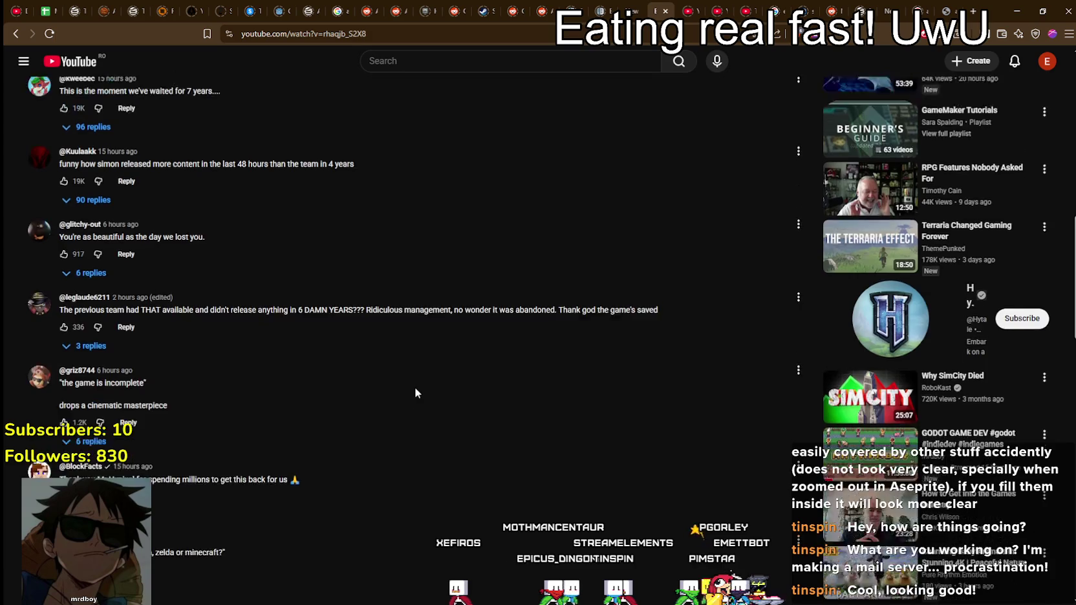
scroll(414, 387, "up", 4)
scroll(415, 392, "up", 3)
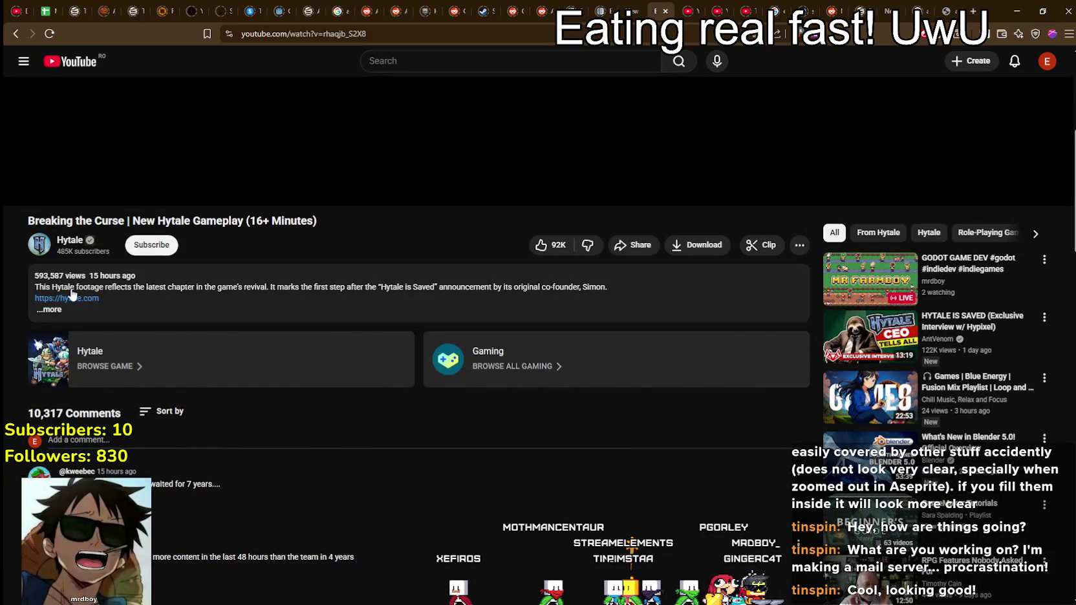
Expand the full video description, then collapse it with Show less and return to the comments.
left_click(51, 309)
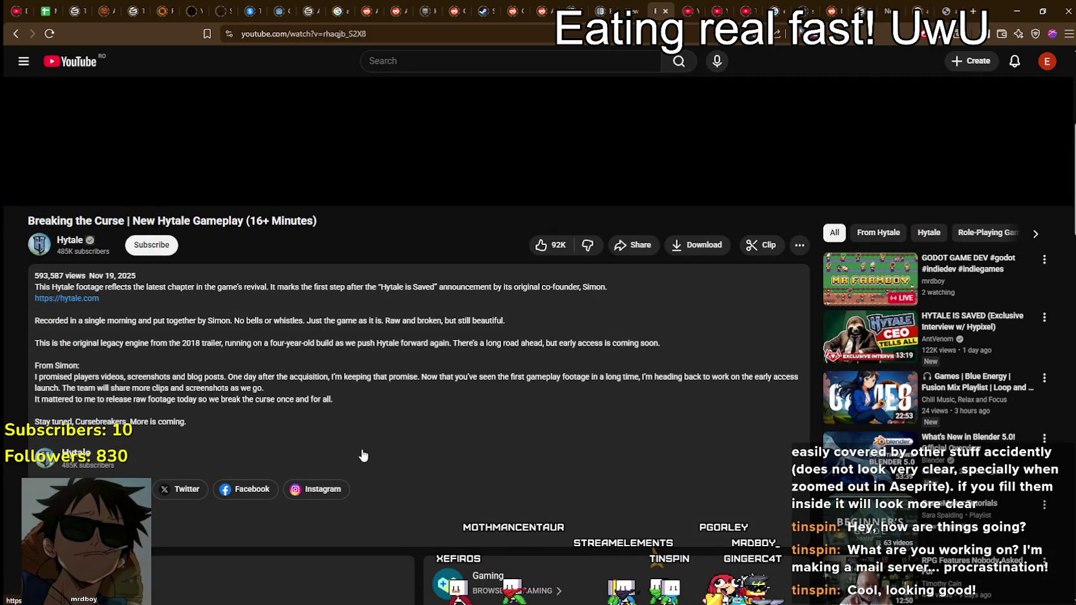
scroll(356, 440, "up", 3)
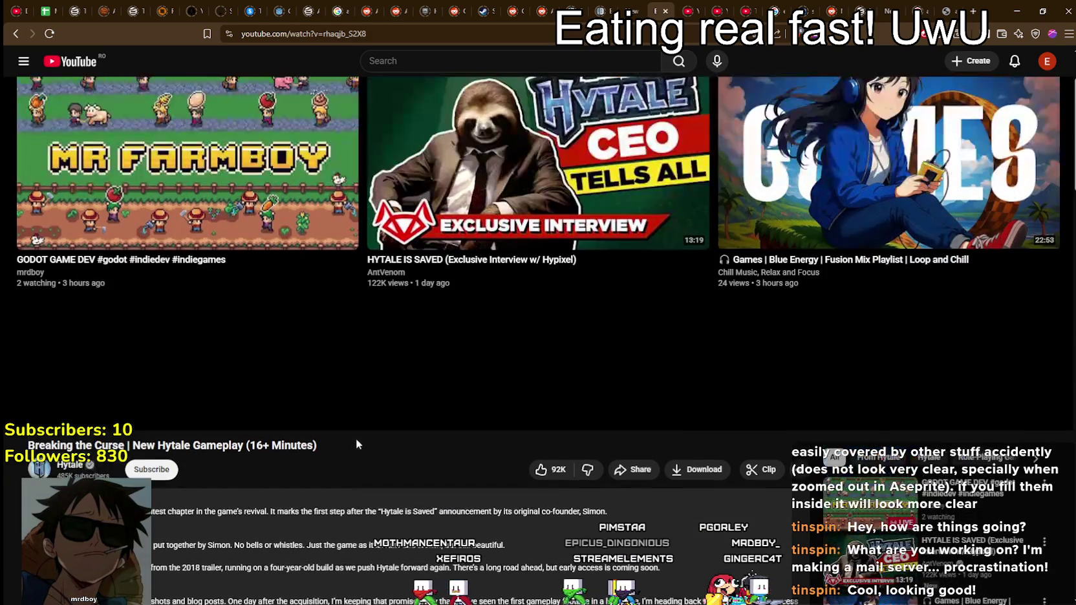
scroll(356, 438, "up", 1)
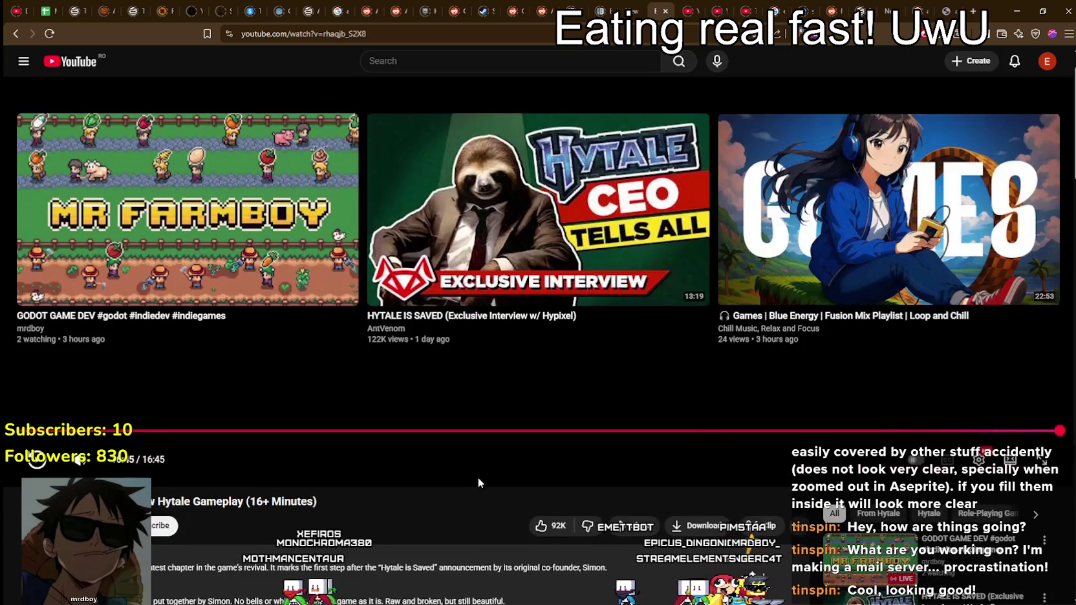
scroll(477, 477, "down", 3)
scroll(436, 445, "down", 5)
scroll(174, 334, "down", 2)
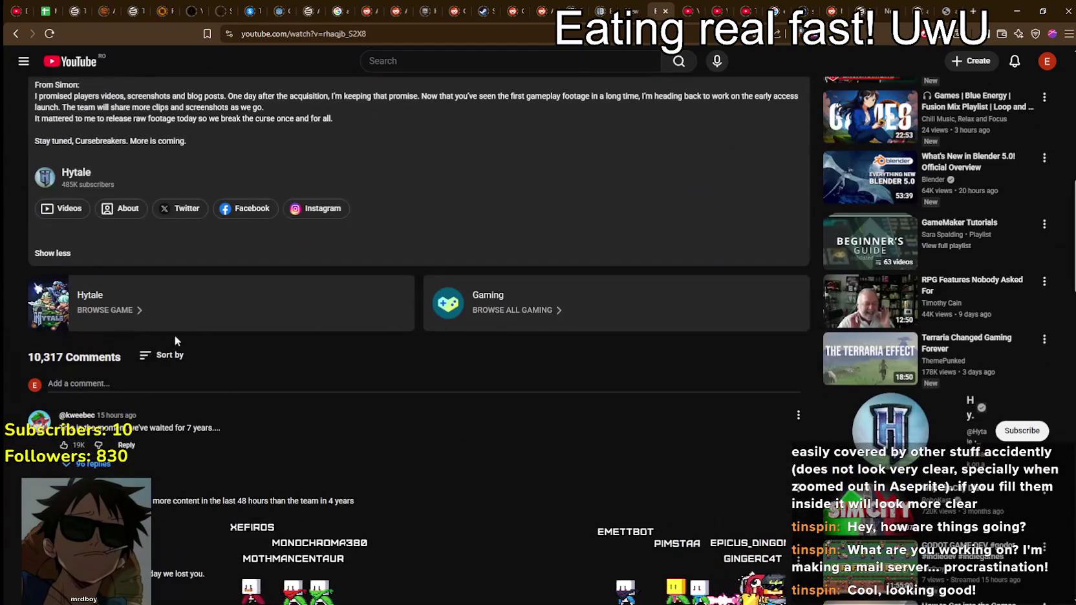
left_click(65, 253)
scroll(462, 410, "down", 3)
scroll(454, 406, "down", 5)
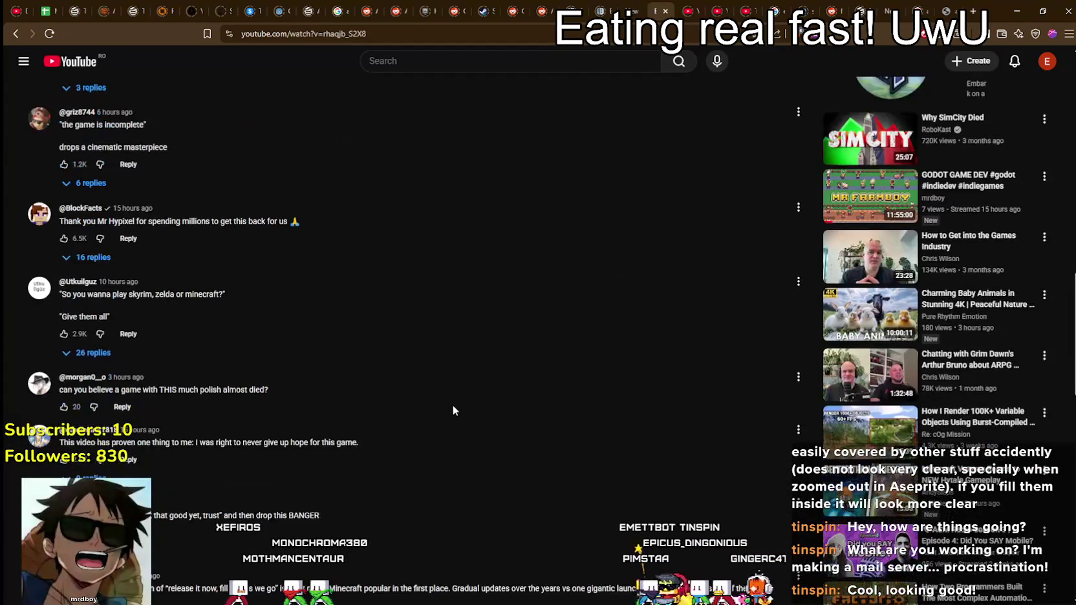
scroll(636, 435, "up", 5)
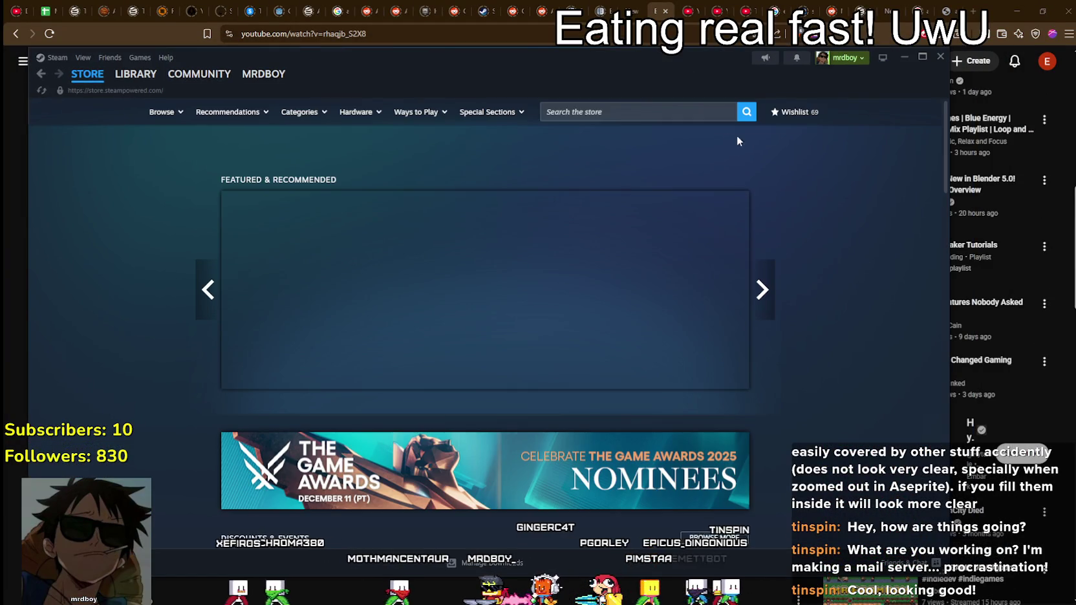
Search the Steam store for 'Hytale', then close Steam to return to YouTube.
left_click(691, 112)
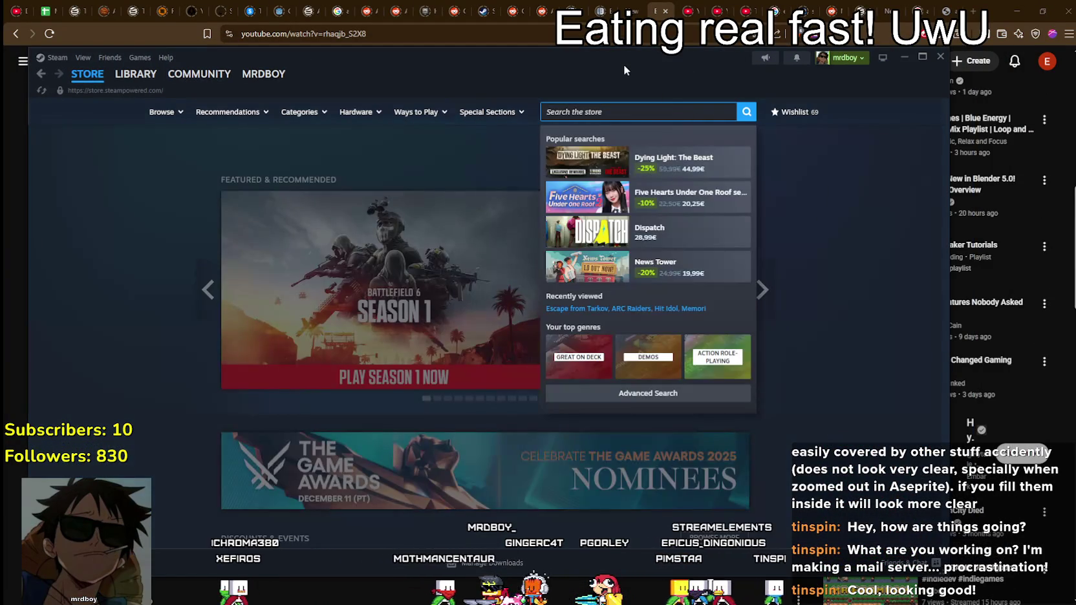
type("Hytale")
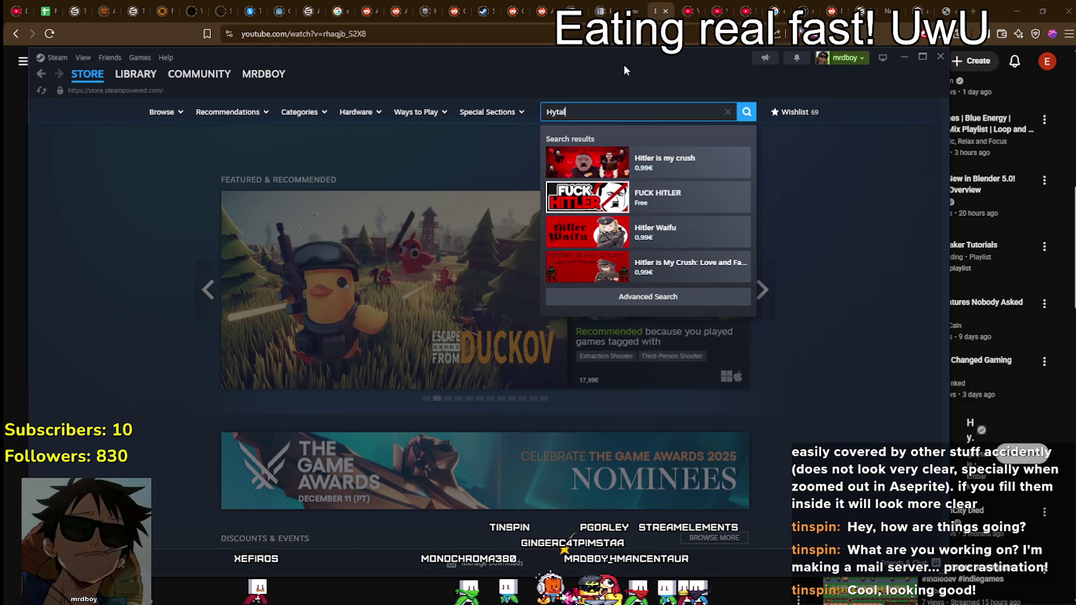
key("BackSpace")
type("e")
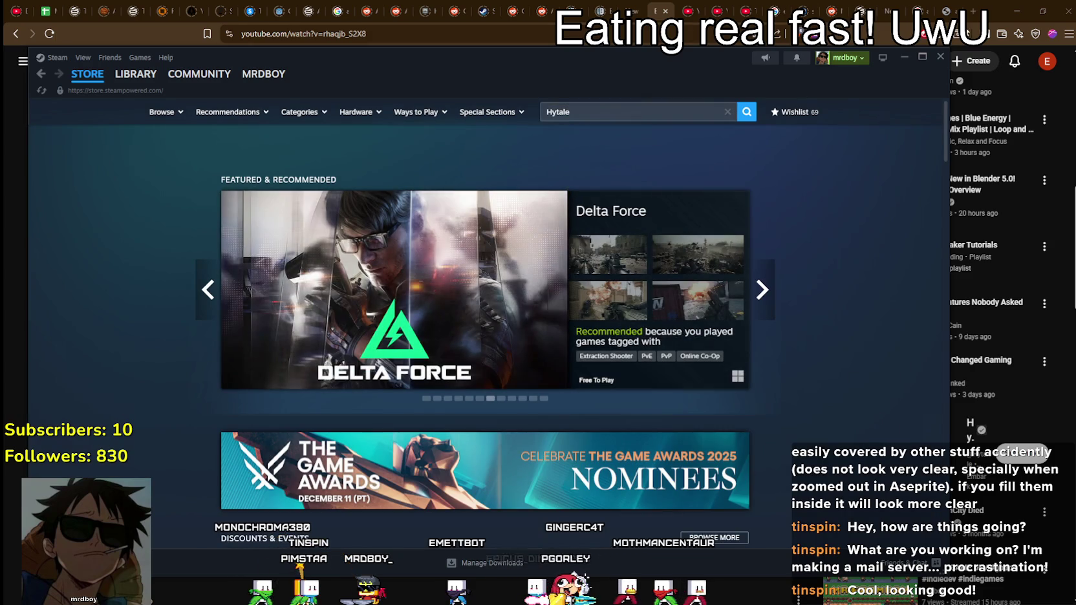
left_click(991, 8)
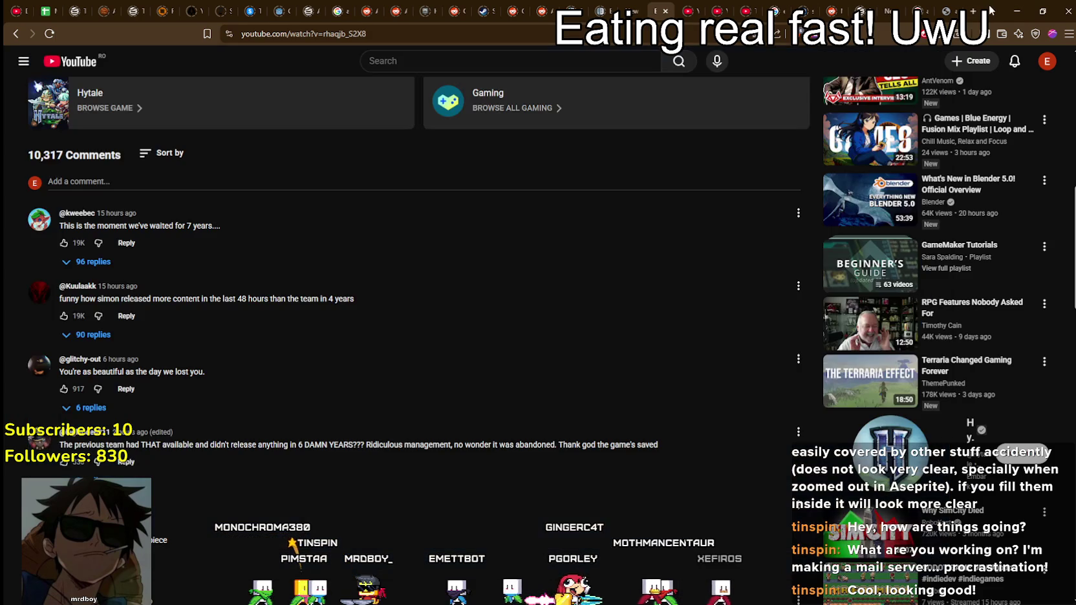
Sort the Hytale channel's videos by Popular and play the Hytale Announcement Trailer.
scroll(31, 123, "up", 3)
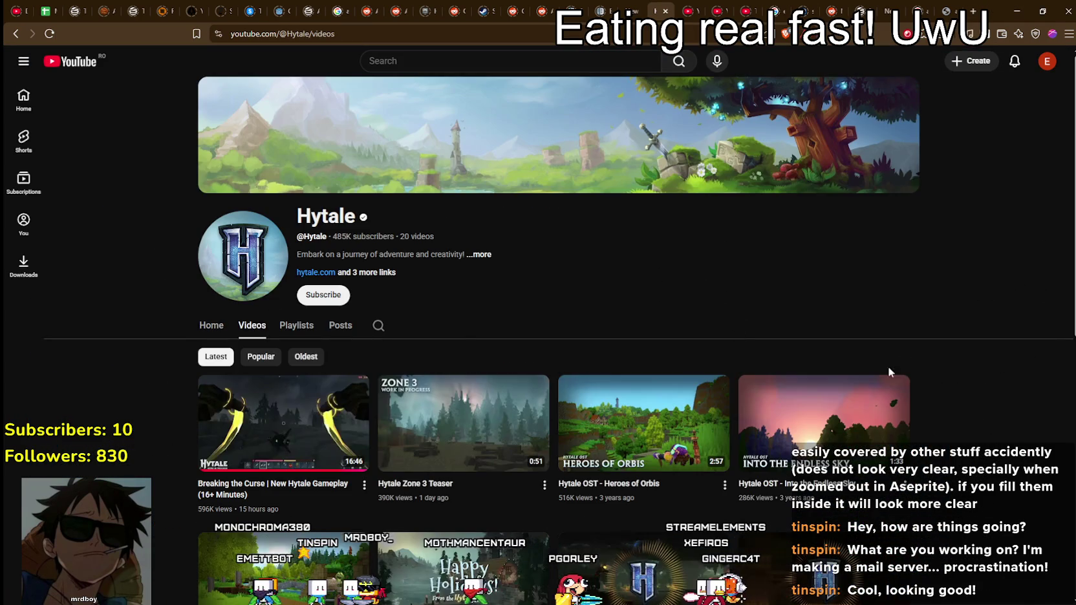
scroll(977, 448, "down", 1)
mouse_move(642, 422)
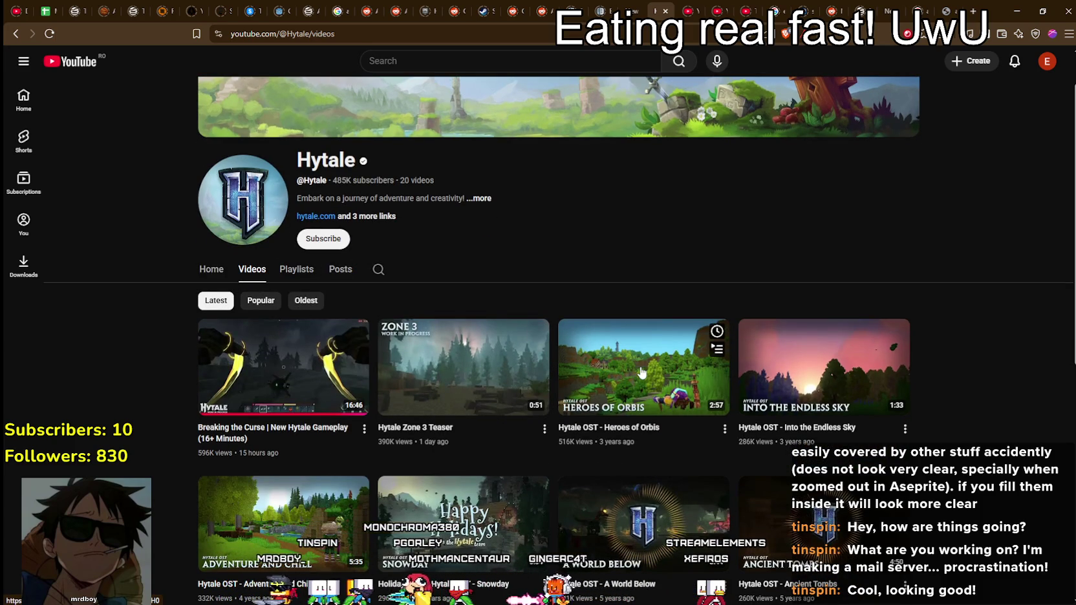
scroll(641, 373, "down", 2)
scroll(518, 323, "down", 1)
scroll(401, 260, "up", 2)
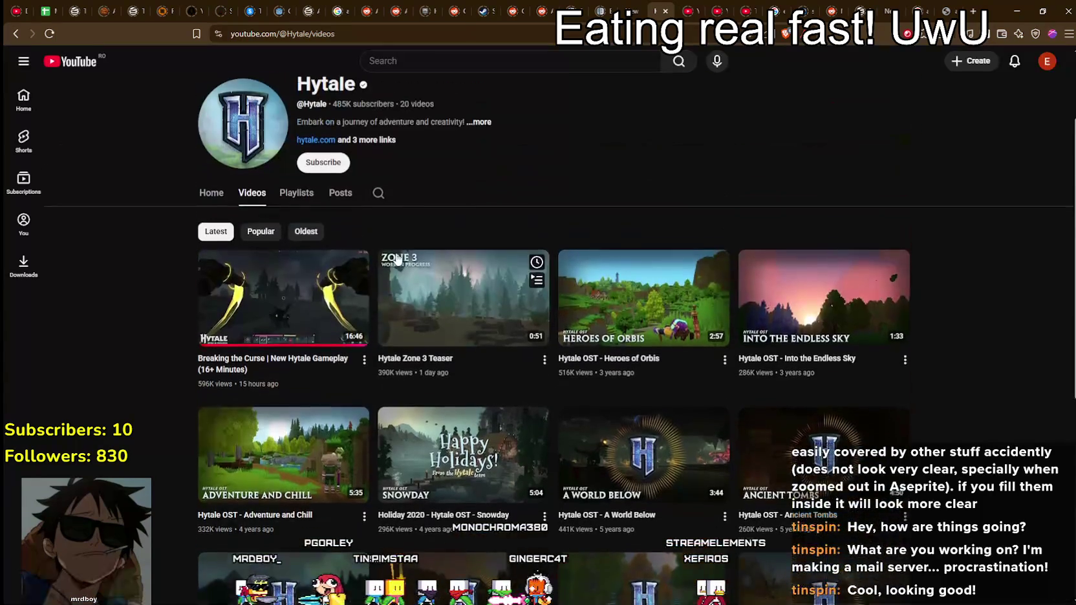
left_click(261, 245)
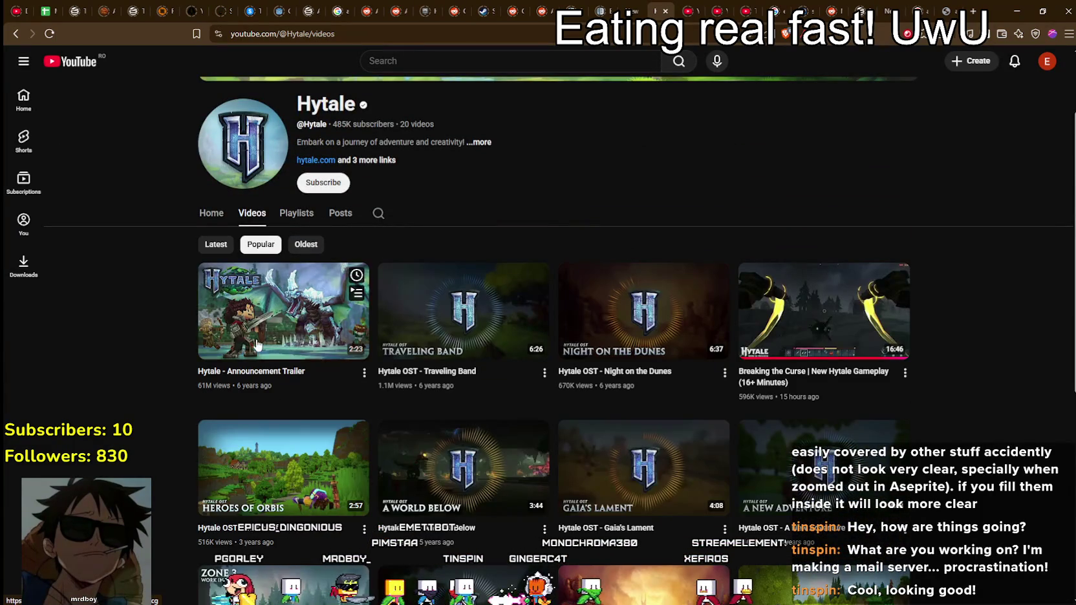
left_click(310, 323)
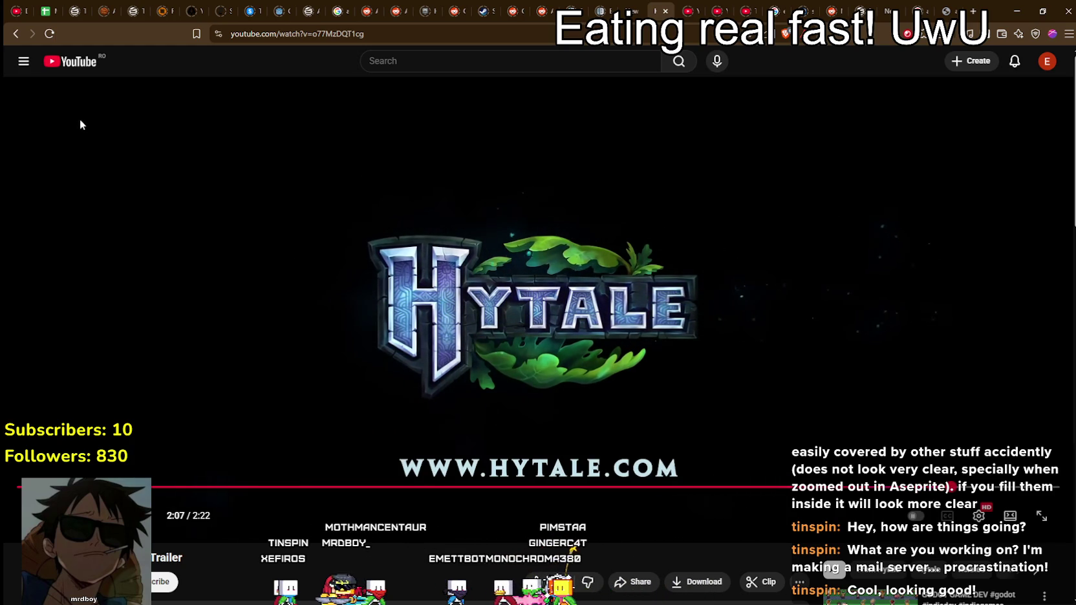
Scroll below the Announcement Trailer past its description to the 120,215-comment section.
scroll(68, 124, "down", 1)
scroll(68, 124, "down", 2)
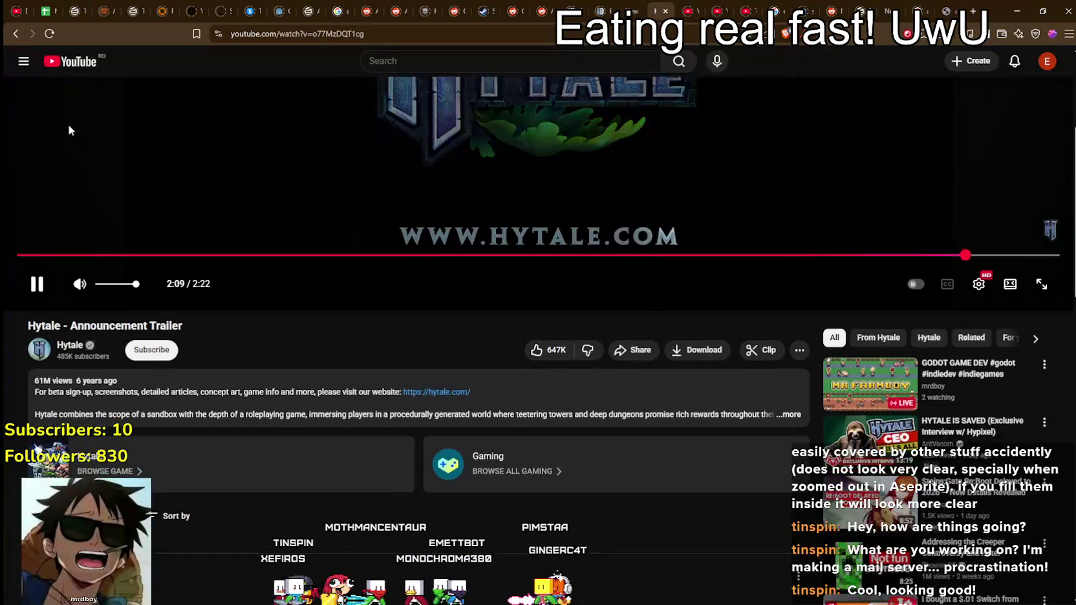
scroll(68, 124, "down", 1)
scroll(68, 124, "down", 3)
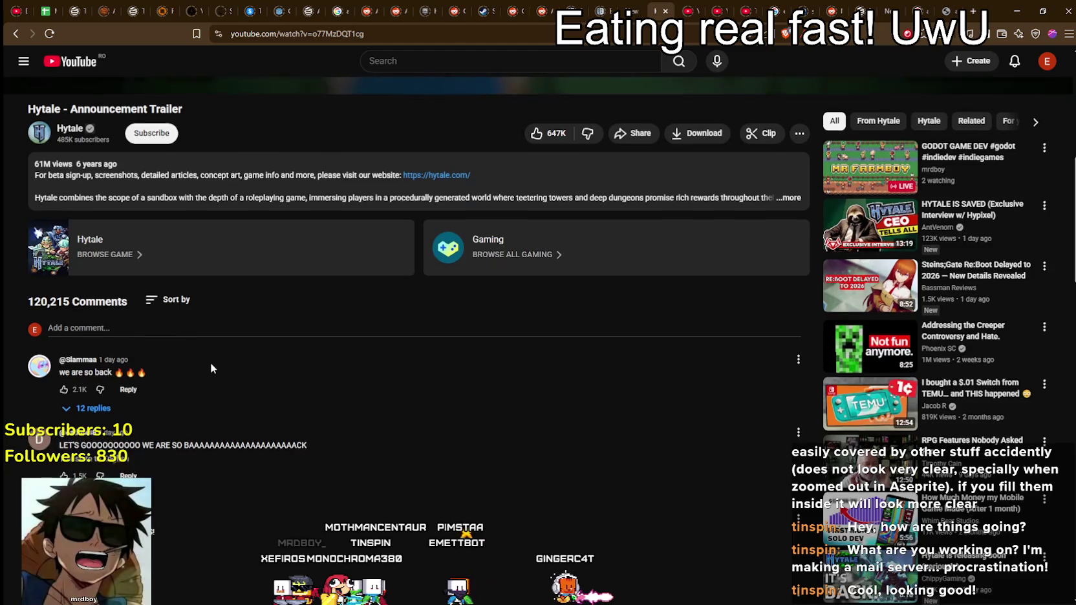
scroll(203, 336, "up", 7)
Return to the YouTube home feed, unmute the Unity x Unreal preview, and open that video.
left_click(77, 60)
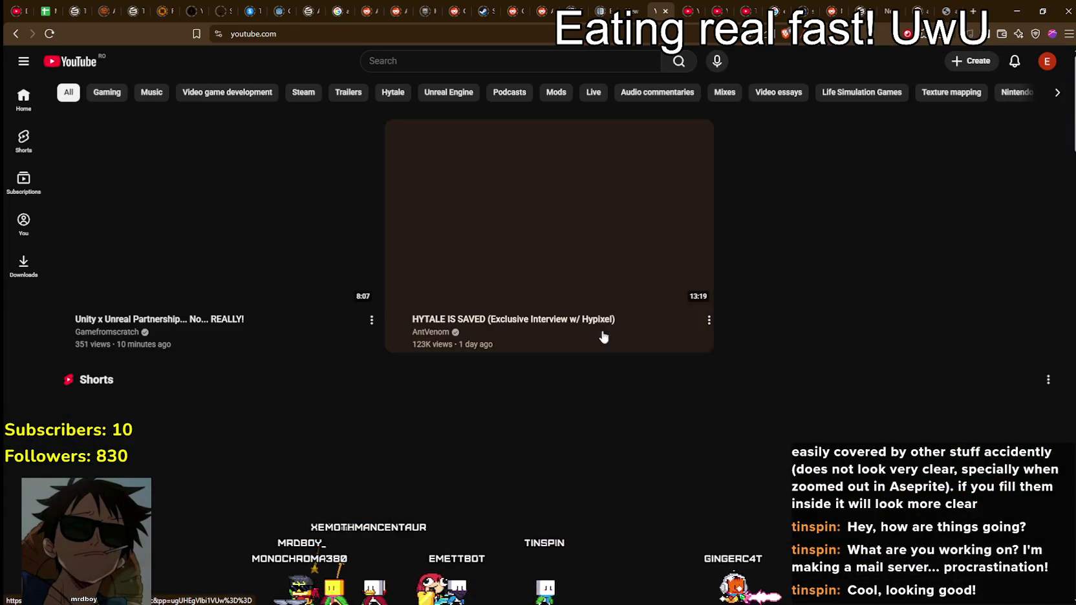
scroll(884, 234, "down", 1)
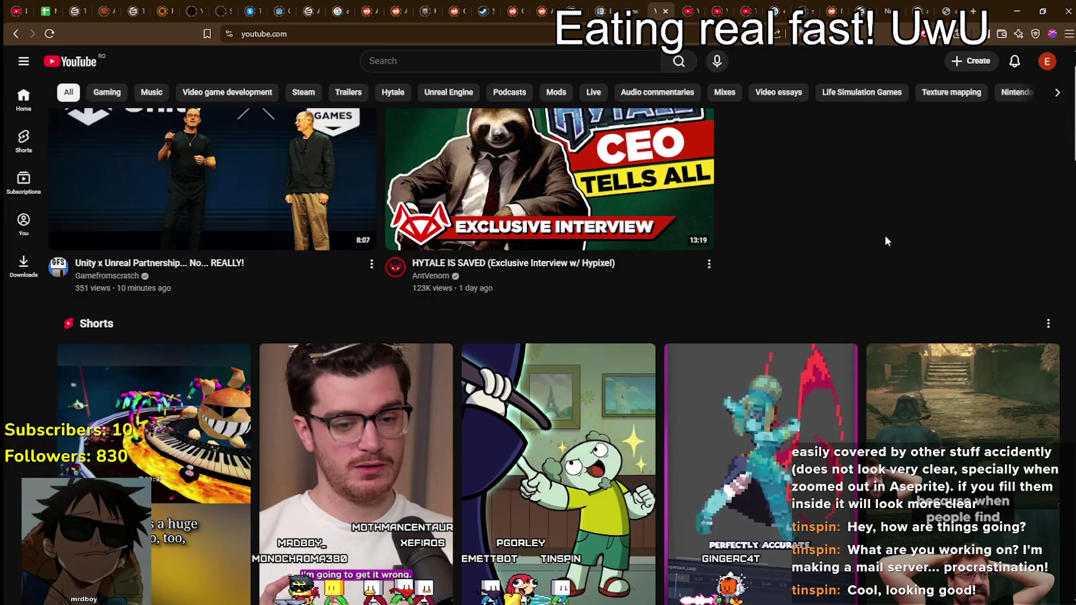
scroll(883, 240, "up", 1)
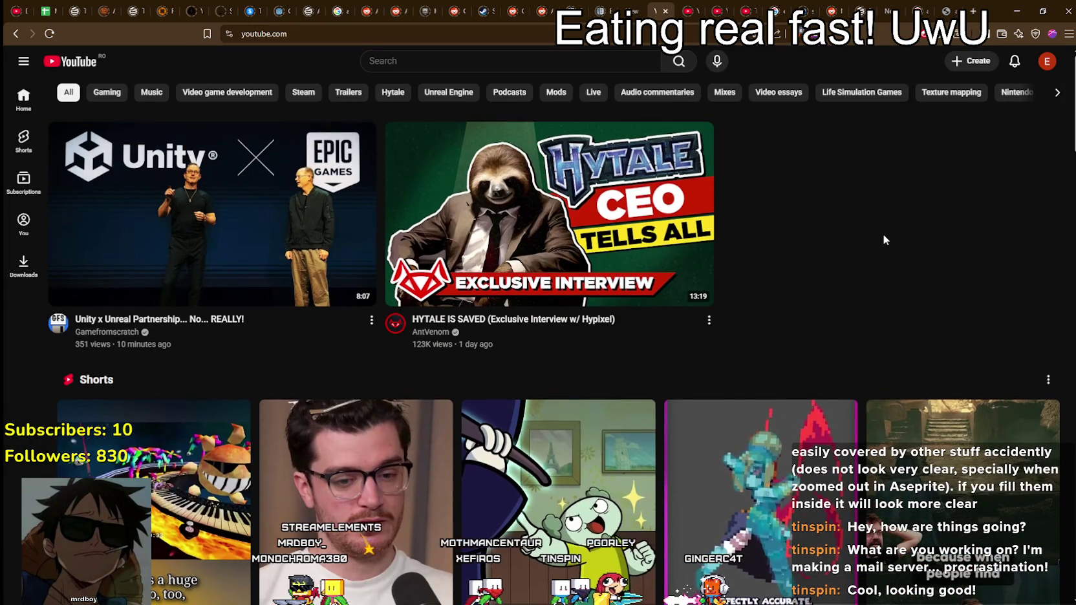
mouse_move(186, 210)
left_click(358, 139)
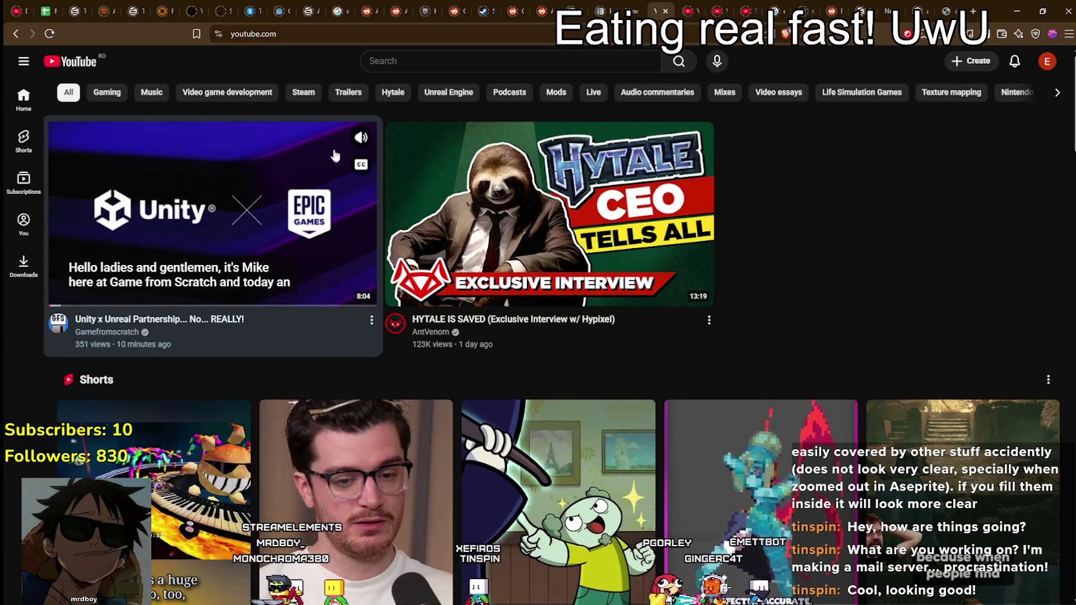
left_click(300, 170)
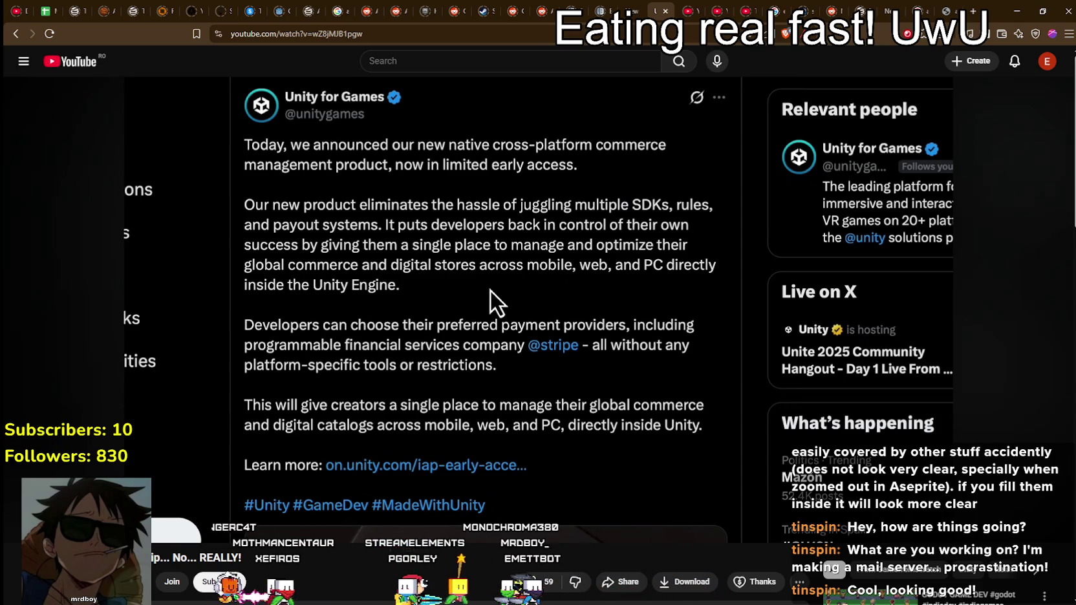
Watch the Unity x Epic partnership video with two pauses, then skip to 7:41 and reach the comments.
right_click(401, 264)
left_click(347, 256)
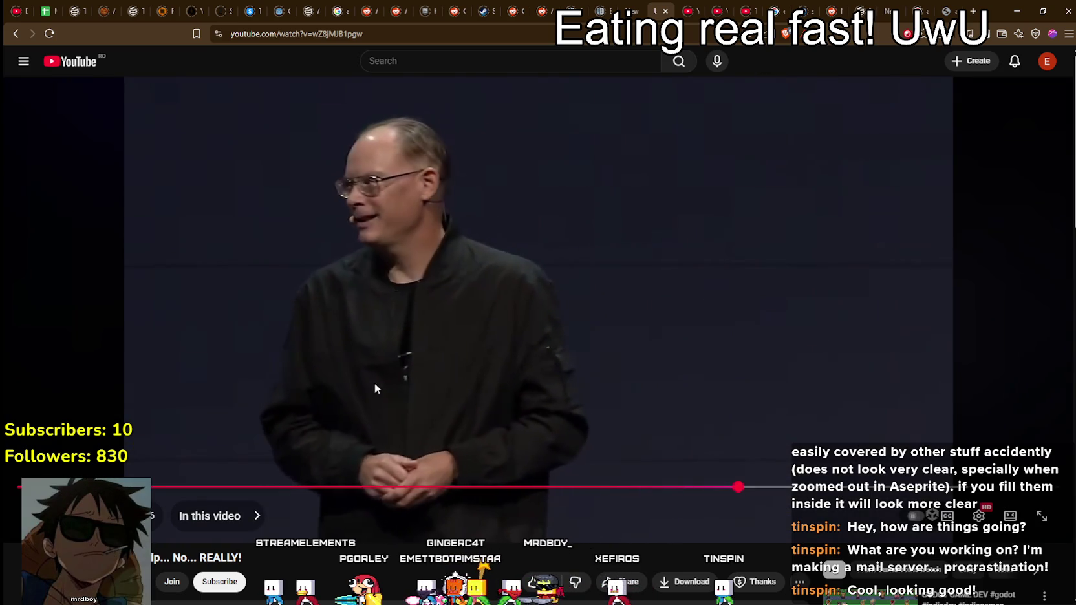
left_click(384, 376)
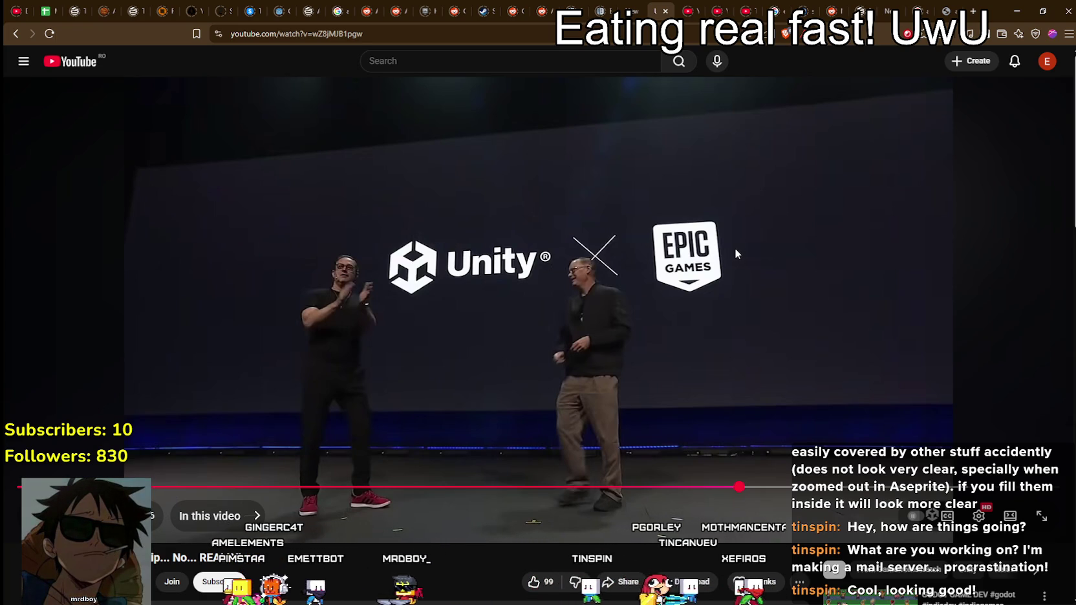
left_click(502, 309)
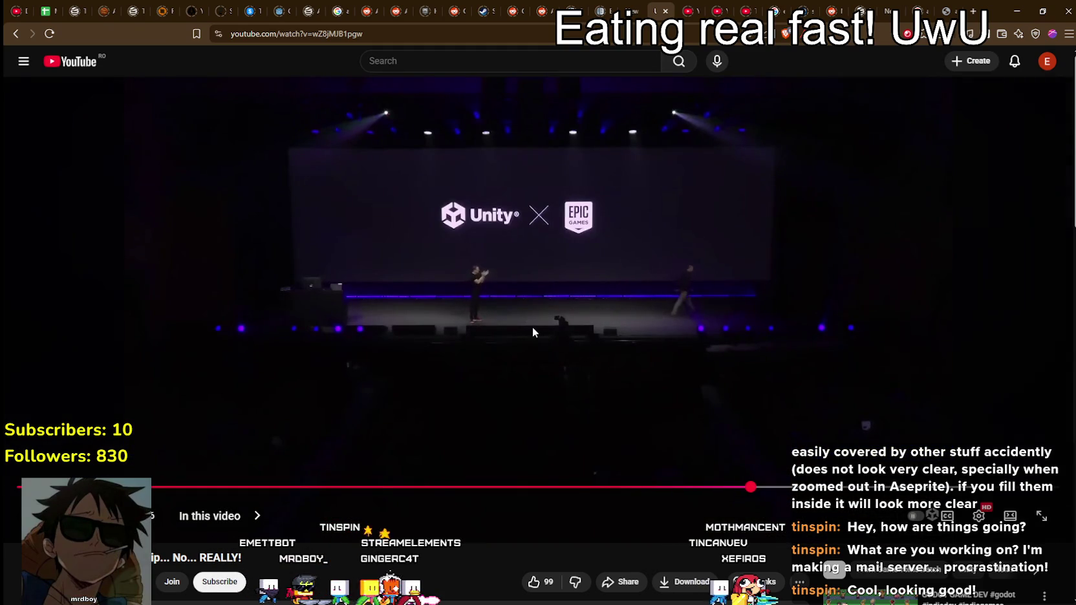
left_click(429, 214)
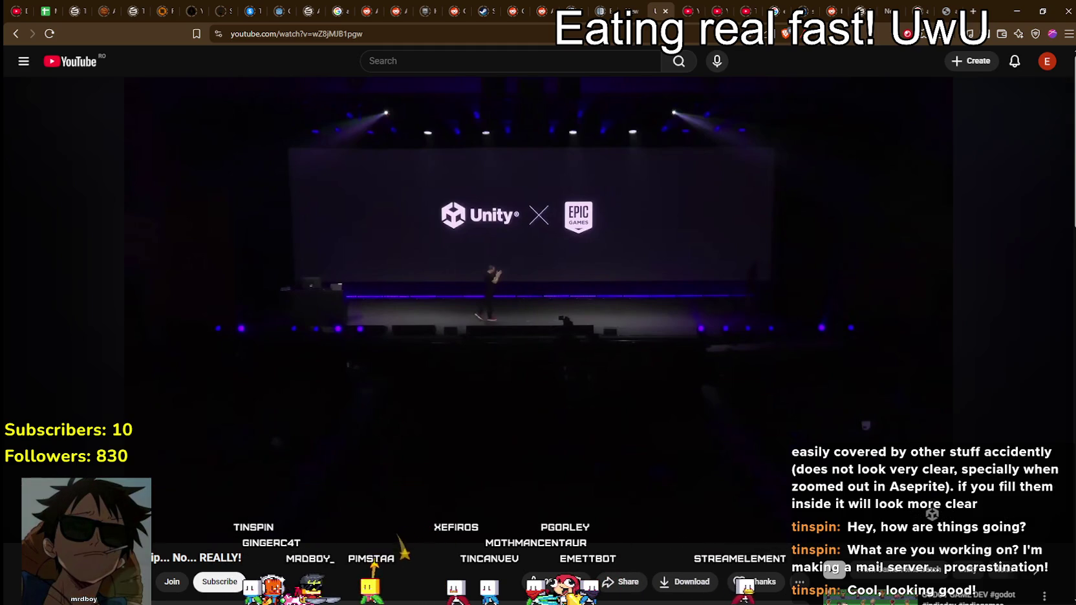
left_click(452, 277)
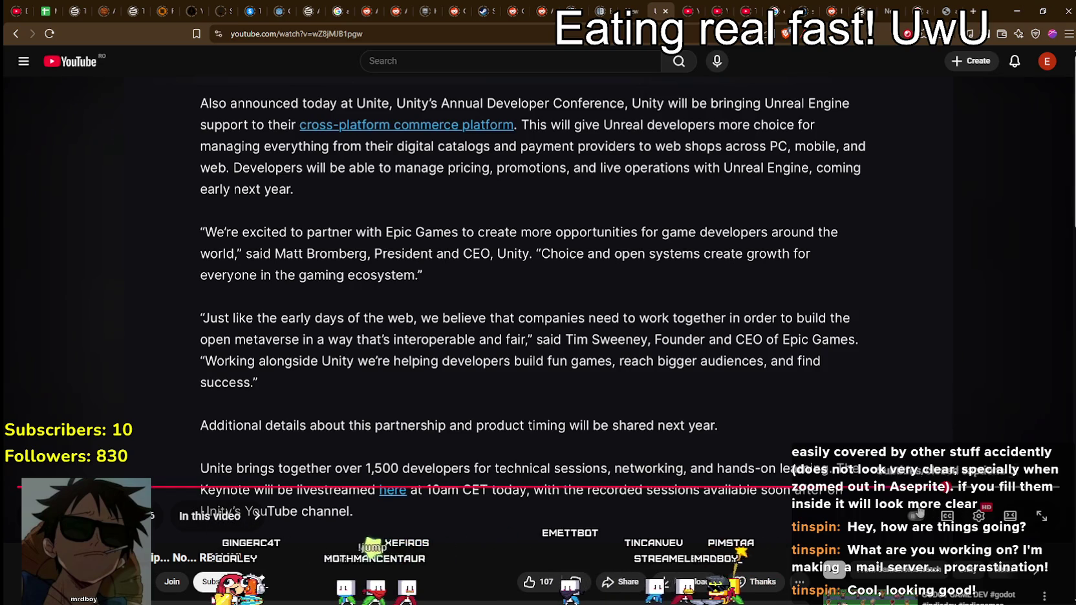
left_click_drag(999, 488, 1008, 491)
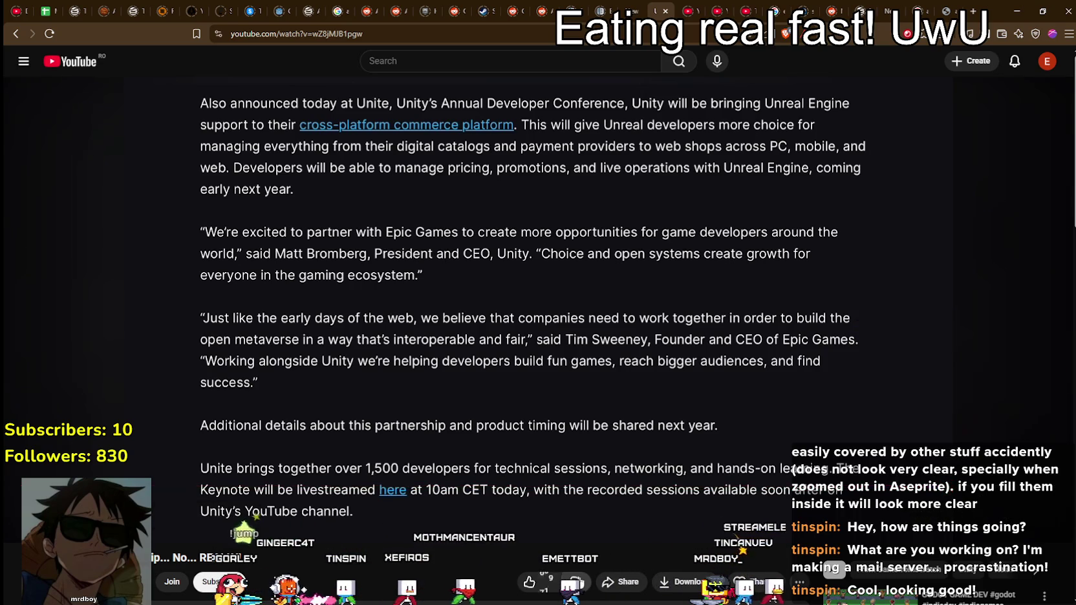
scroll(341, 519, "down", 3)
scroll(348, 527, "down", 4)
scroll(349, 527, "down", 1)
scroll(350, 525, "down", 3)
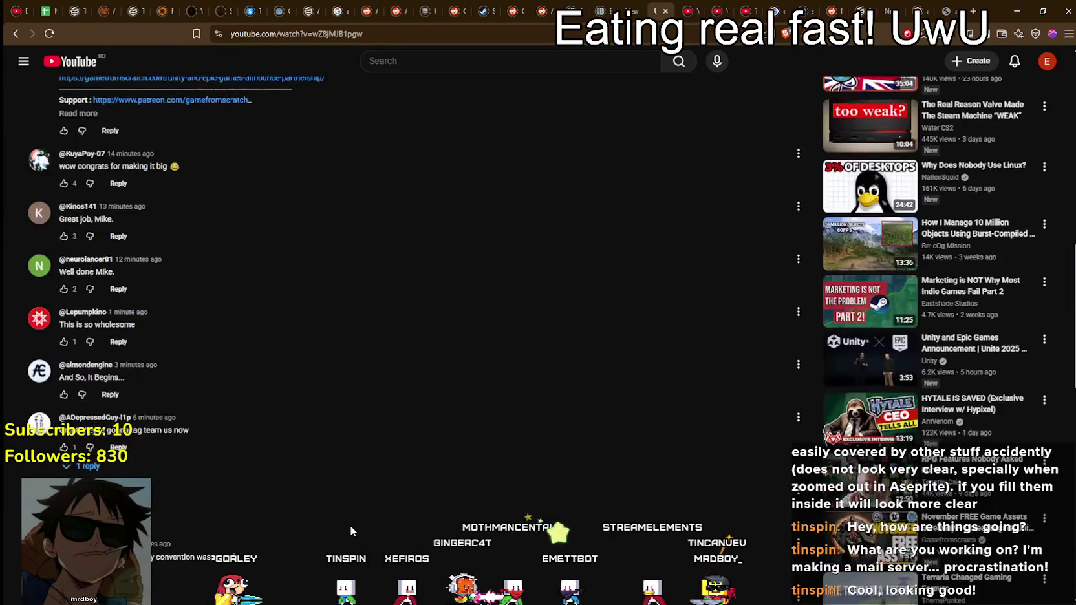
scroll(350, 525, "down", 2)
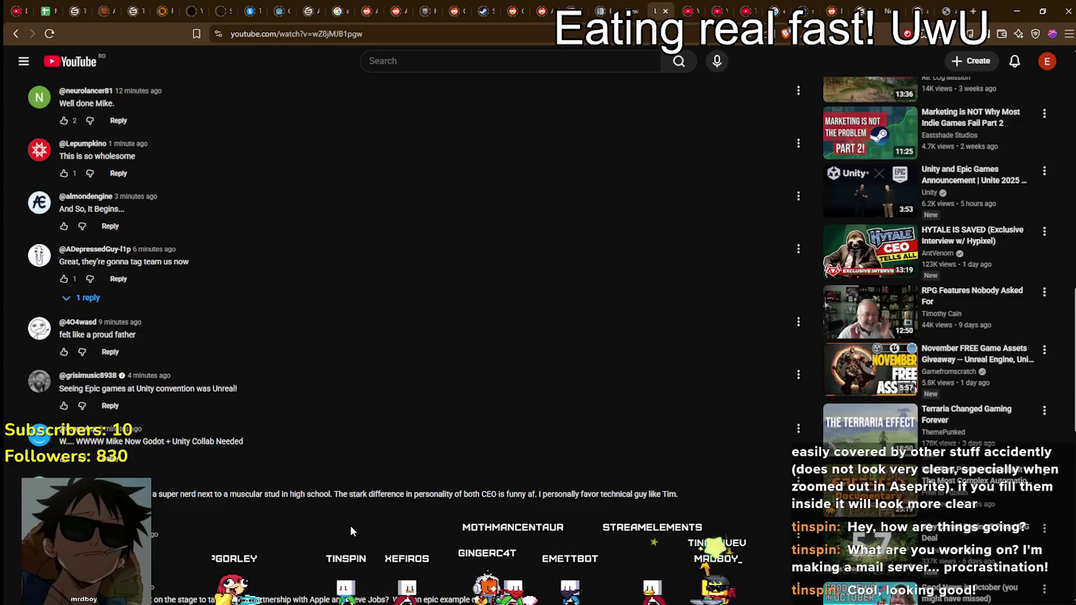
scroll(350, 525, "down", 2)
scroll(351, 524, "down", 2)
scroll(352, 523, "down", 1)
scroll(352, 523, "down", 1)
scroll(352, 523, "down", 3)
scroll(352, 523, "down", 3)
scroll(352, 523, "down", 4)
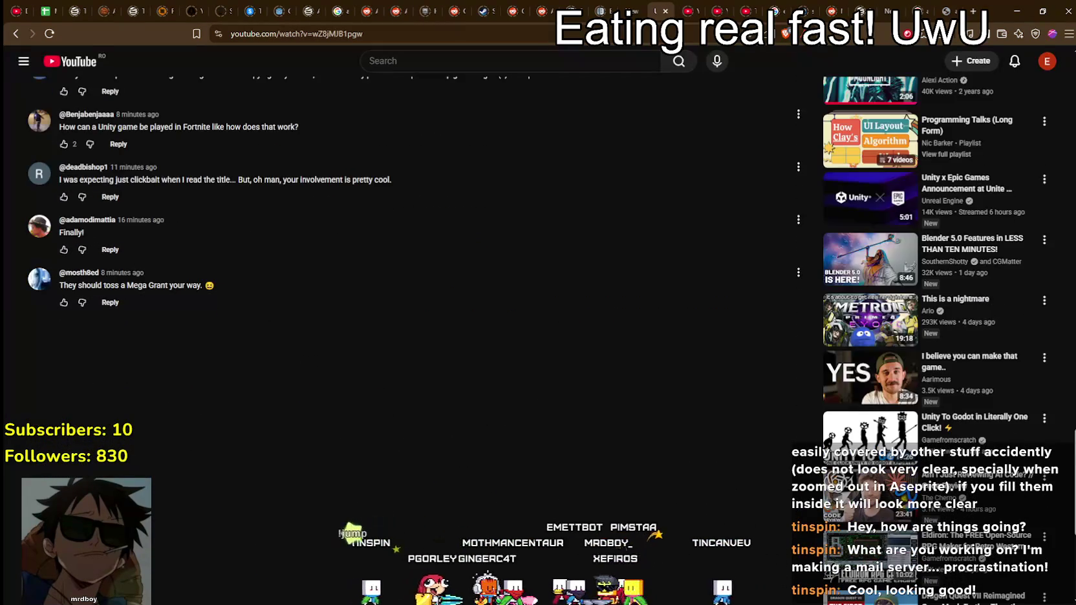
scroll(354, 521, "up", 4)
scroll(362, 521, "up", 4)
scroll(369, 520, "up", 4)
scroll(369, 521, "up", 2)
scroll(369, 520, "up", 1)
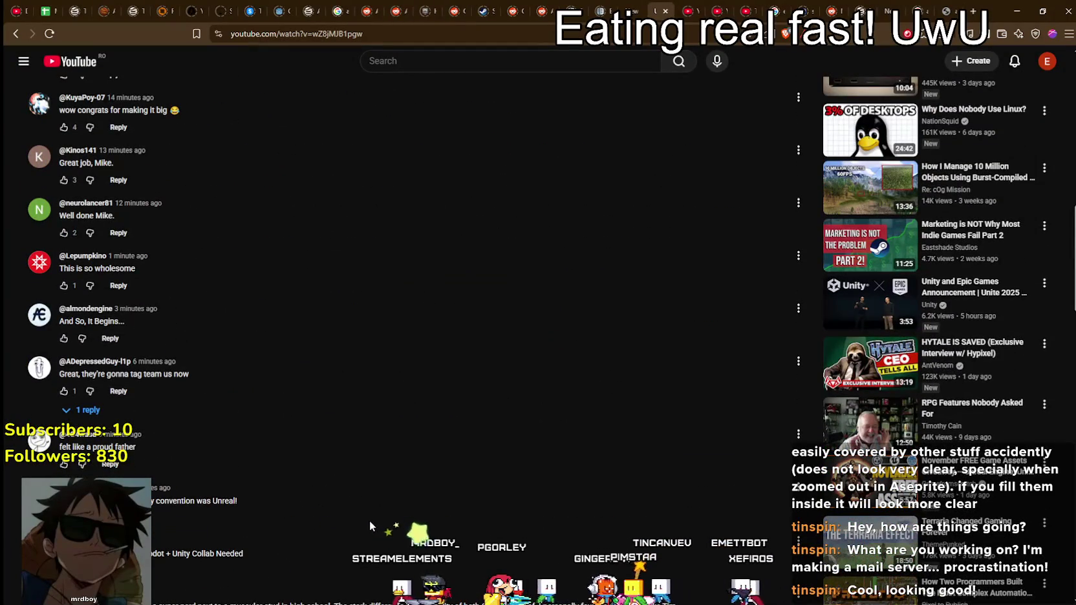
scroll(369, 521, "up", 4)
scroll(369, 520, "up", 1)
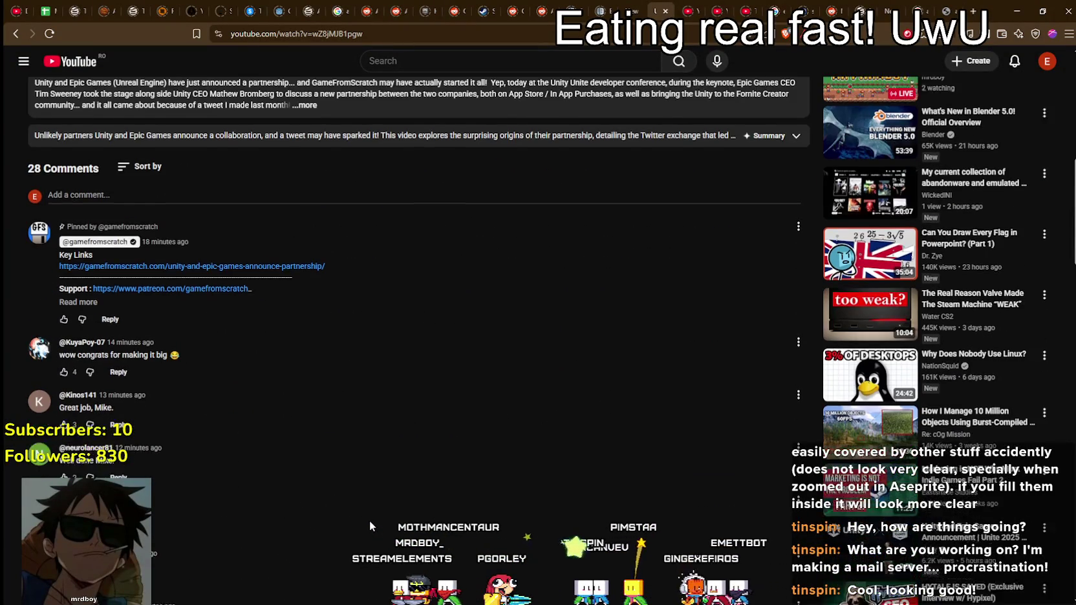
scroll(369, 521, "up", 3)
scroll(369, 520, "up", 2)
scroll(369, 520, "up", 3)
scroll(370, 520, "up", 1)
scroll(439, 365, "up", 1)
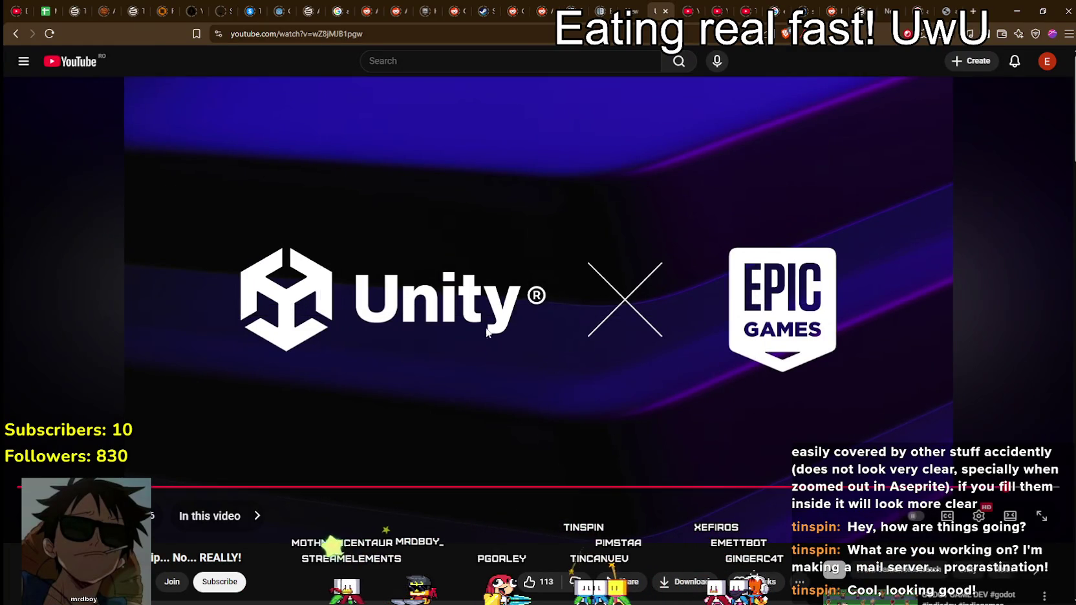
scroll(488, 413, "down", 3)
scroll(488, 413, "down", 3)
scroll(516, 522, "up", 2)
scroll(299, 288, "up", 2)
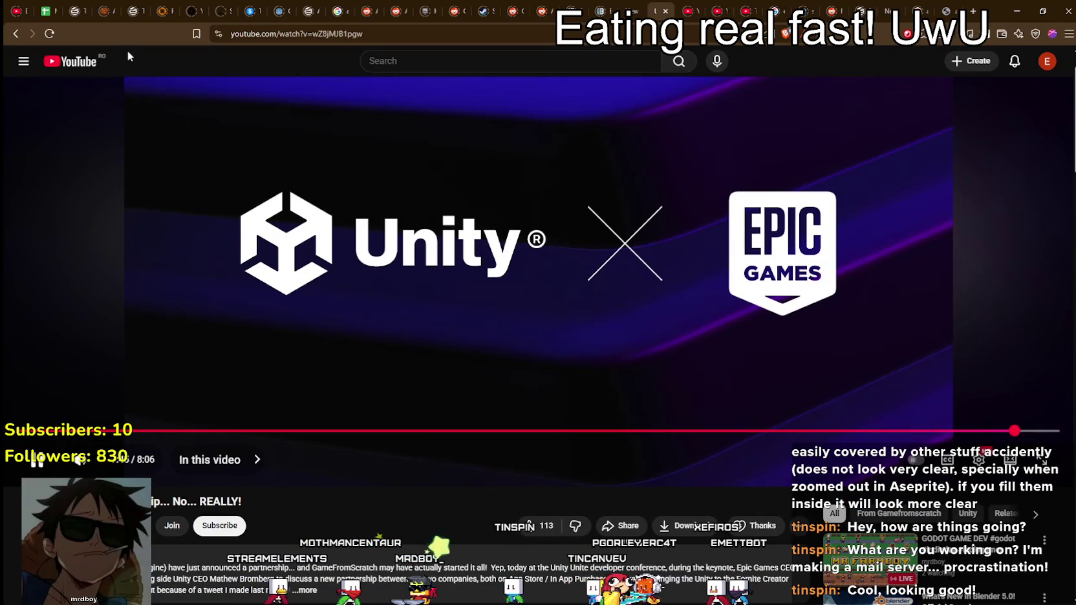
scroll(258, 291, "down", 3)
left_click(317, 423)
scroll(432, 487, "down", 3)
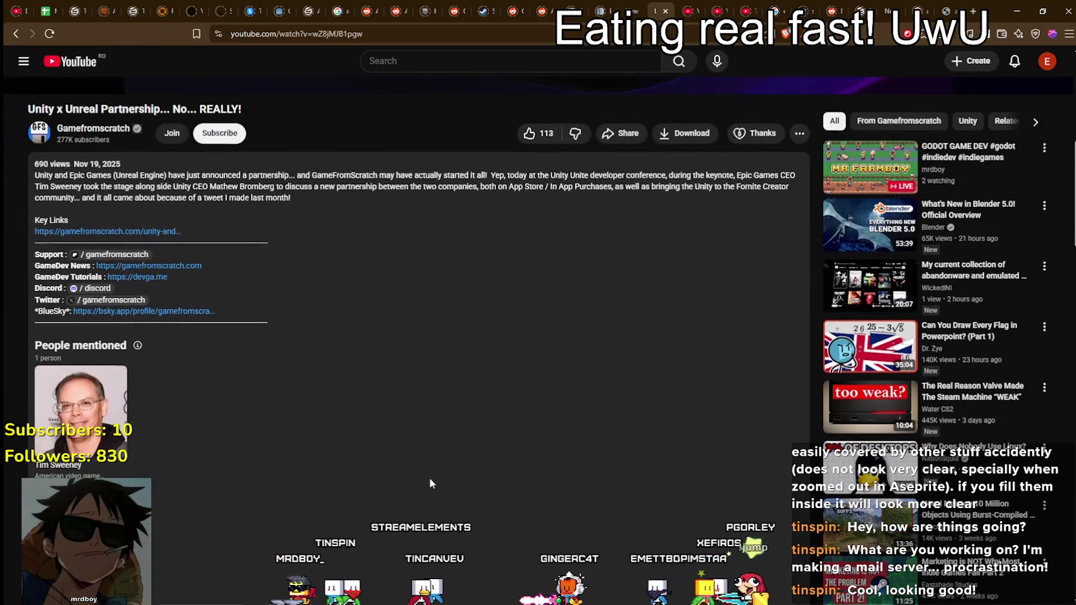
scroll(430, 477, "up", 3)
scroll(422, 455, "up", 3)
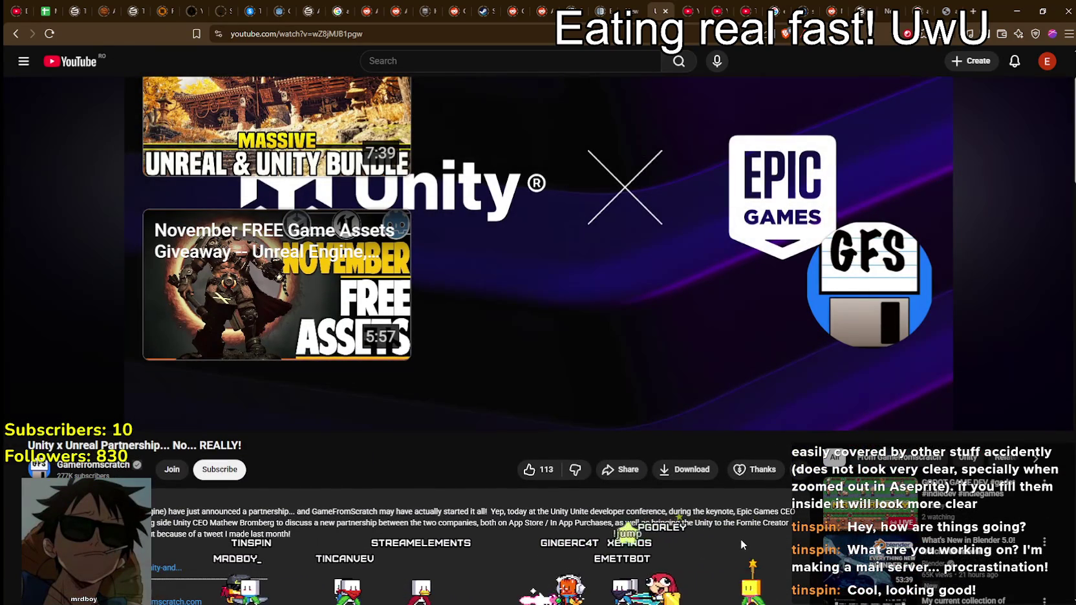
scroll(285, 453, "down", 10)
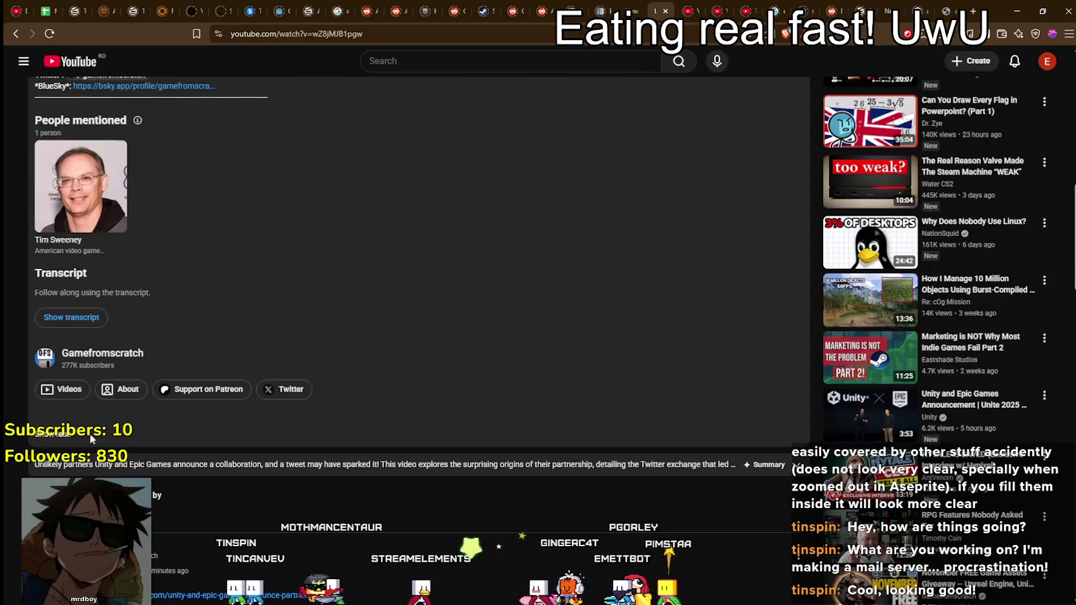
left_click(53, 435)
scroll(349, 458, "up", 6)
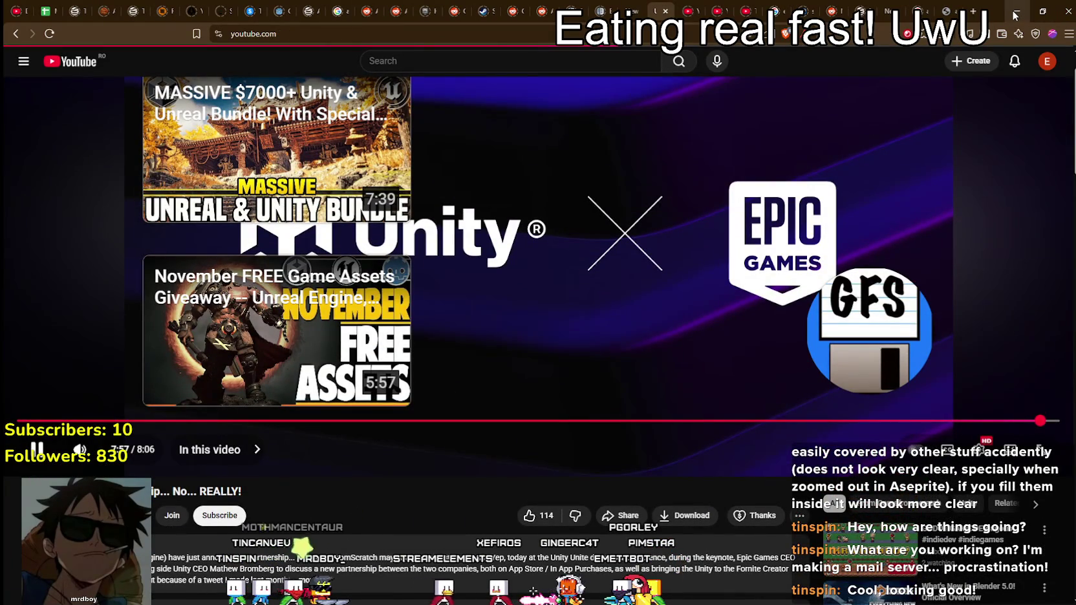
Go back to the YouTube home feed, browse its recommendations, and switch to the Steam window.
key("alt+Left")
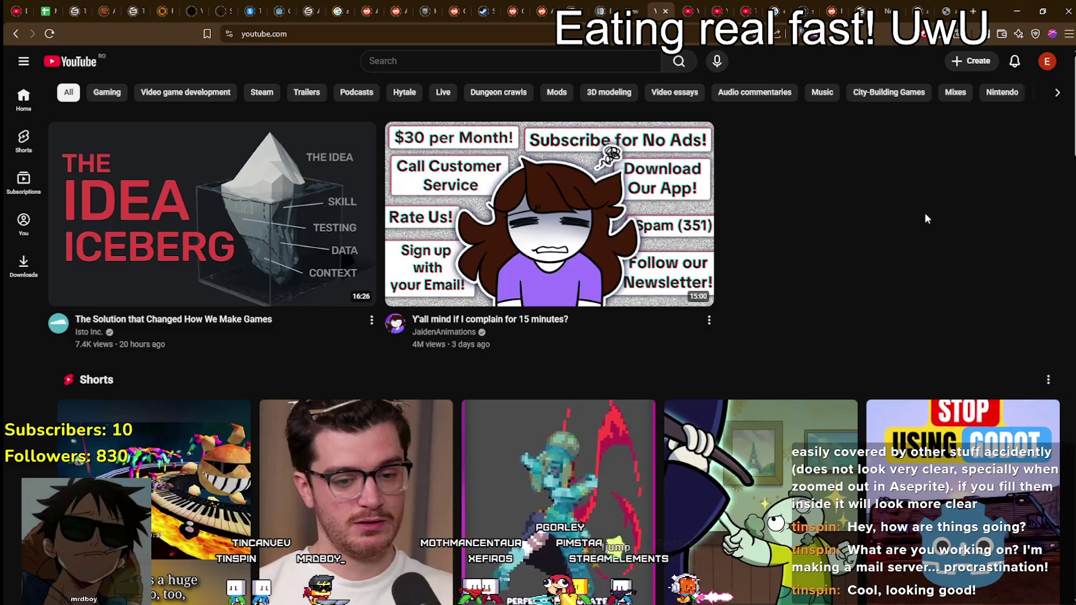
scroll(944, 216, "down", 3)
scroll(944, 216, "down", 6)
scroll(944, 217, "down", 2)
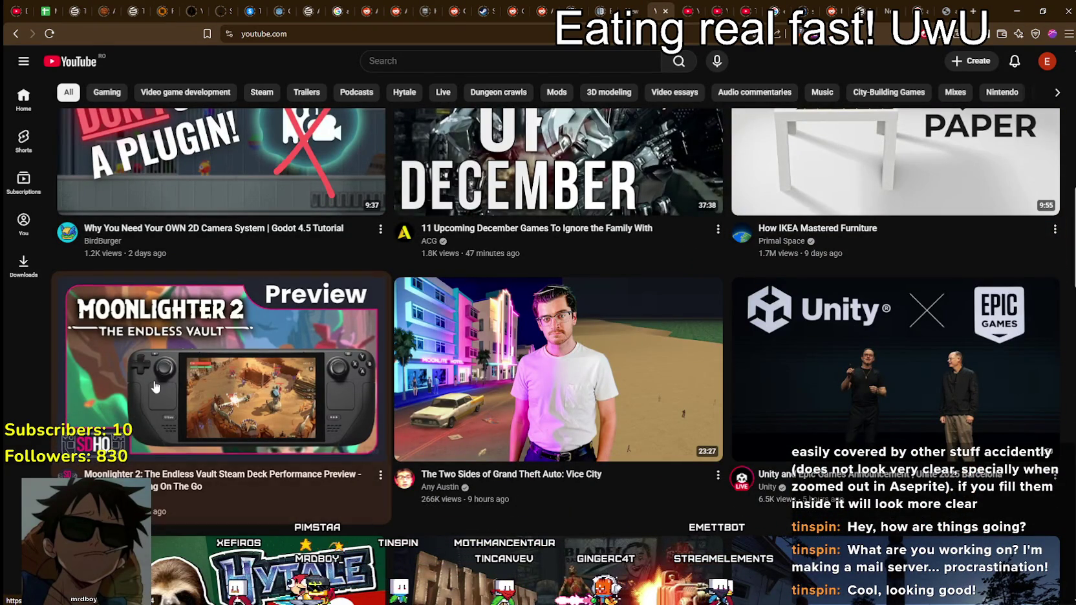
mouse_move(221, 368)
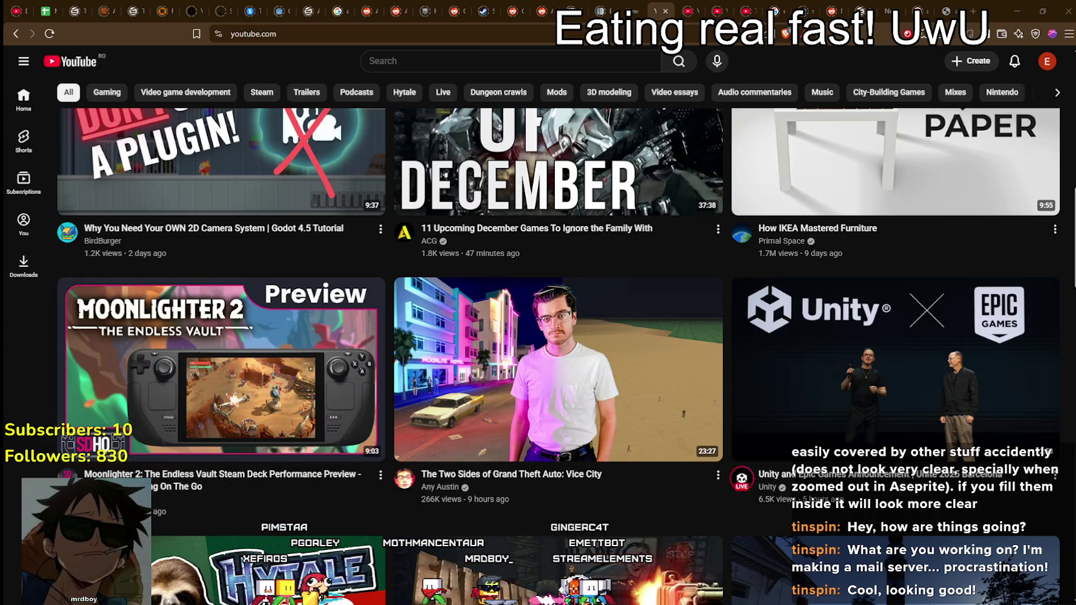
key("alt+Tab")
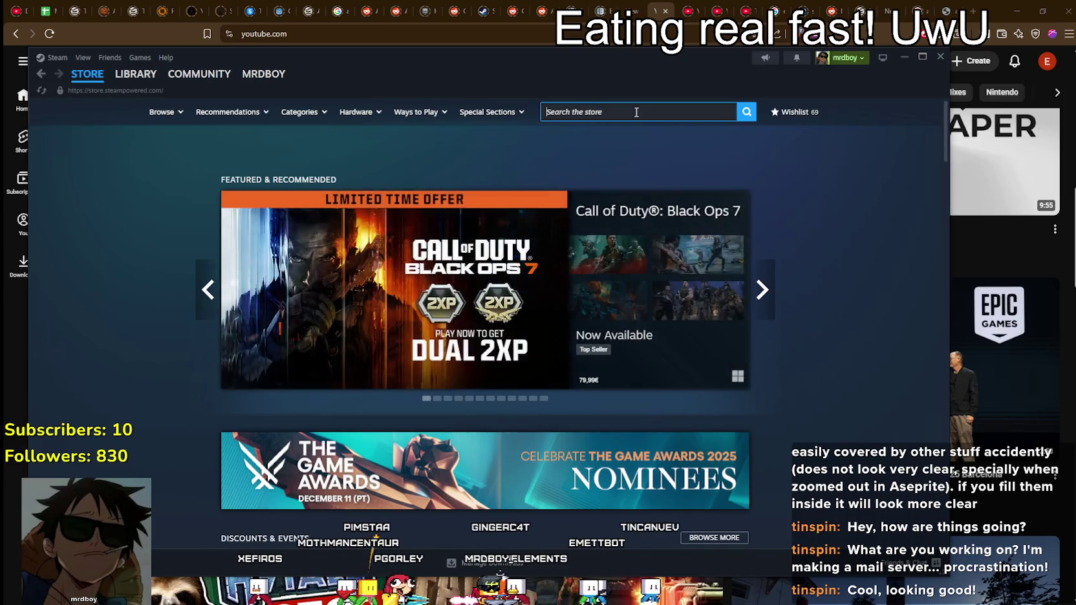
Search the Steam store for 'Moonli' and open Moonlighter 2: The Endless Vault.
left_click(691, 120)
type("Moon")
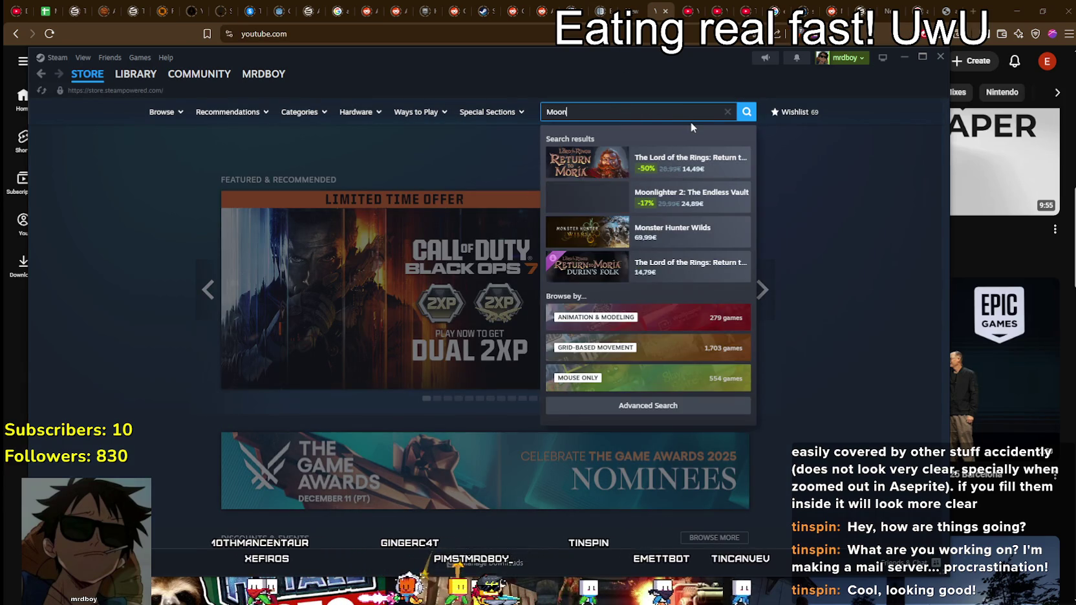
type("li")
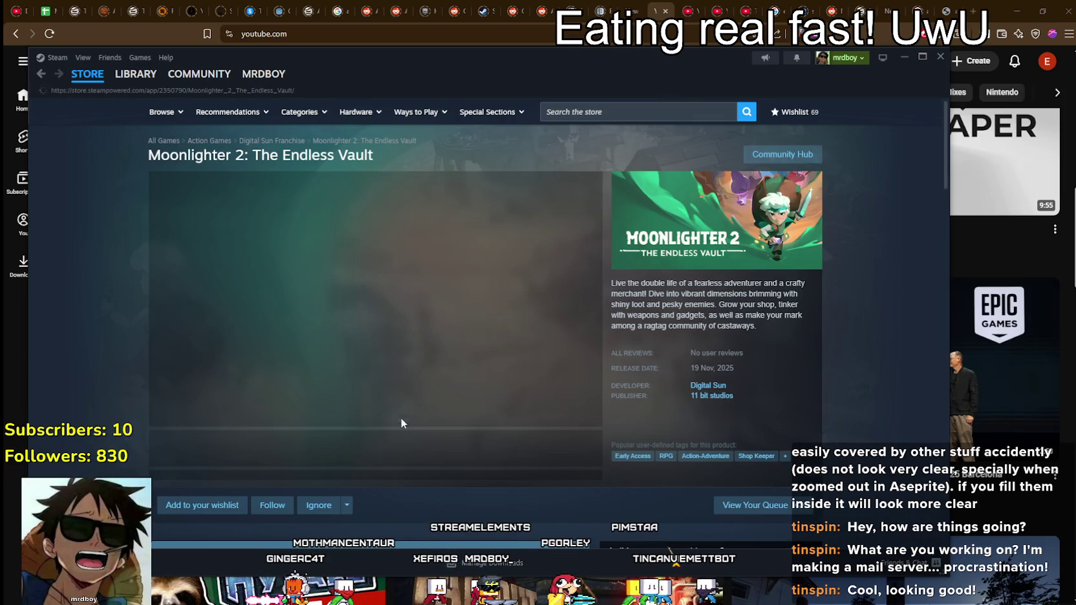
scroll(336, 445, "down", 2)
Scroll down the store page to the Buy box showing 24,89€ with a 17% discount.
scroll(393, 223, "down", 4)
scroll(412, 271, "down", 3)
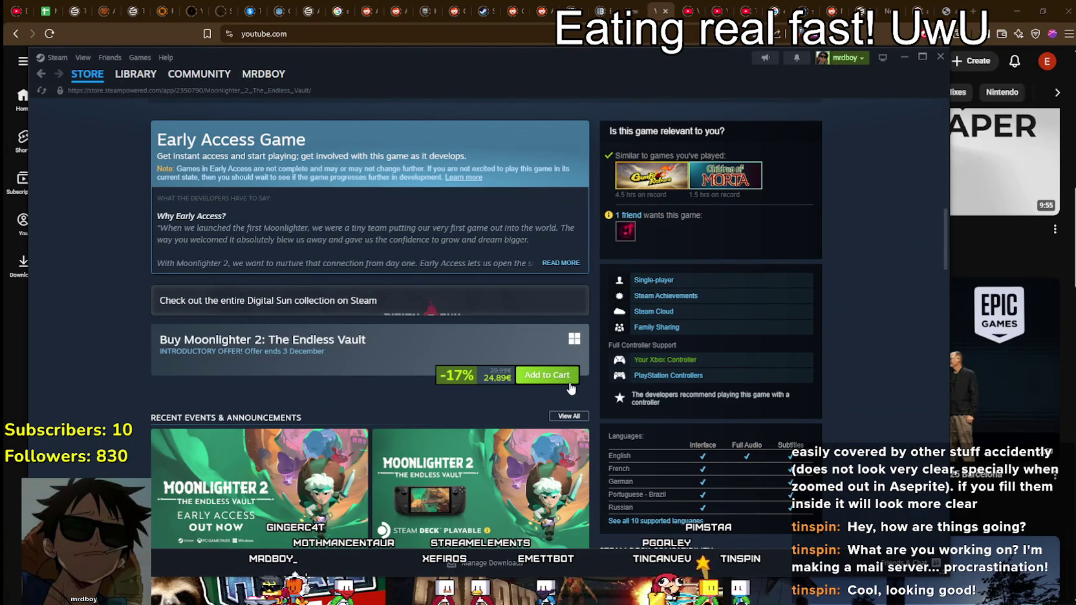
scroll(571, 391, "up", 2)
scroll(572, 404, "up", 6)
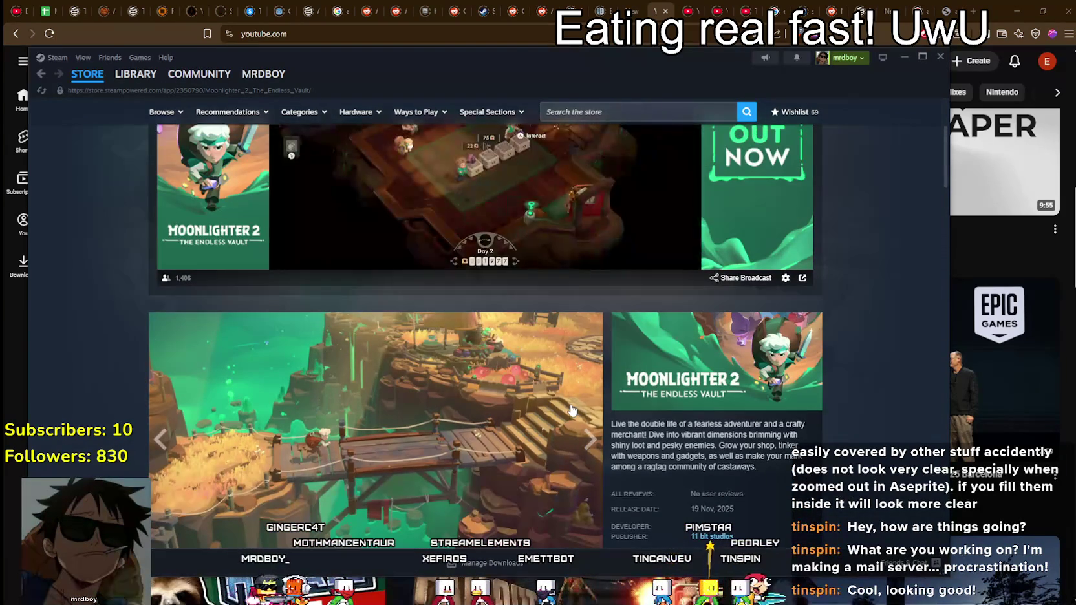
scroll(571, 409, "down", 3)
scroll(317, 363, "down", 3)
scroll(317, 363, "down", 5)
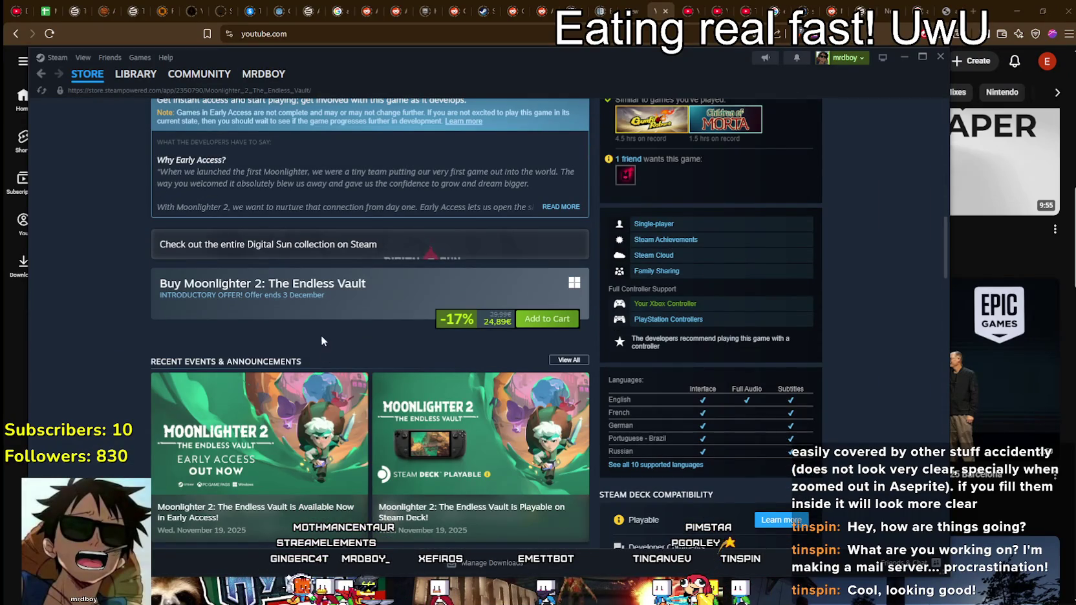
scroll(360, 287, "down", 3)
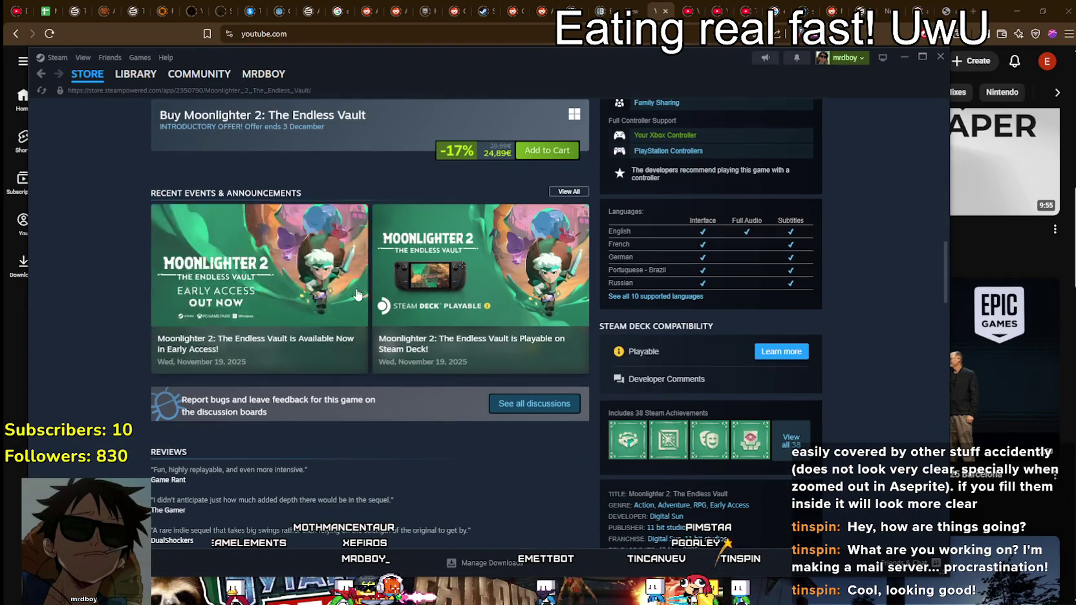
Open the Early Access launch announcement and highlight its first three feature bullets.
left_click(258, 285)
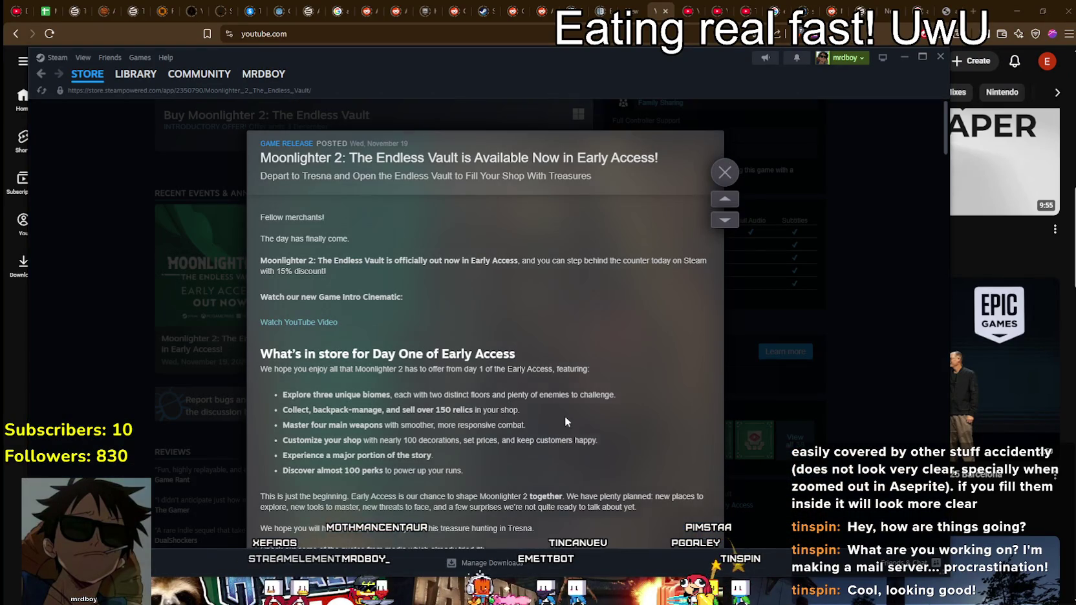
scroll(438, 366, "down", 1)
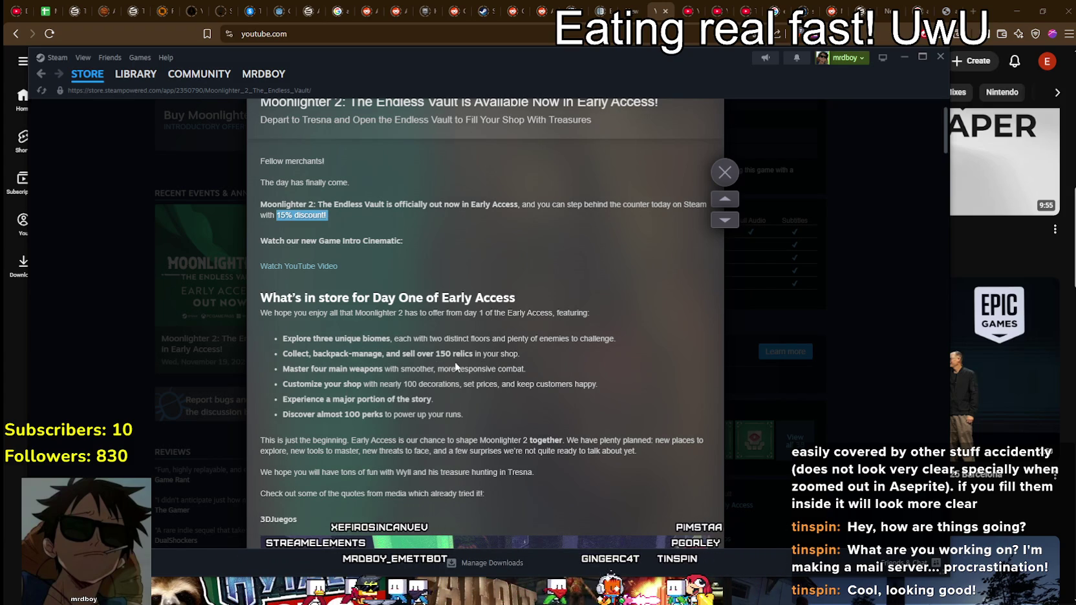
scroll(485, 406, "down", 1)
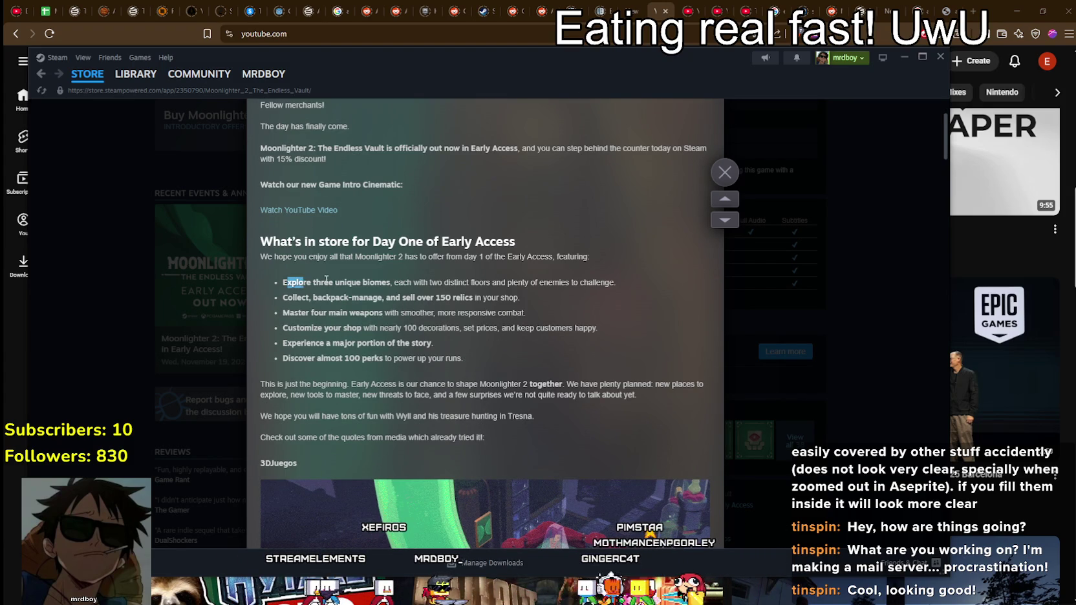
left_click_drag(287, 282, 638, 282)
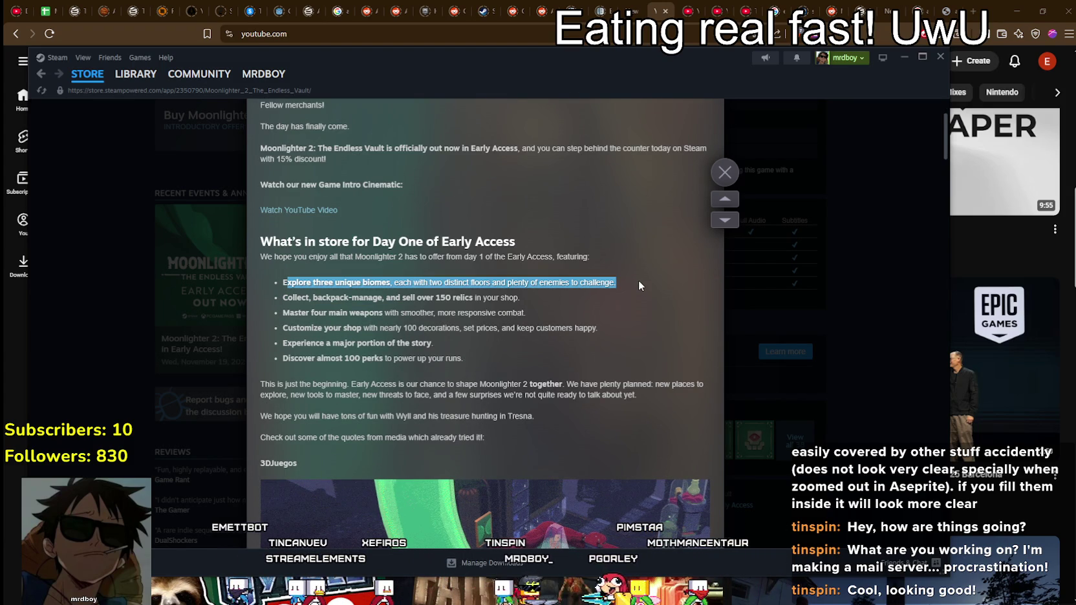
left_click_drag(287, 298, 562, 317)
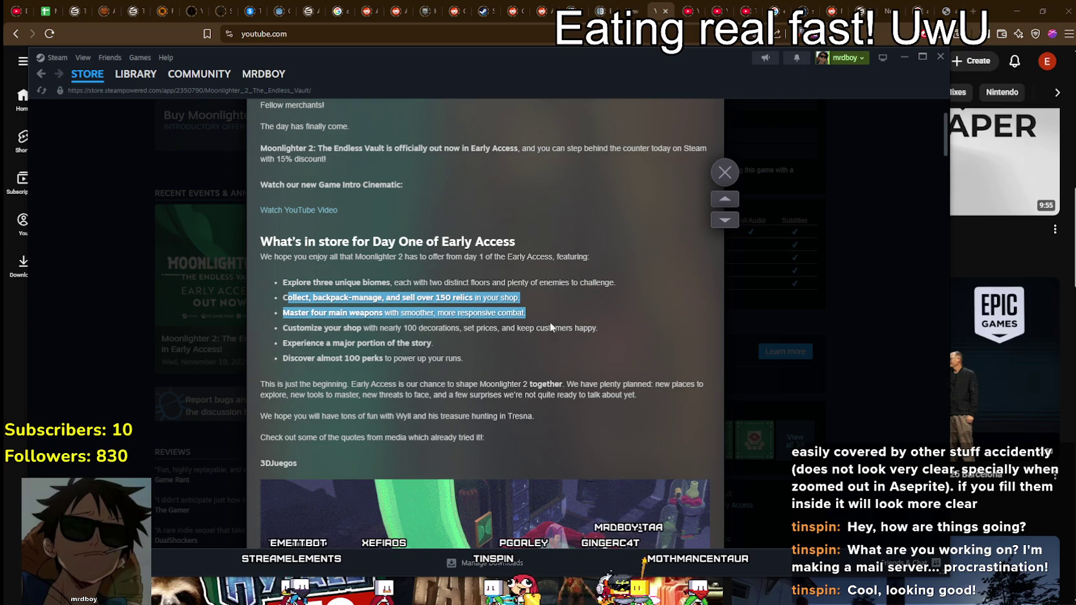
left_click(278, 331)
Highlight the next announcement passage, then scroll further down the post.
scroll(469, 399, "down", 3)
left_click_drag(269, 272, 568, 346)
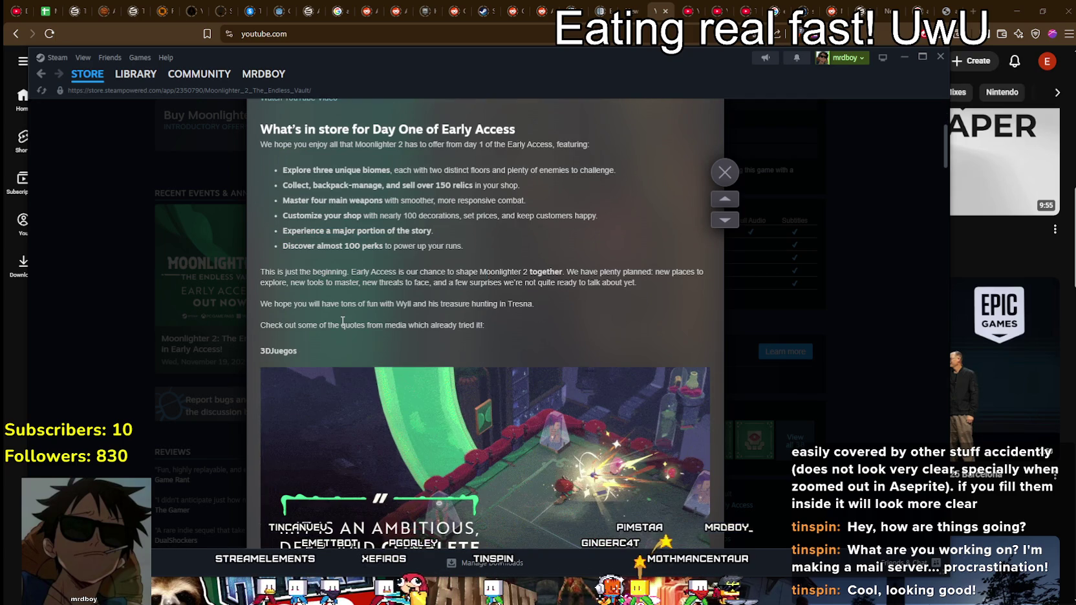
left_click(417, 322)
scroll(524, 349, "down", 6)
scroll(537, 358, "down", 8)
scroll(569, 368, "down", 6)
scroll(576, 371, "down", 5)
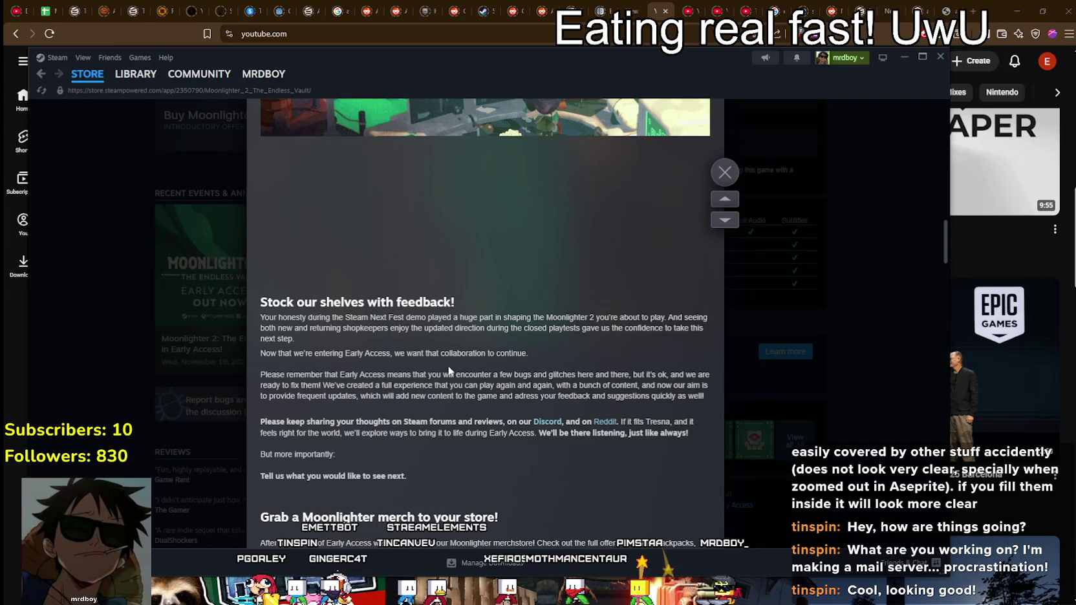
Highlight the feedback paragraph and the rest of the Early Access paragraph while reading.
left_click_drag(296, 318, 396, 351)
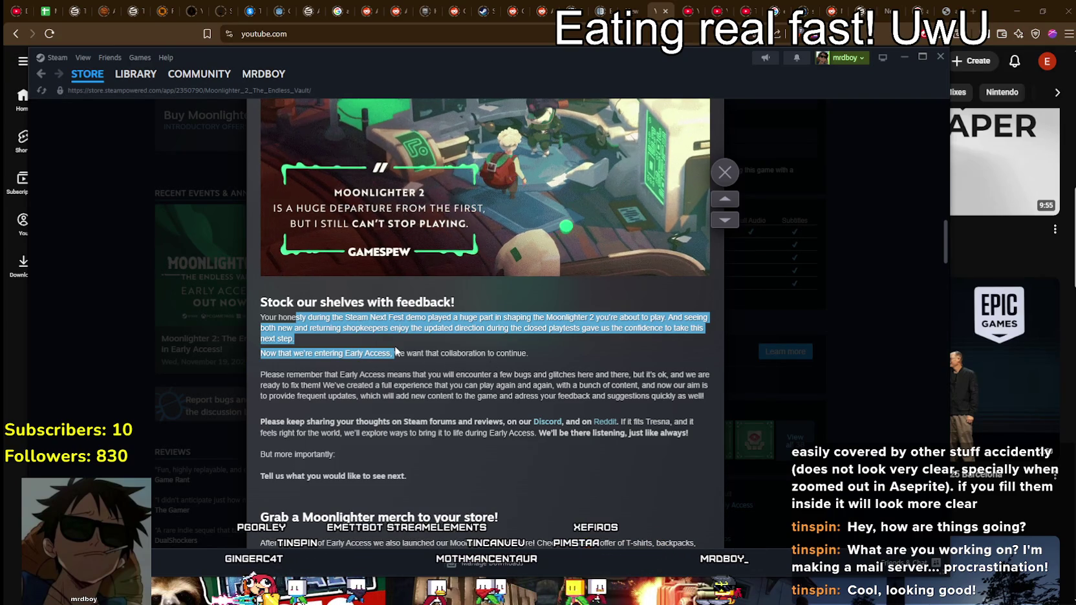
scroll(491, 381, "up", 3)
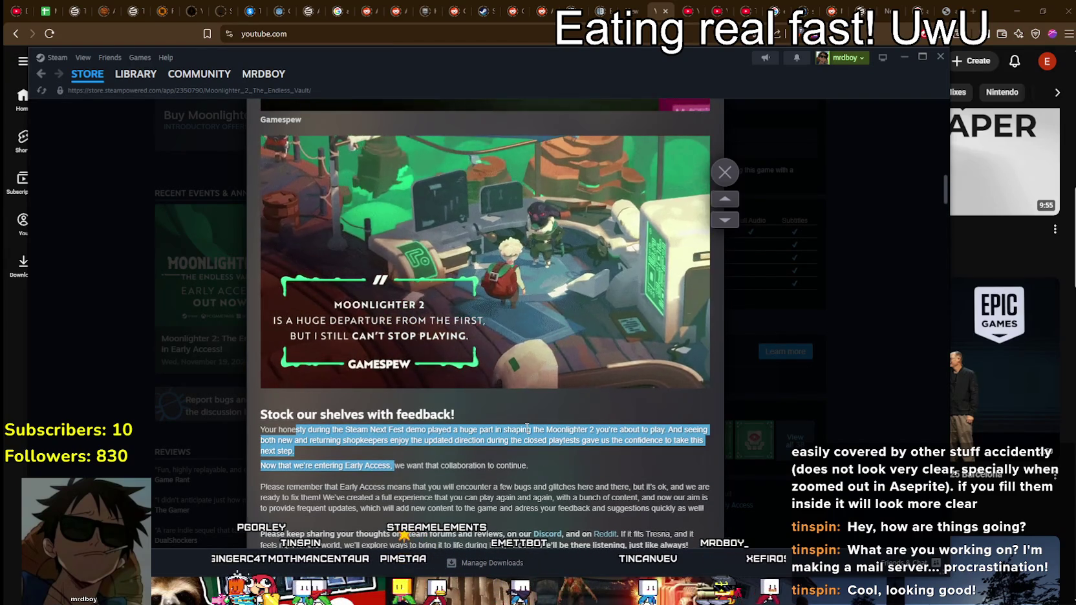
scroll(539, 453, "down", 2)
left_click(430, 461)
scroll(429, 462, "down", 2)
left_click_drag(283, 386, 360, 409)
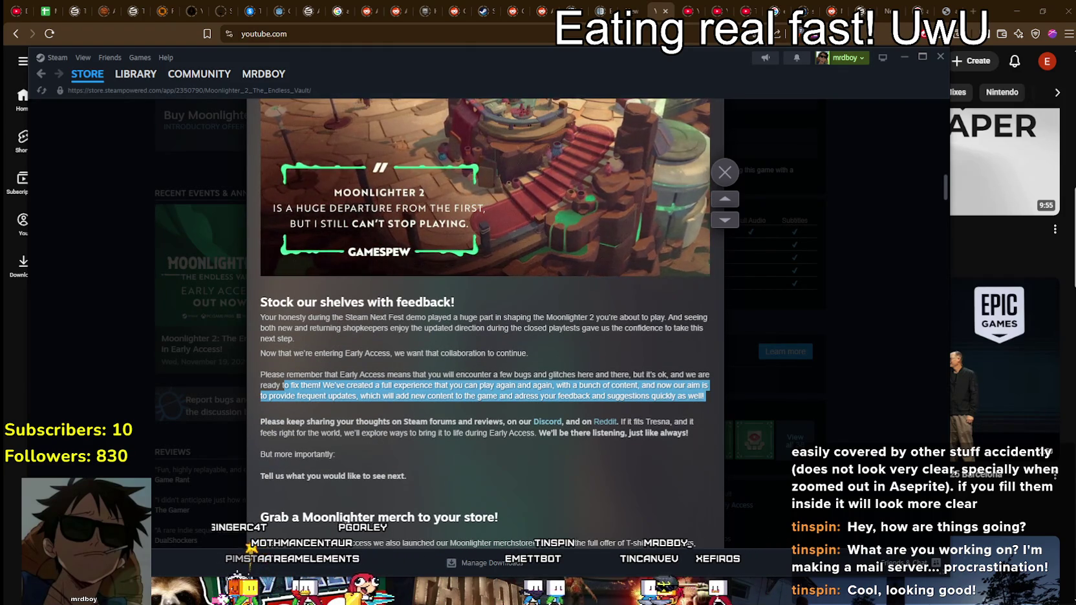
scroll(510, 442, "down", 1)
scroll(510, 442, "down", 3)
left_click(461, 385)
Scroll to the end of the announcement and close it, returning to the store page.
scroll(571, 396, "down", 1)
scroll(572, 395, "down", 5)
scroll(592, 378, "down", 5)
scroll(589, 333, "down", 5)
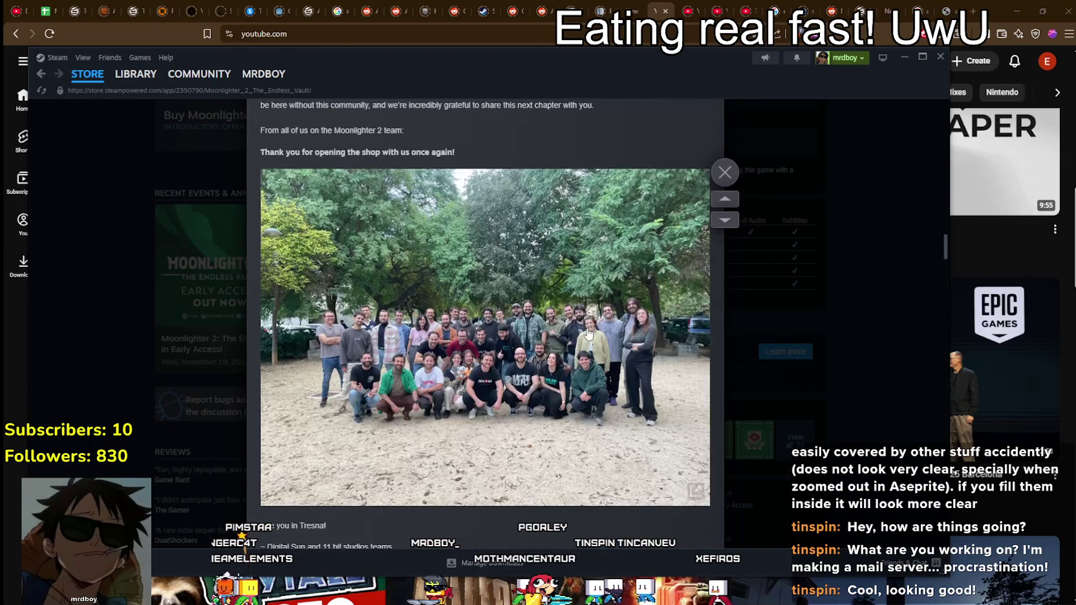
scroll(592, 326, "down", 5)
left_click(725, 172)
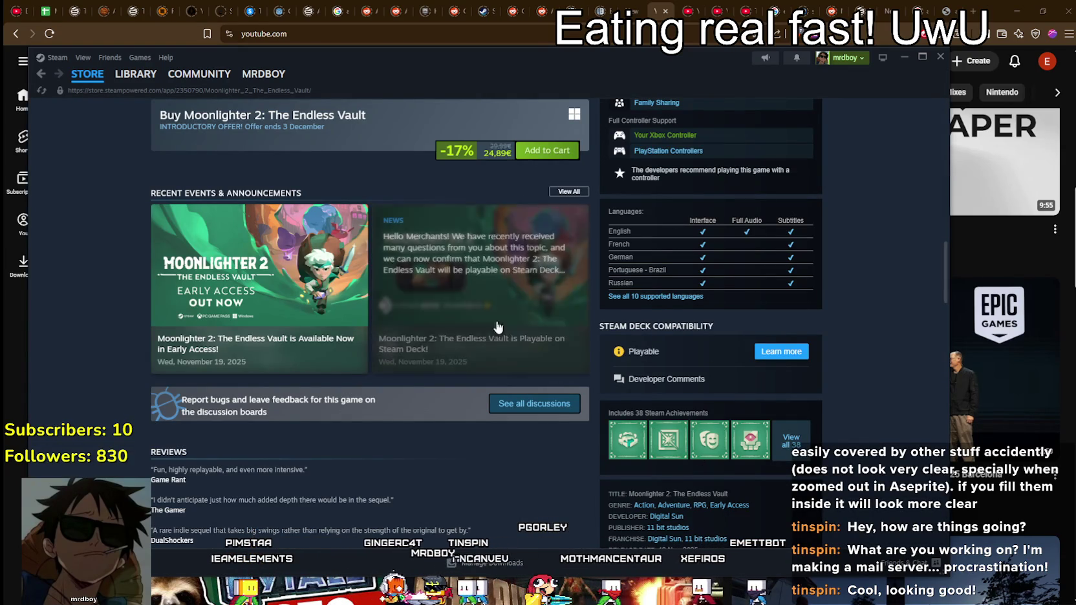
Expand the store page's full feature list grid and scroll through it.
scroll(458, 470, "down", 5)
left_click(359, 452)
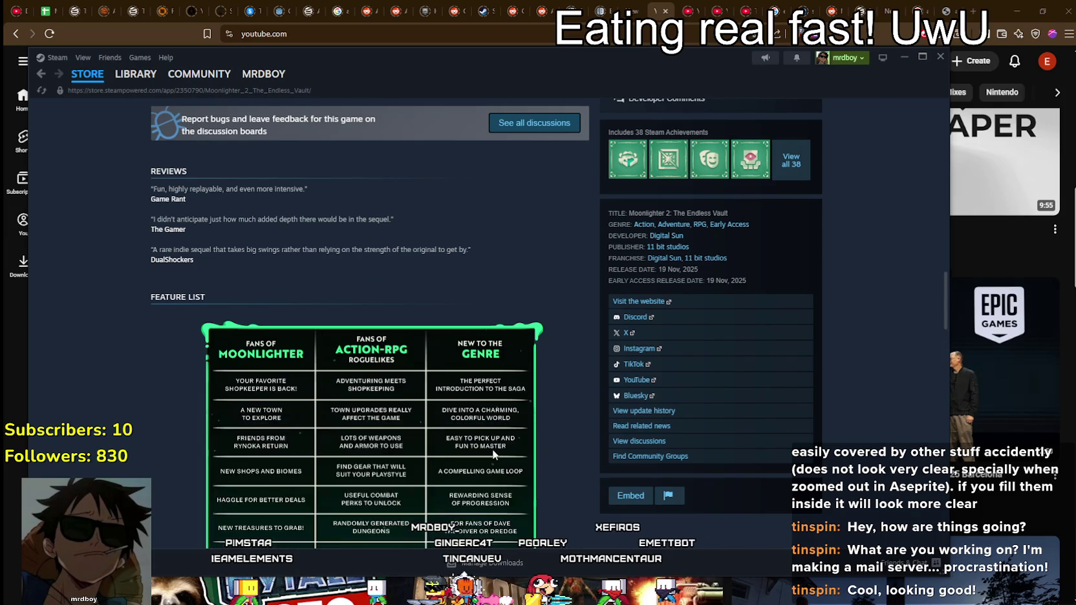
scroll(492, 449, "down", 3)
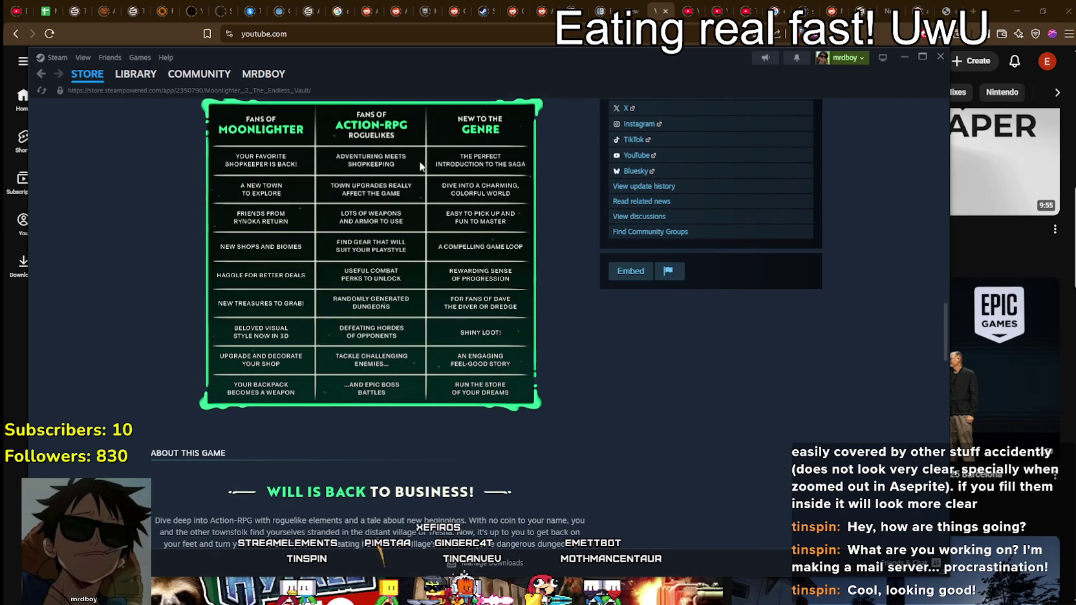
scroll(481, 324, "down", 1)
scroll(494, 323, "up", 2)
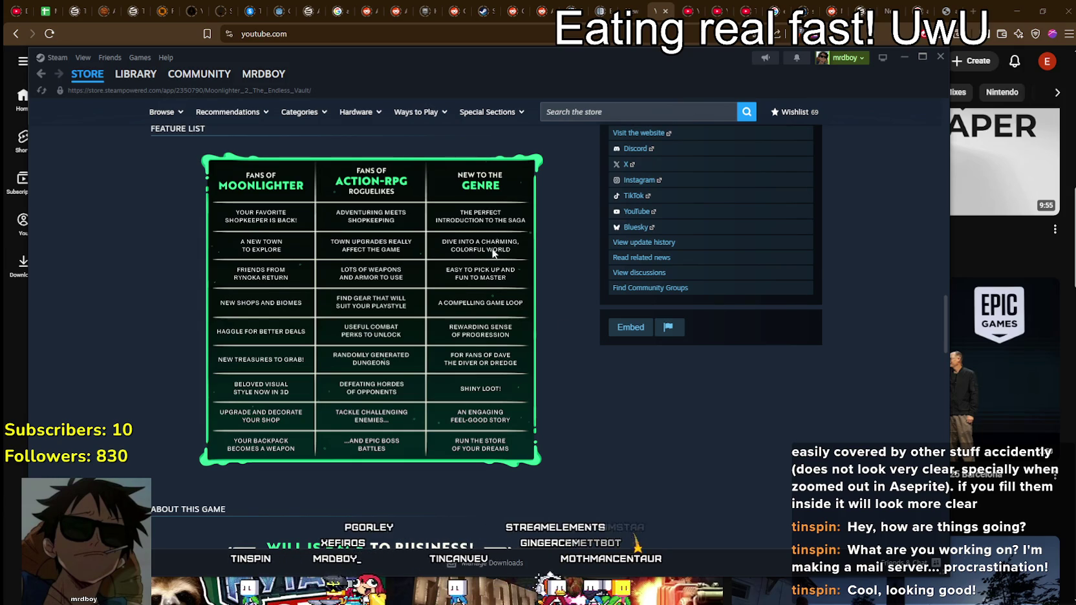
scroll(559, 443, "down", 3)
scroll(561, 440, "up", 3)
scroll(417, 355, "down", 1)
scroll(565, 418, "down", 1)
scroll(567, 414, "down", 3)
scroll(568, 417, "down", 4)
Expand the full game description and highlight the Fortune Favors the Bold paragraph.
left_click(340, 461)
scroll(479, 401, "down", 3)
scroll(500, 390, "up", 2)
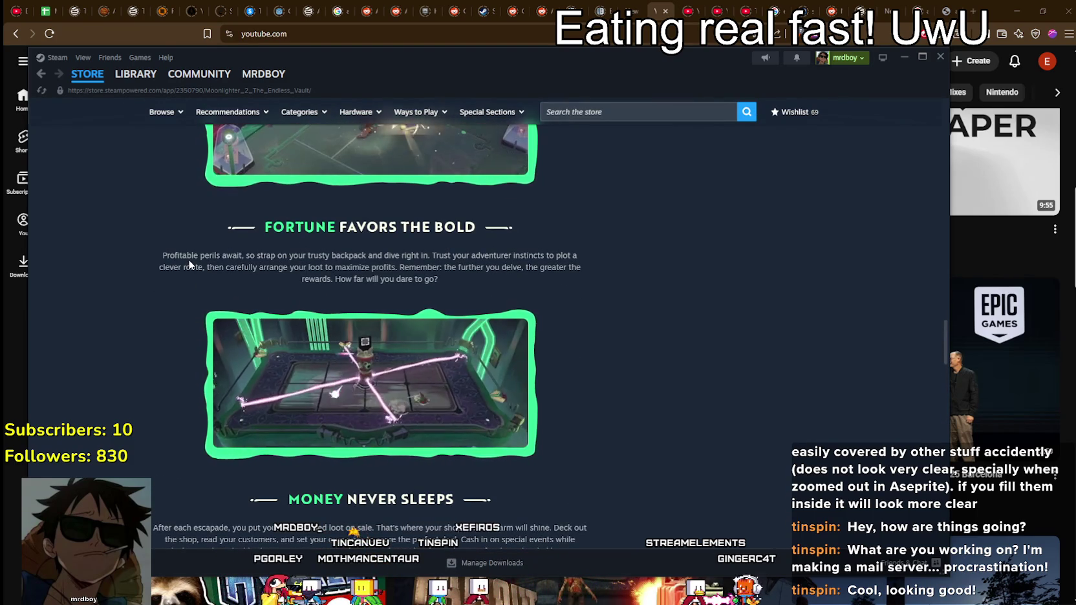
left_click_drag(328, 265, 594, 274)
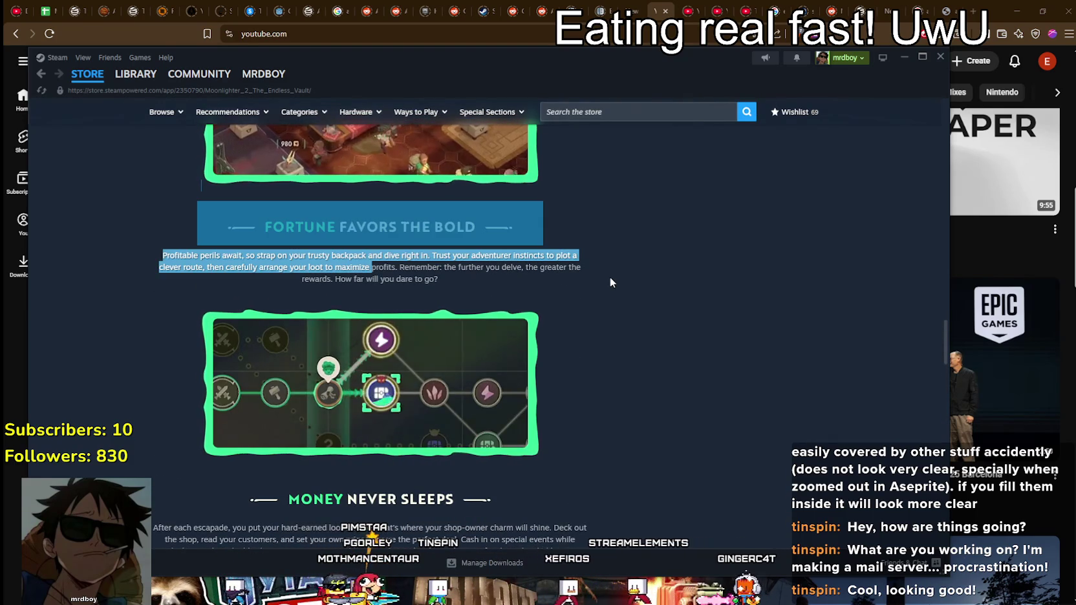
left_click(620, 302)
scroll(569, 330, "down", 3)
scroll(330, 343, "up", 1)
Scroll down through the rest of the expanded game description.
scroll(330, 342, "down", 2)
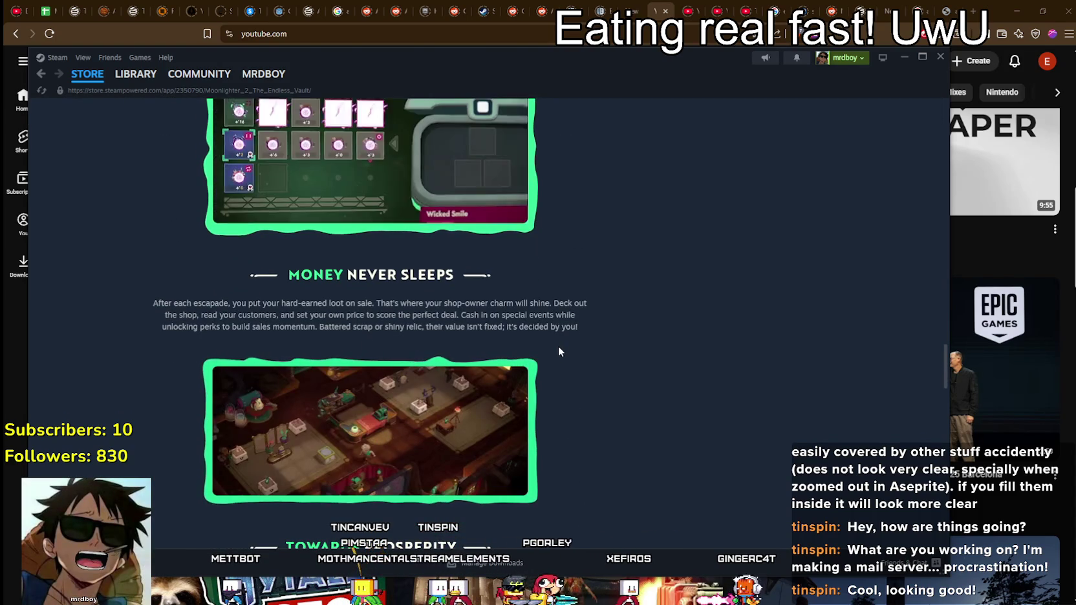
scroll(557, 342, "down", 2)
scroll(556, 341, "down", 1)
scroll(556, 343, "down", 1)
scroll(556, 342, "down", 2)
scroll(556, 342, "down", 2)
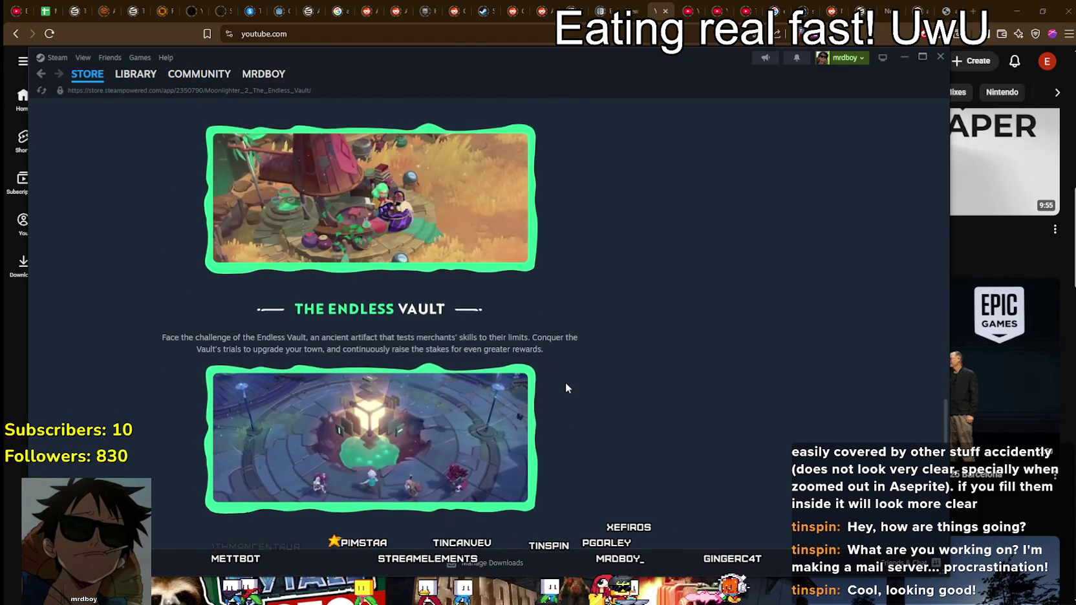
scroll(565, 381, "down", 3)
Scroll back to the top of the store page and go to the game's Community Hub.
scroll(553, 359, "up", 1)
scroll(582, 365, "up", 6)
scroll(618, 382, "up", 5)
scroll(617, 401, "up", 5)
scroll(613, 424, "up", 5)
scroll(604, 420, "up", 5)
scroll(598, 418, "up", 6)
scroll(599, 414, "up", 1)
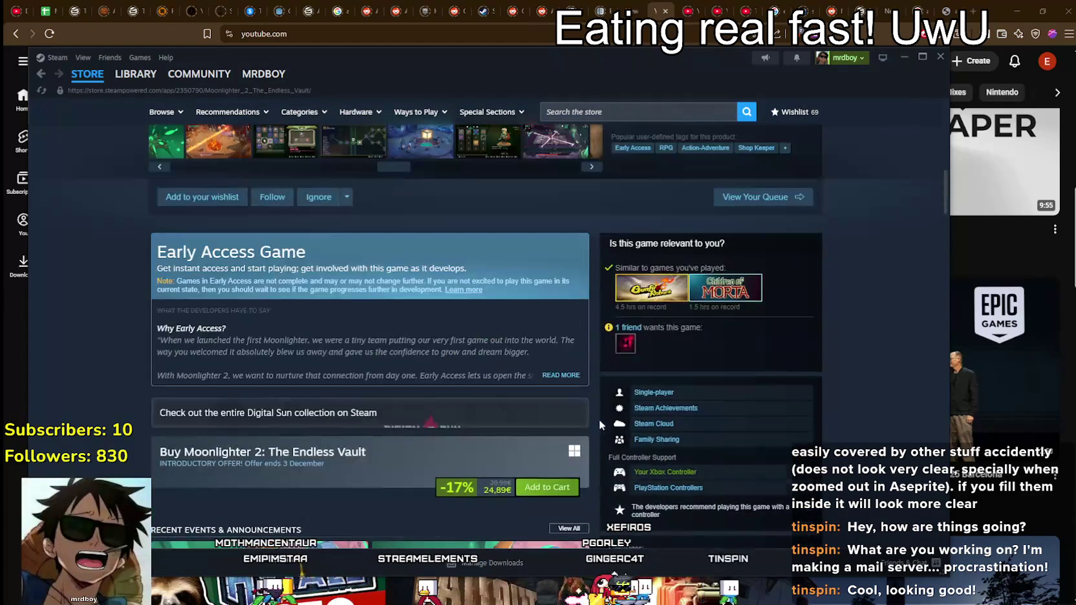
scroll(606, 401, "up", 3)
scroll(608, 398, "down", 8)
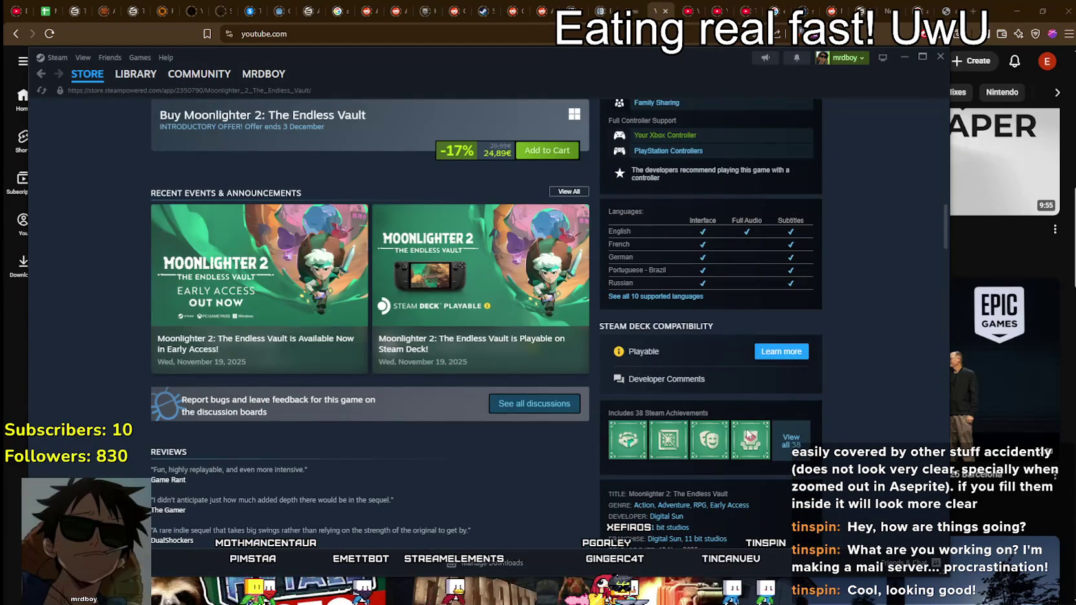
scroll(716, 432, "up", 6)
scroll(717, 432, "up", 3)
scroll(717, 432, "down", 1)
scroll(744, 388, "down", 4)
scroll(756, 291, "up", 4)
scroll(764, 215, "up", 4)
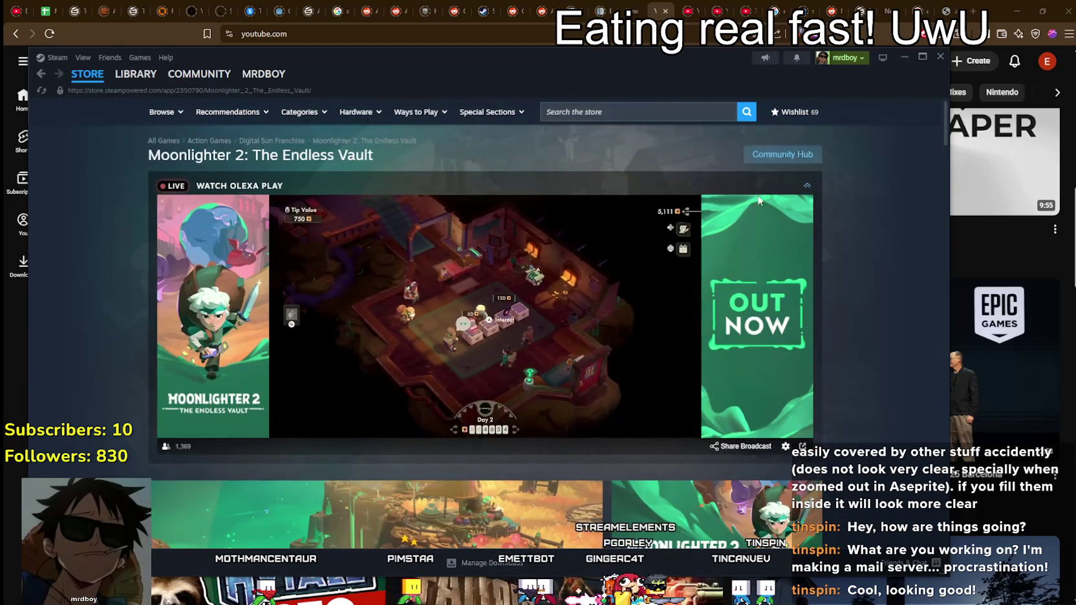
left_click(770, 154)
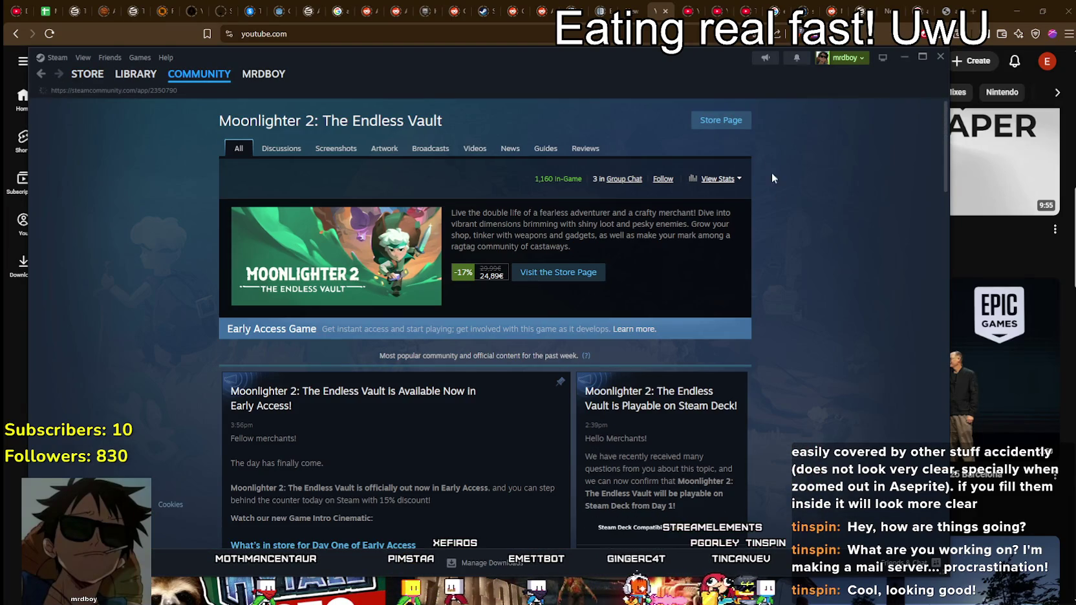
Scroll the community hub past reviews and discussions to the Playtests Summary card (5,000+ players, 8.55 score).
scroll(786, 400, "down", 2)
scroll(783, 395, "down", 4)
scroll(782, 393, "up", 1)
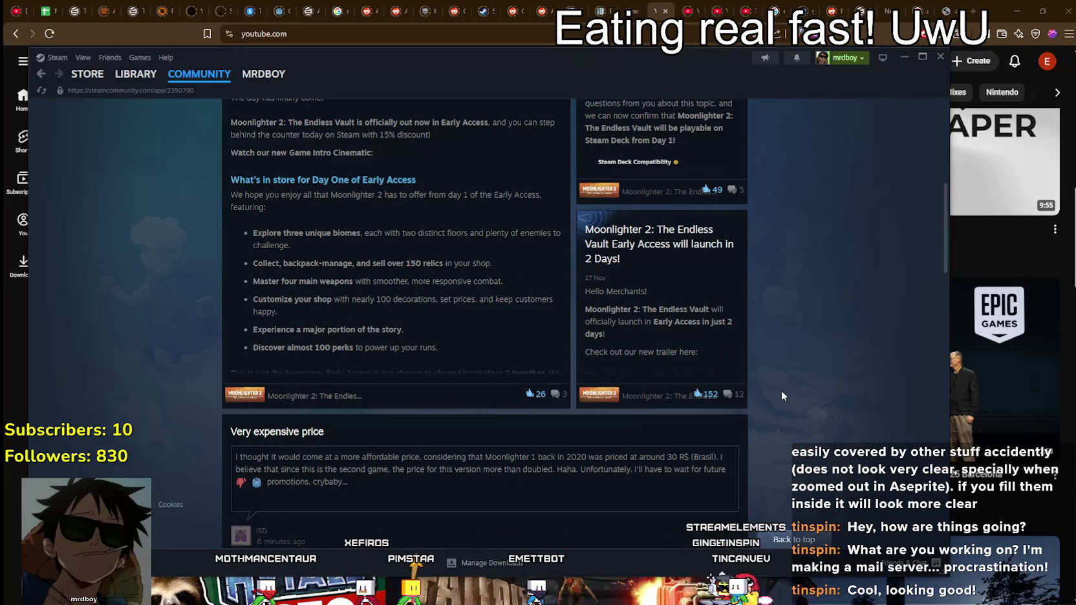
scroll(780, 388, "down", 3)
scroll(779, 385, "up", 1)
scroll(782, 394, "up", 6)
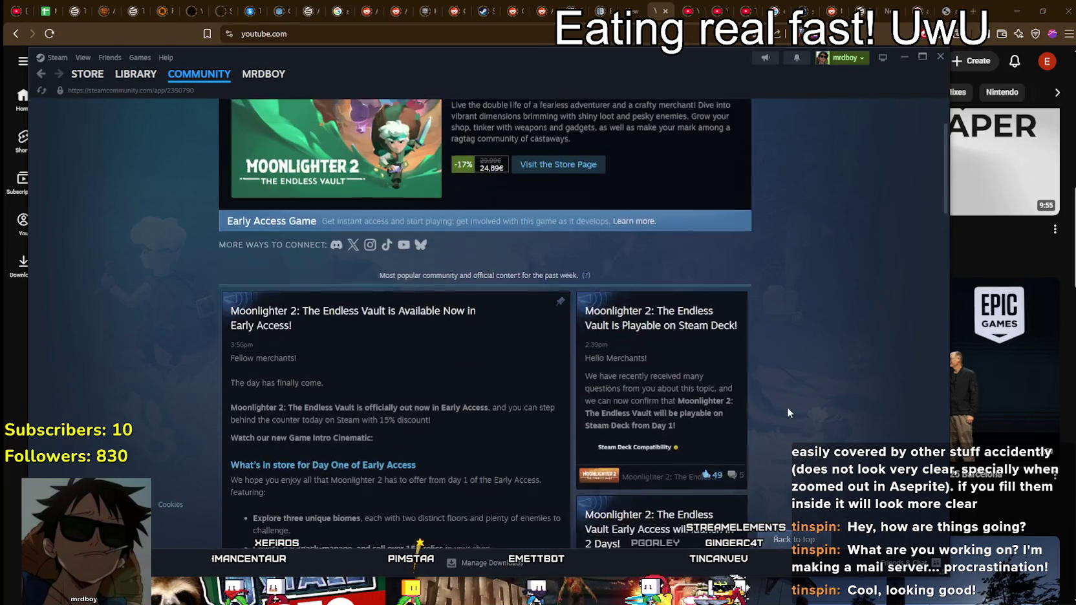
scroll(782, 403, "up", 1)
scroll(774, 395, "down", 5)
scroll(773, 393, "up", 5)
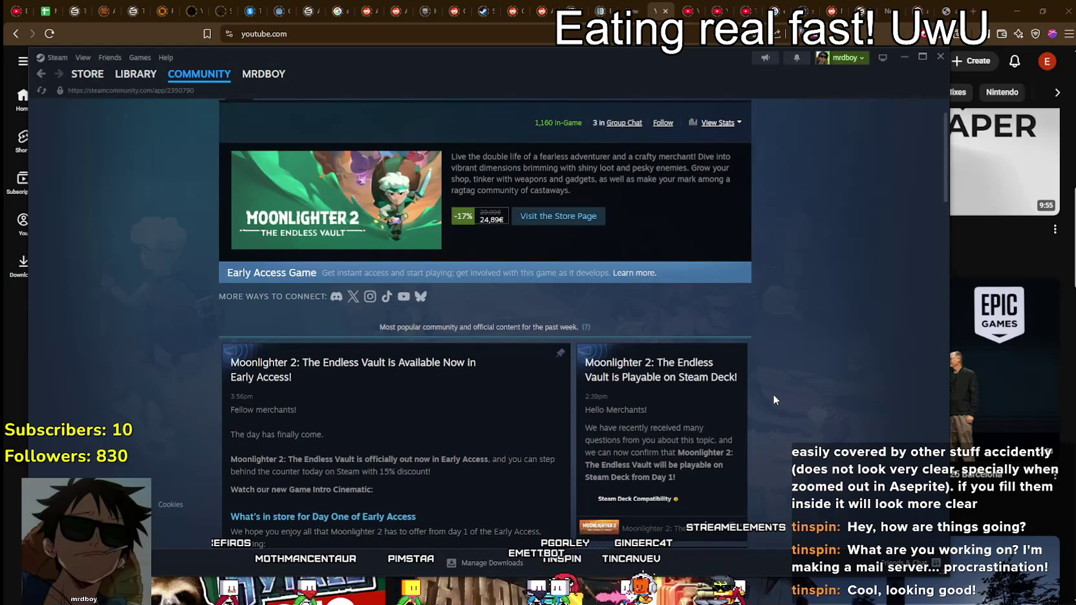
scroll(774, 395, "down", 5)
scroll(771, 394, "down", 3)
scroll(772, 394, "down", 2)
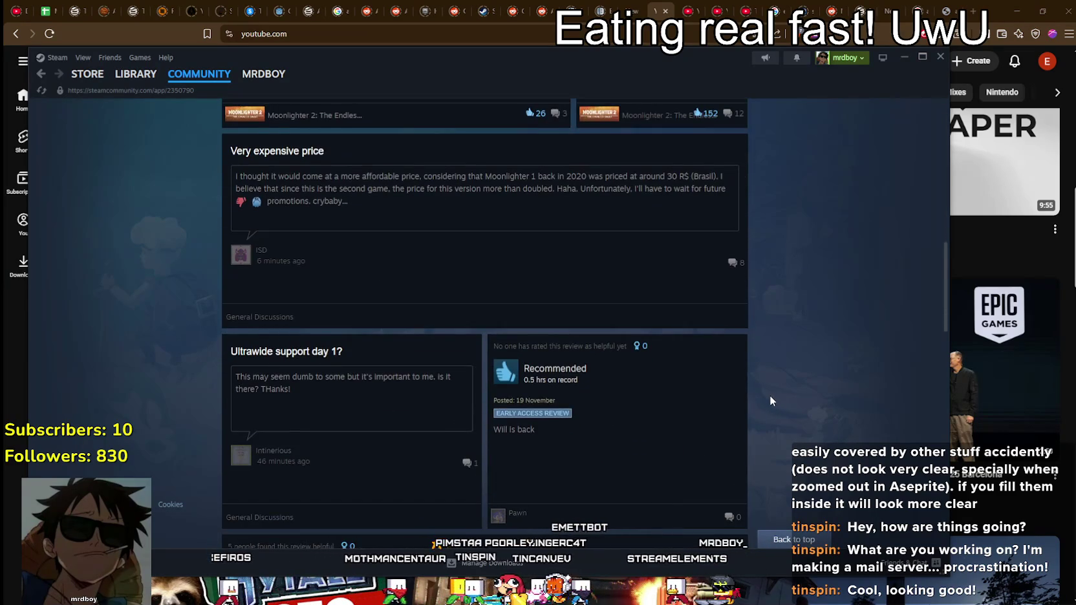
scroll(770, 397, "down", 4)
scroll(770, 396, "down", 3)
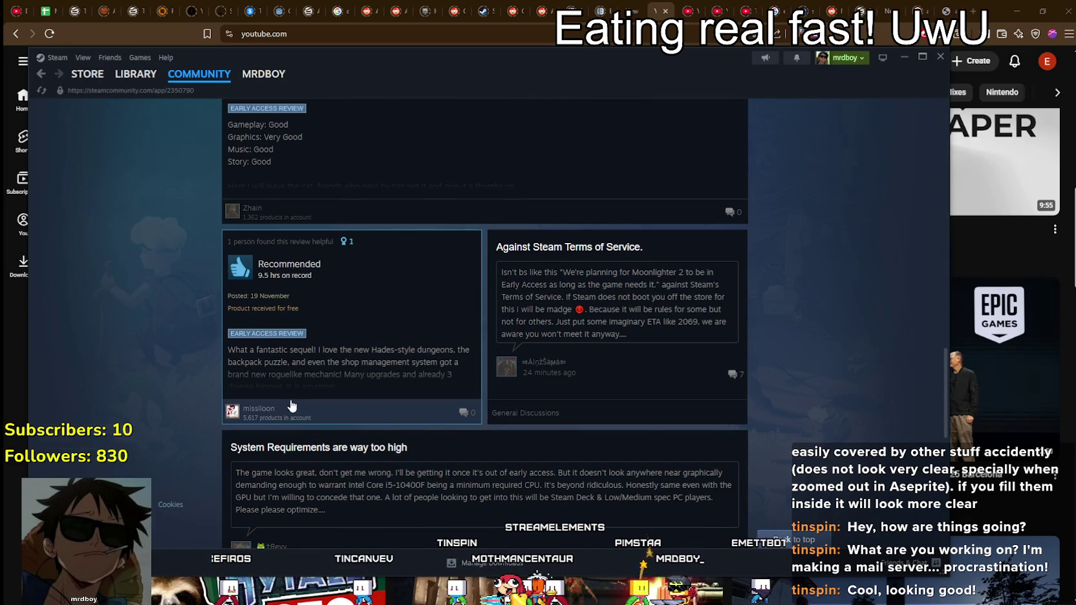
mouse_move(257, 409)
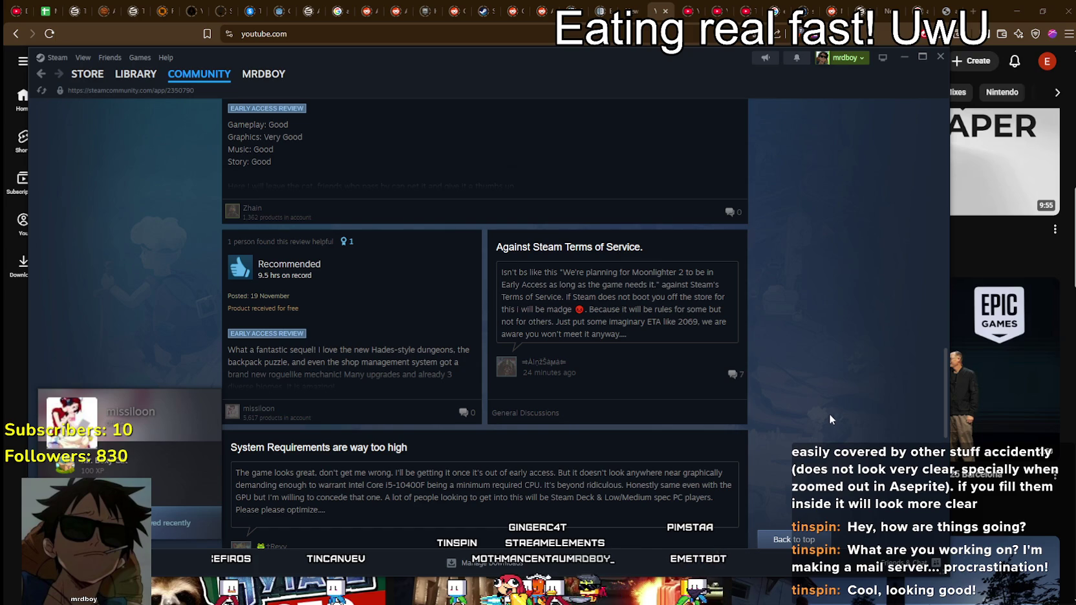
scroll(776, 358, "down", 3)
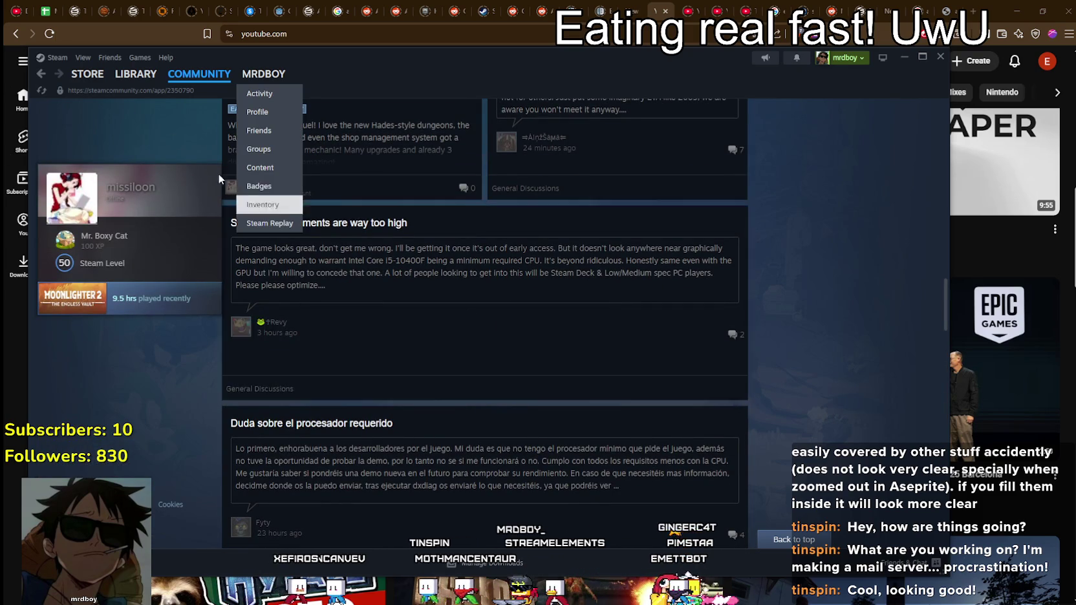
scroll(777, 331, "down", 2)
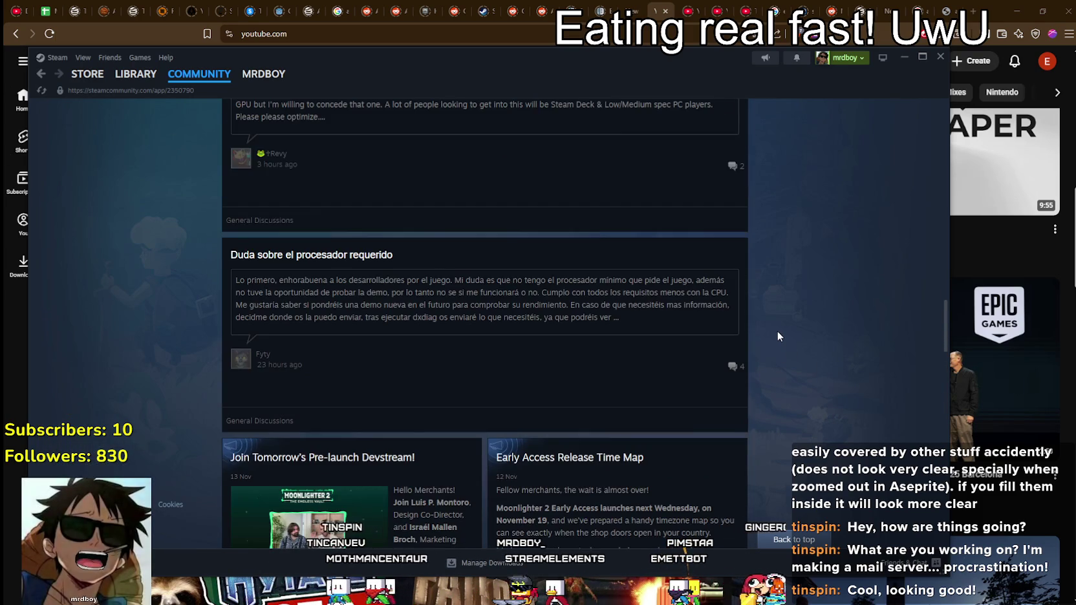
scroll(779, 335, "down", 3)
scroll(943, 339, "down", 3)
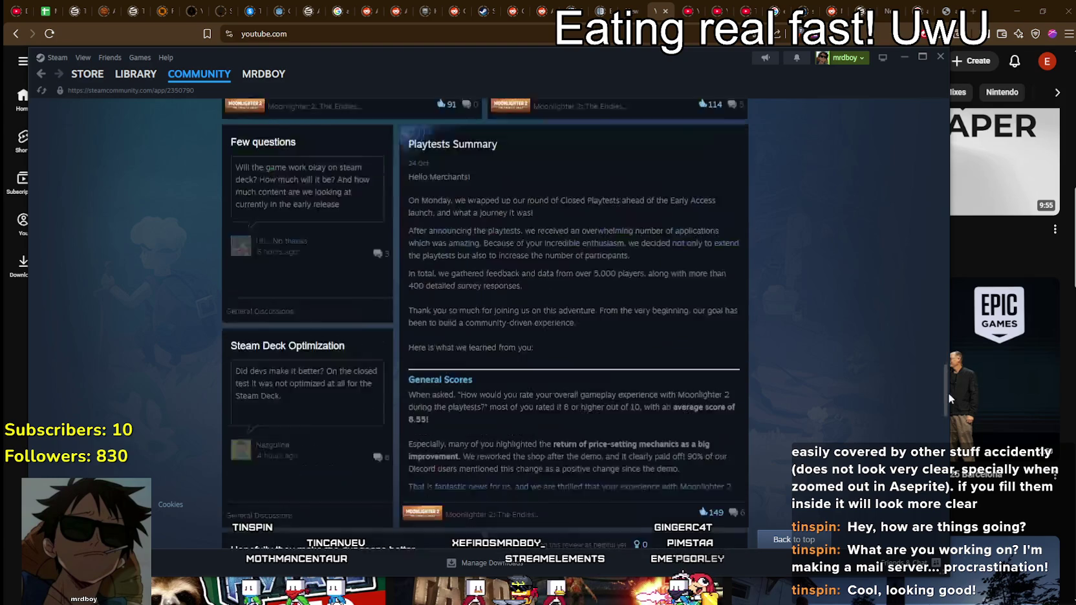
left_click_drag(950, 376, 955, 384)
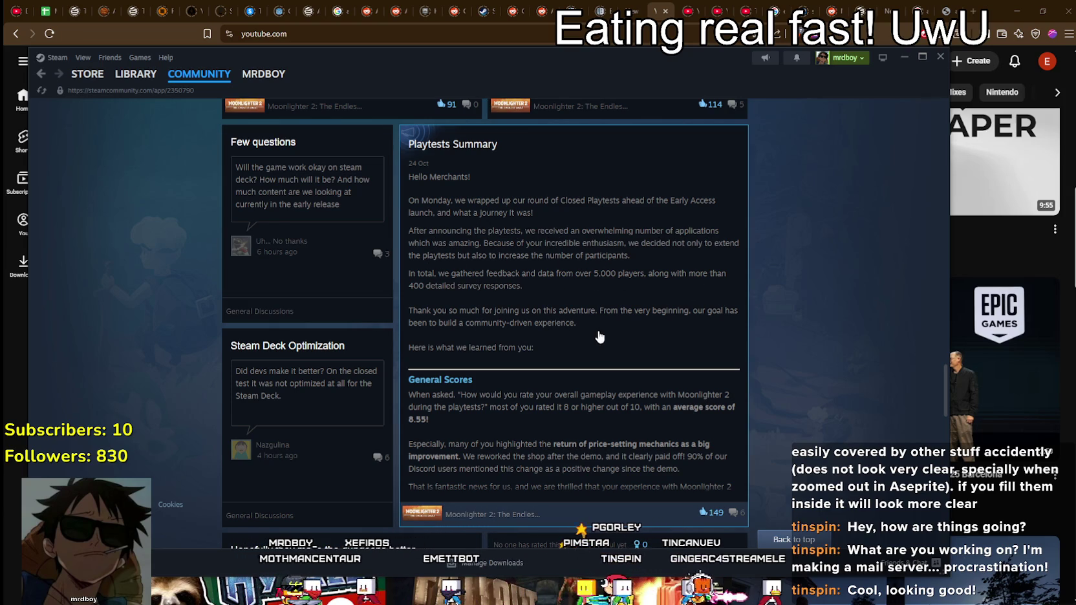
scroll(590, 336, "down", 3)
Open the Playtests Summary post and highlight the paragraph on price-setting feedback.
left_click(576, 345)
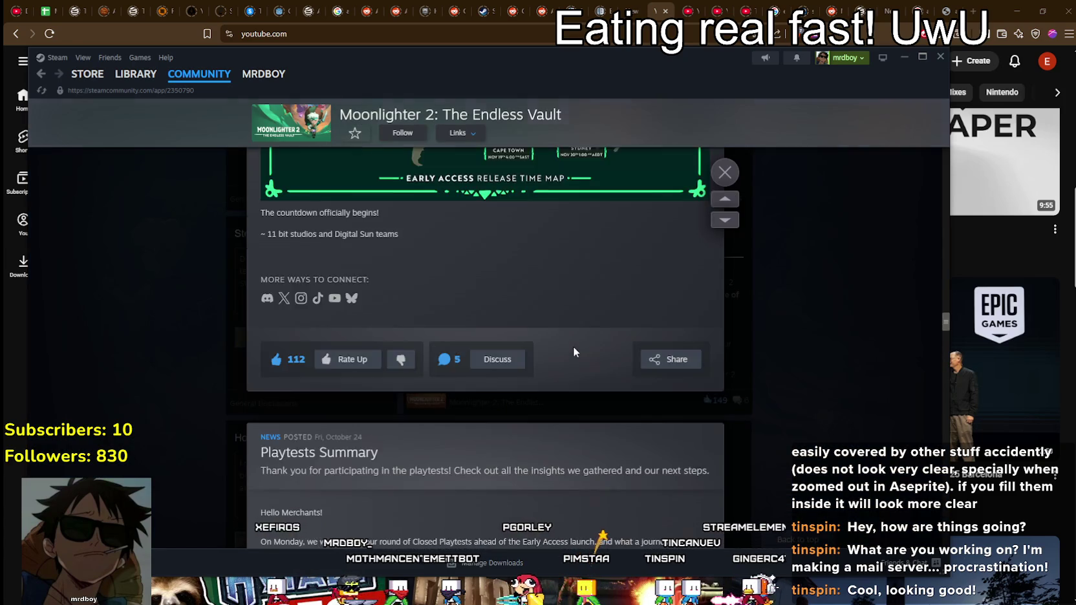
scroll(571, 342, "down", 5)
scroll(541, 334, "up", 1)
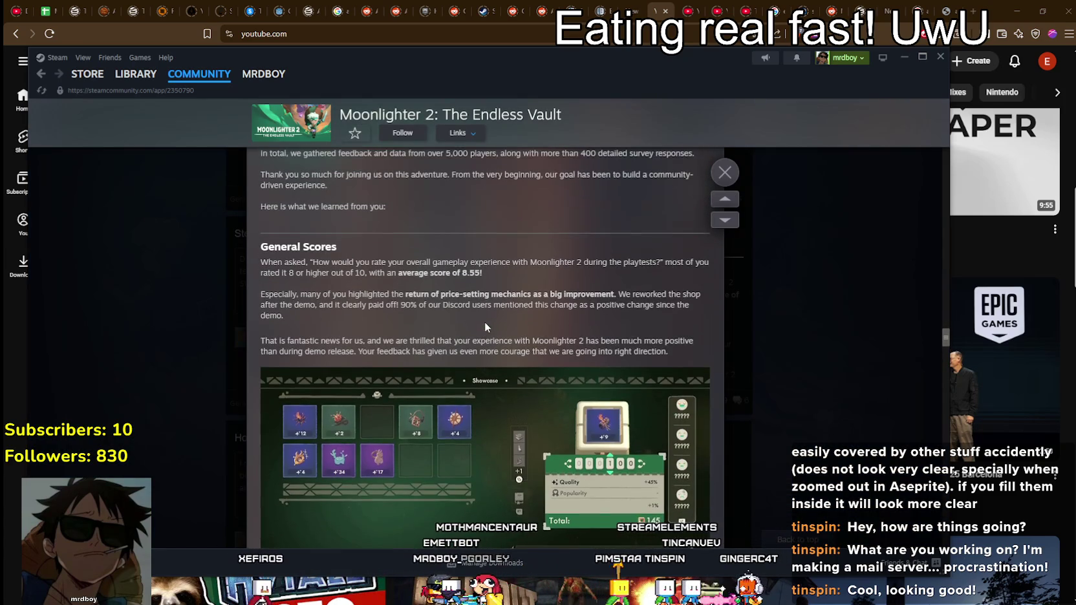
scroll(484, 326, "up", 3)
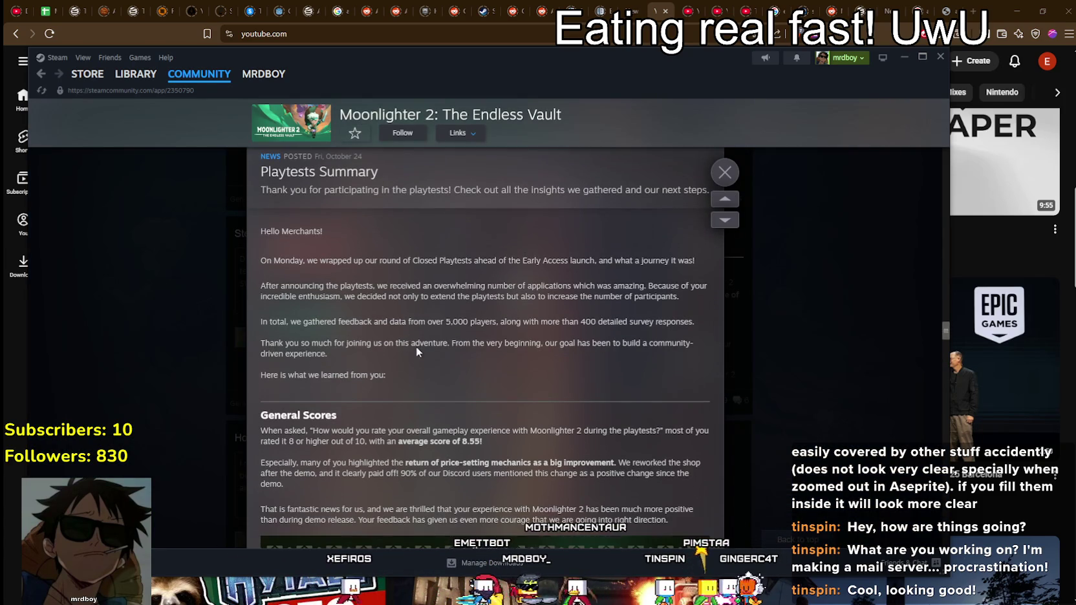
left_click_drag(269, 315, 364, 391)
scroll(303, 317, "down", 3)
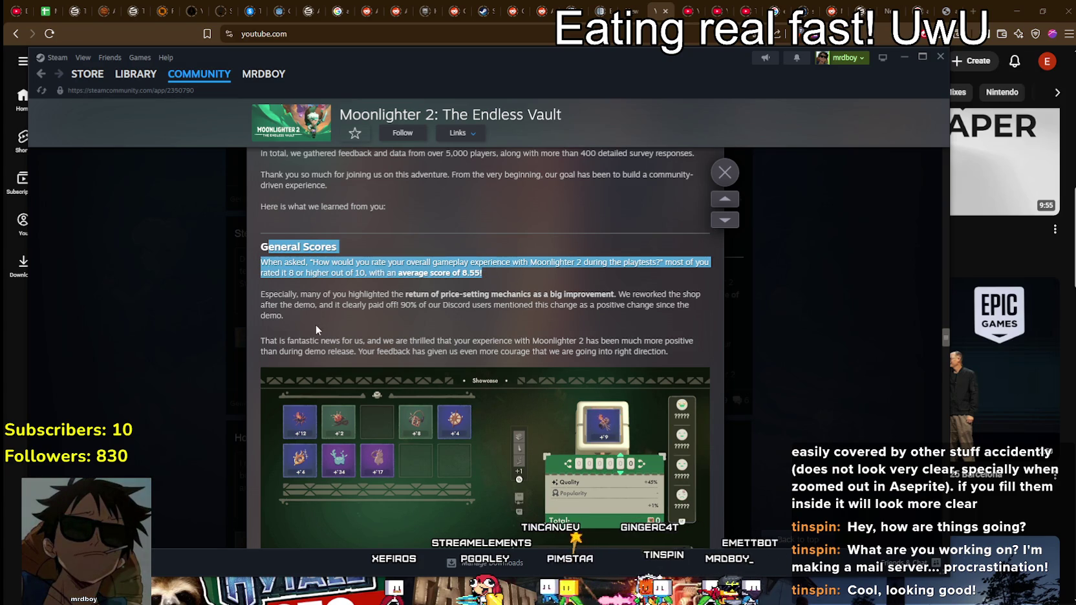
left_click_drag(317, 334, 284, 292)
left_click(343, 309)
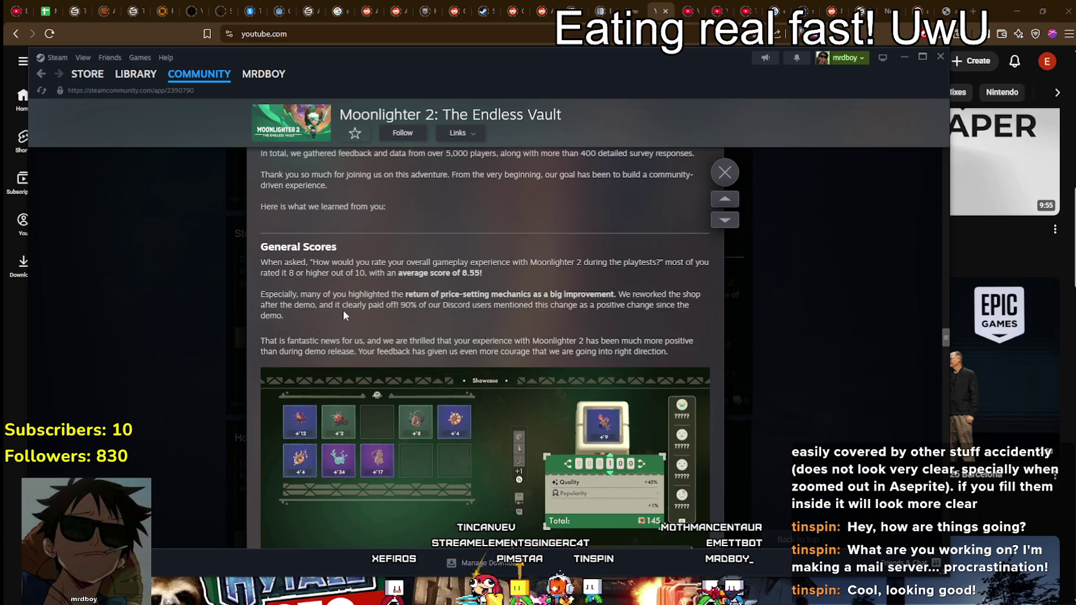
Highlight the 'return of price-setting mechanics' improvement phrase and the more-positive-reception sentence.
scroll(325, 305, "down", 1)
left_click_drag(407, 234, 485, 234)
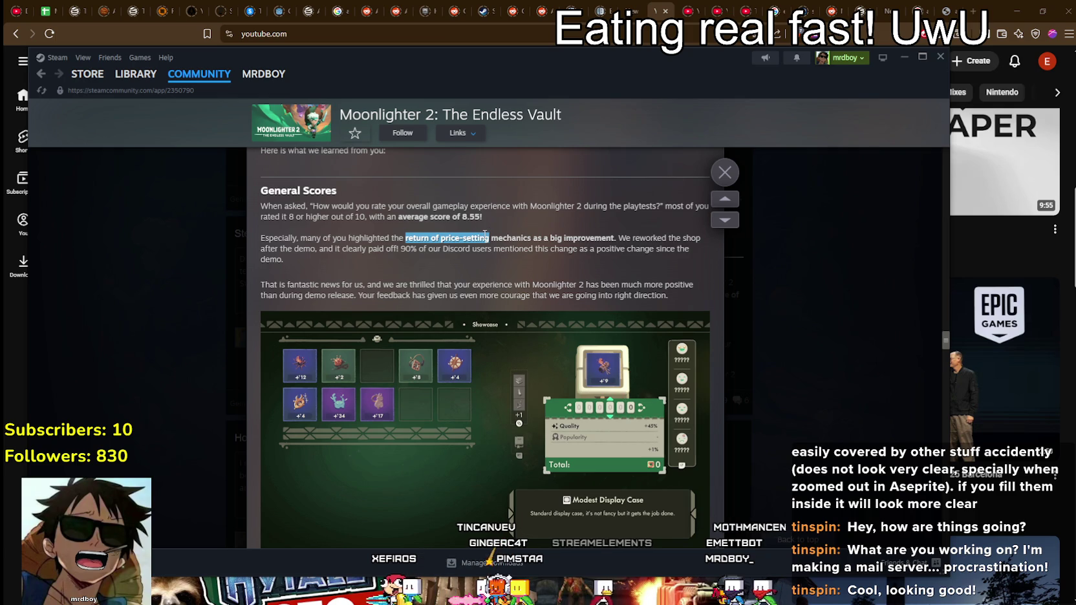
left_click_drag(485, 234, 516, 234)
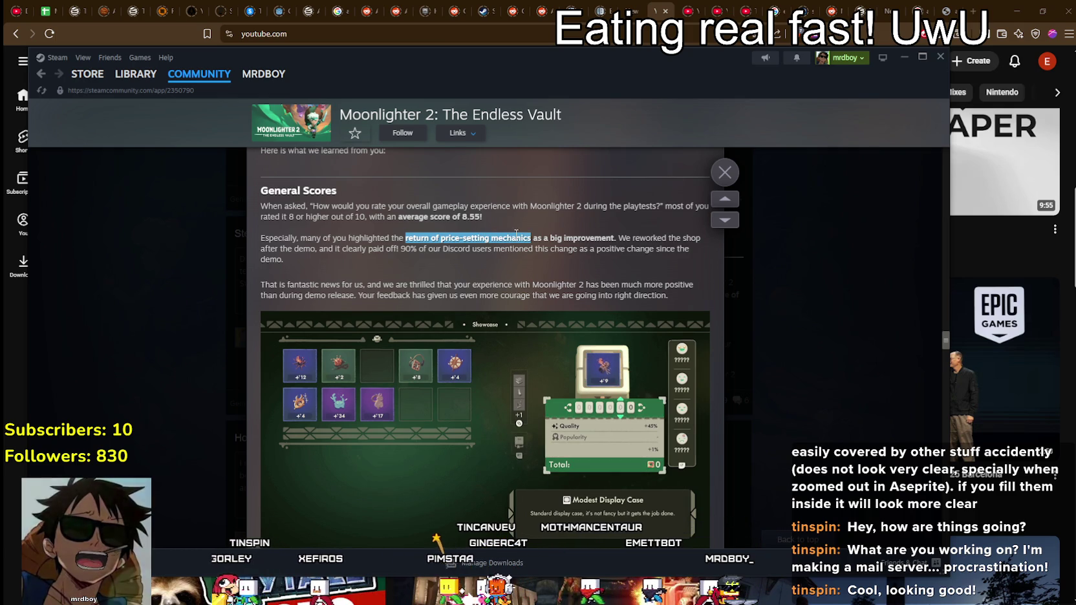
mouse_move(516, 234)
left_mouse_down()
mouse_move(605, 236)
mouse_move(407, 235)
left_mouse_up()
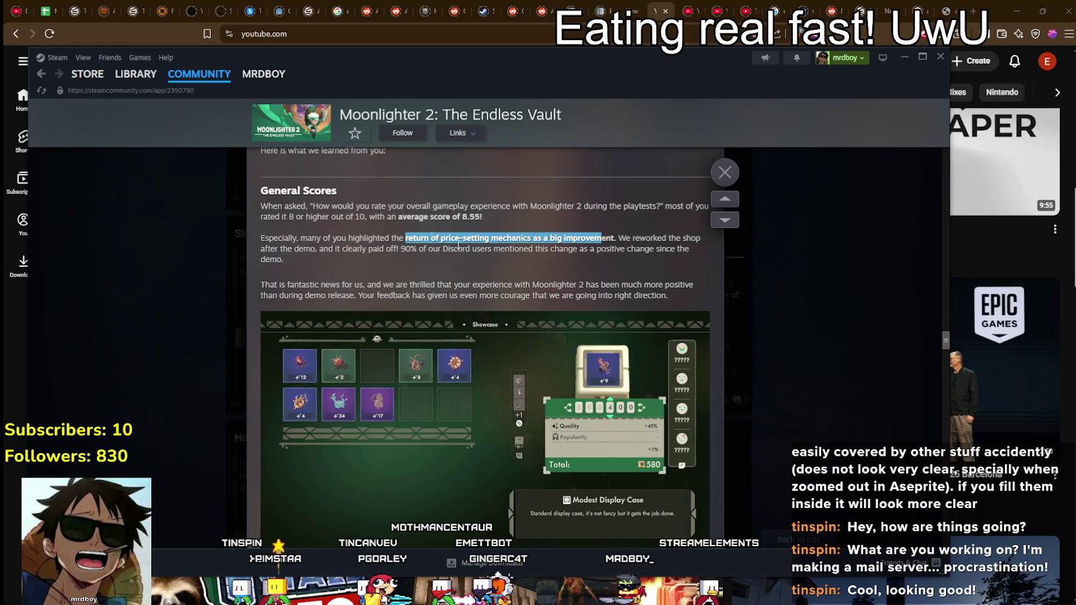
left_click_drag(615, 237, 422, 234)
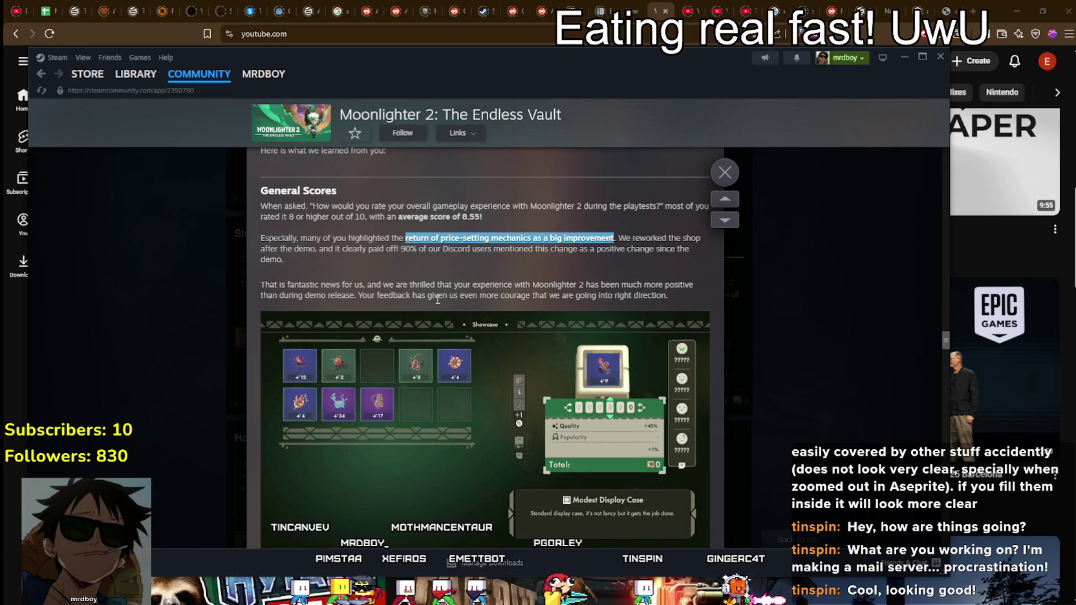
scroll(451, 402, "down", 2)
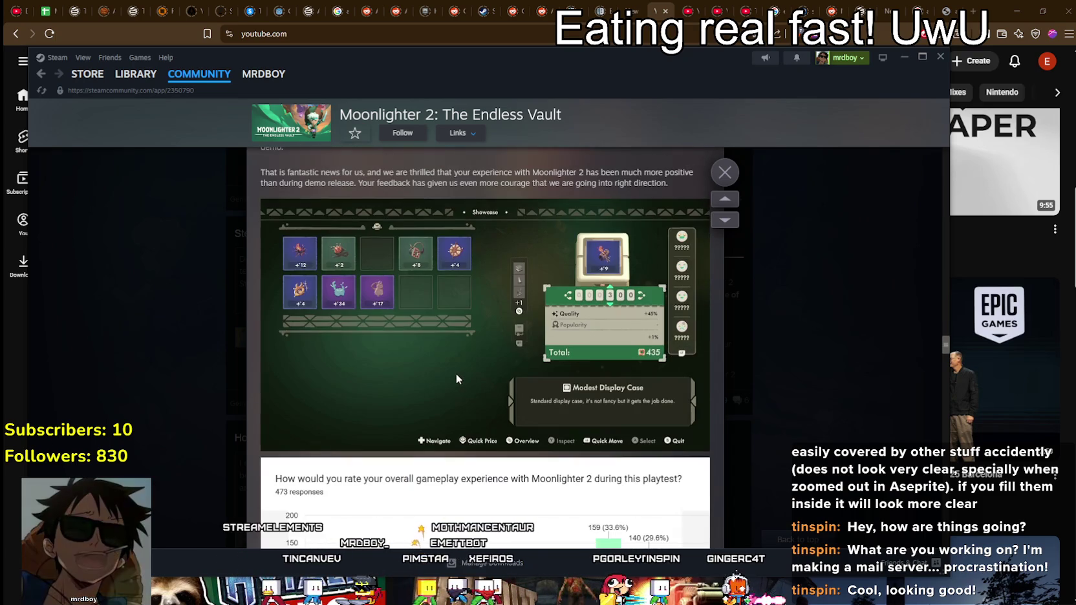
scroll(456, 377, "up", 1)
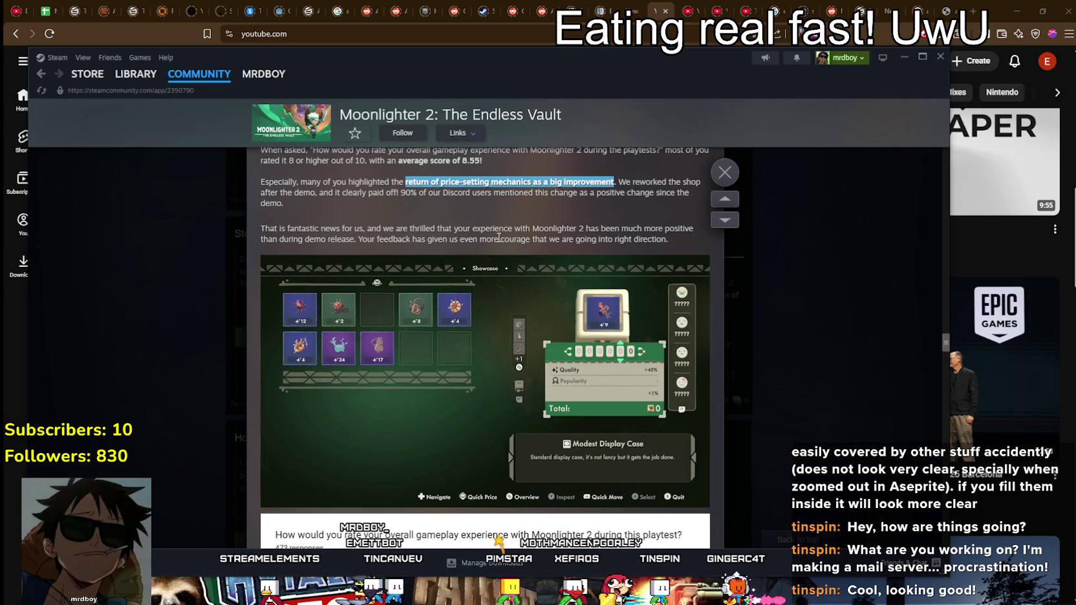
left_click_drag(321, 228, 627, 243)
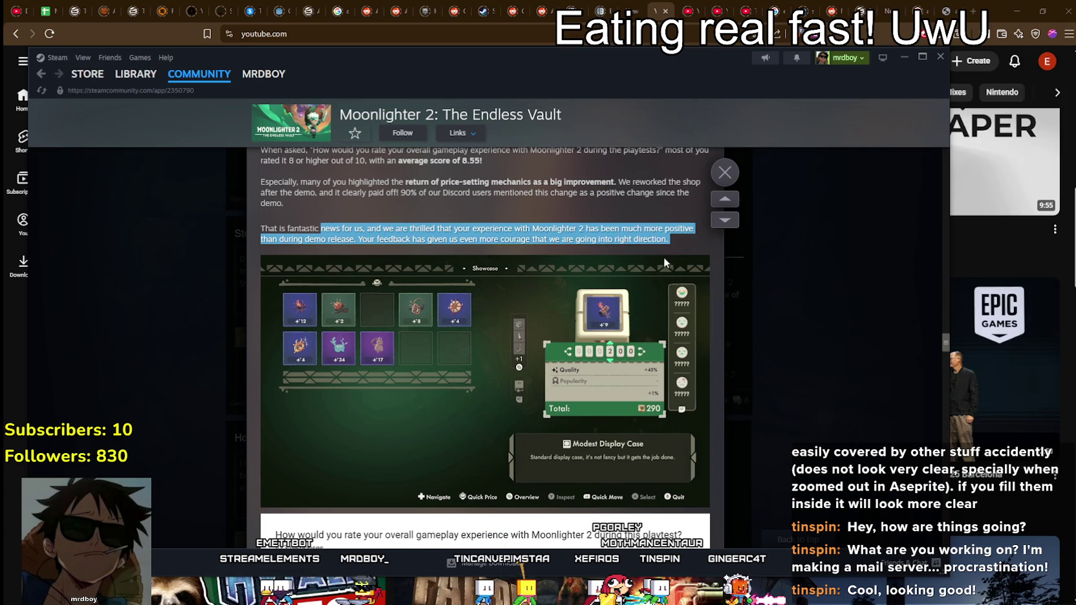
scroll(647, 261, "down", 5)
Read past the survey chart, FAQ and planned improvements, then open the post's discussion comments.
scroll(558, 333, "down", 3)
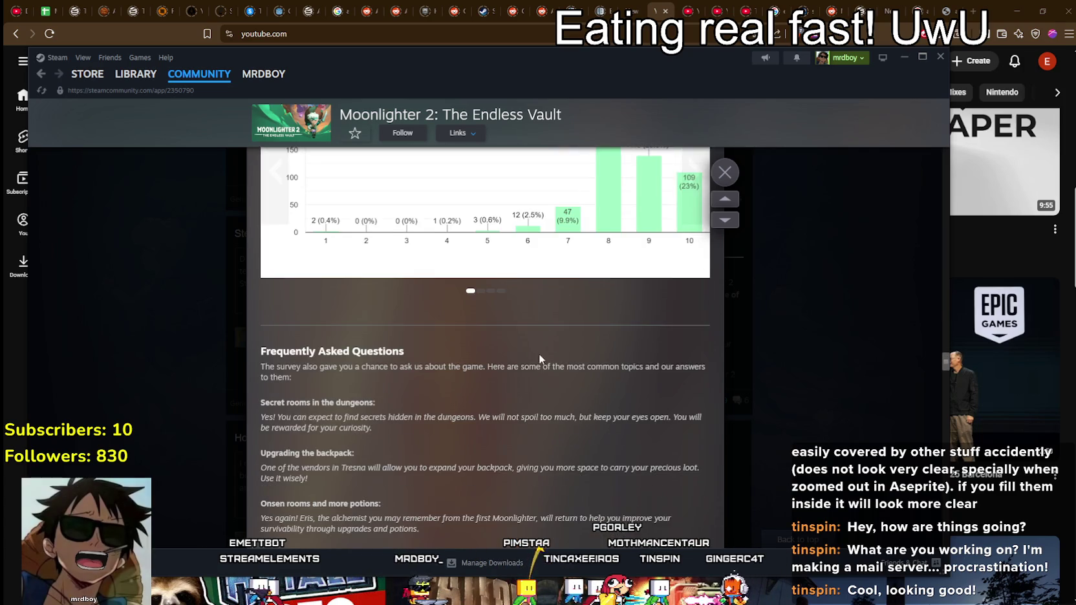
scroll(540, 351, "down", 3)
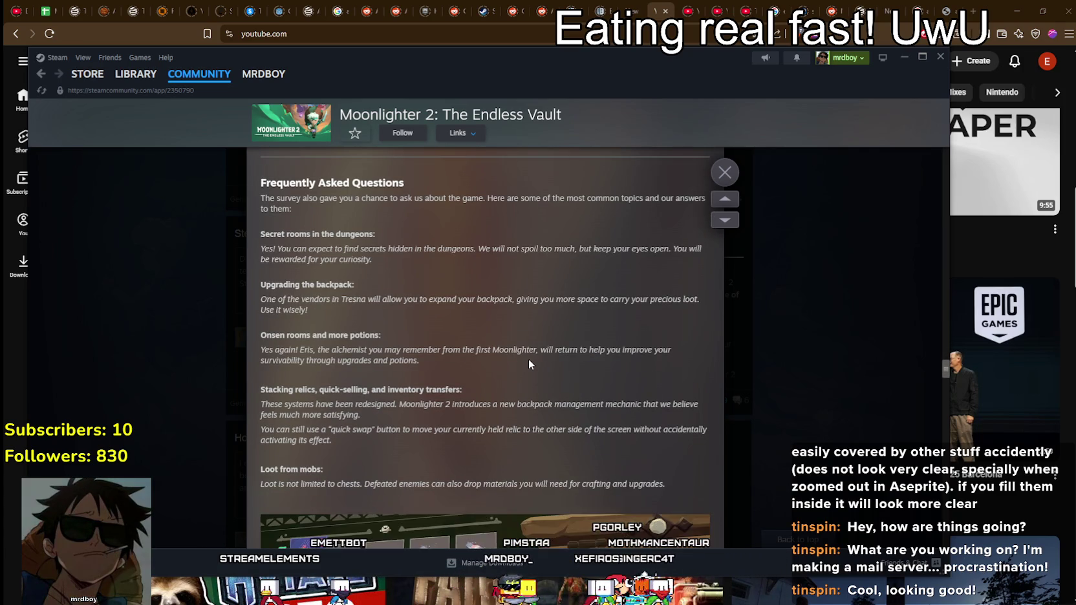
scroll(528, 363, "down", 2)
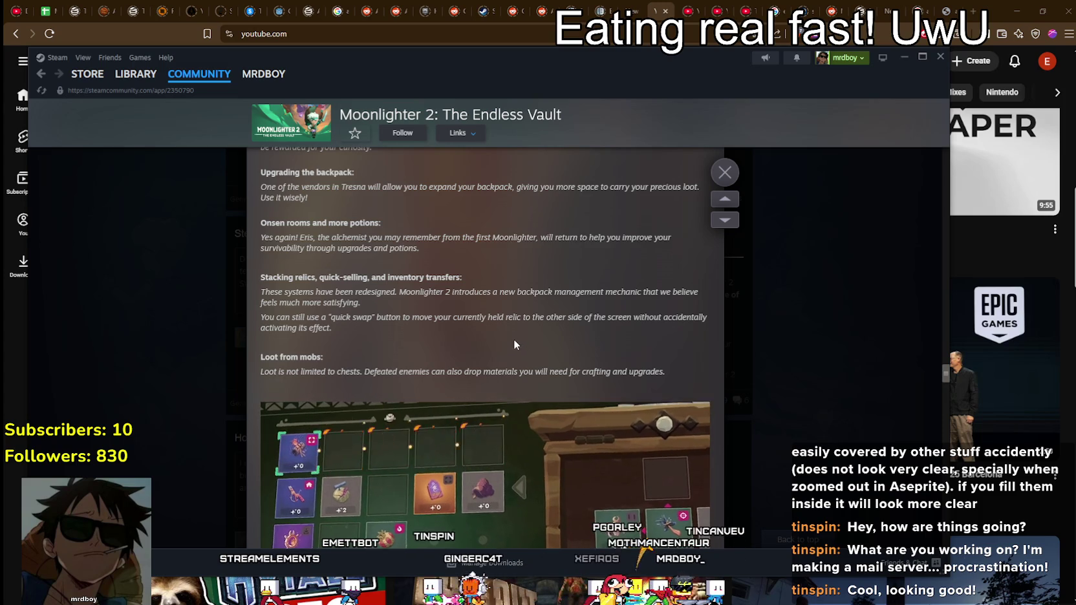
scroll(514, 340, "down", 4)
scroll(517, 338, "down", 3)
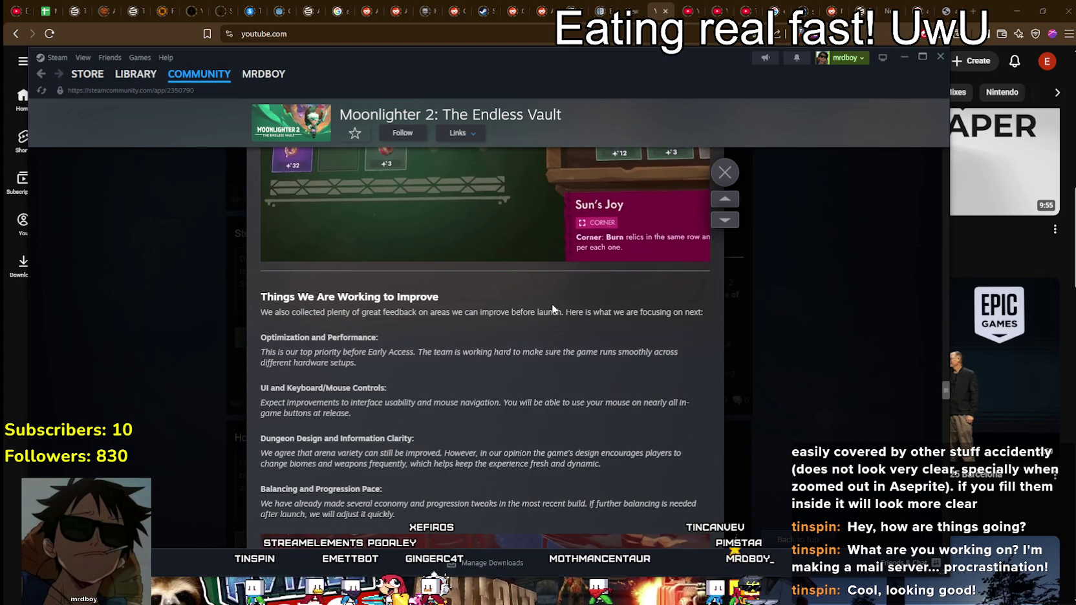
scroll(368, 298, "down", 2)
scroll(354, 320, "down", 2)
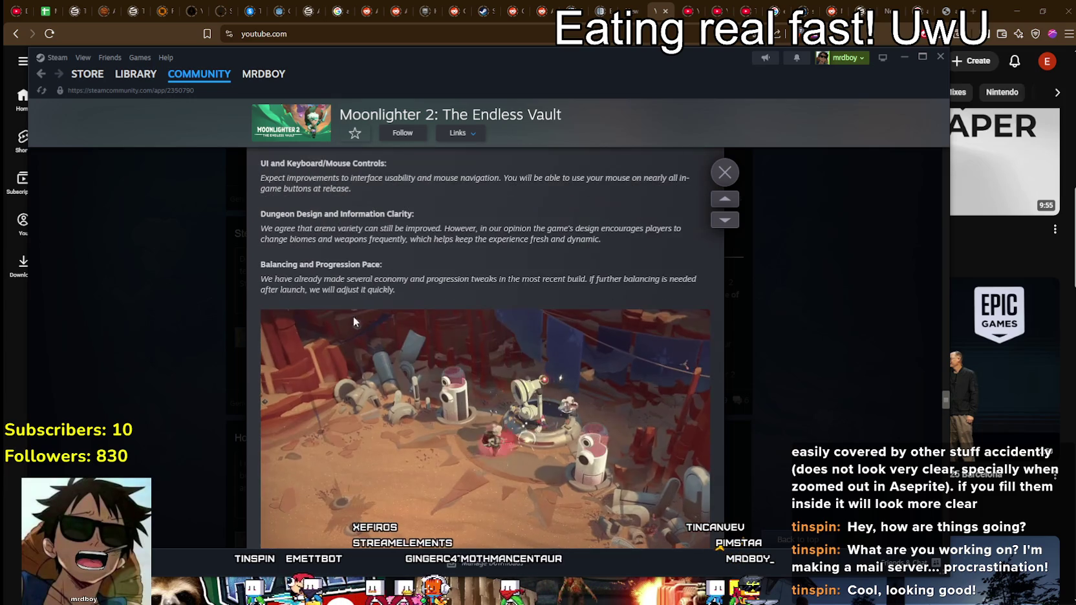
scroll(359, 282, "down", 3)
scroll(427, 297, "down", 5)
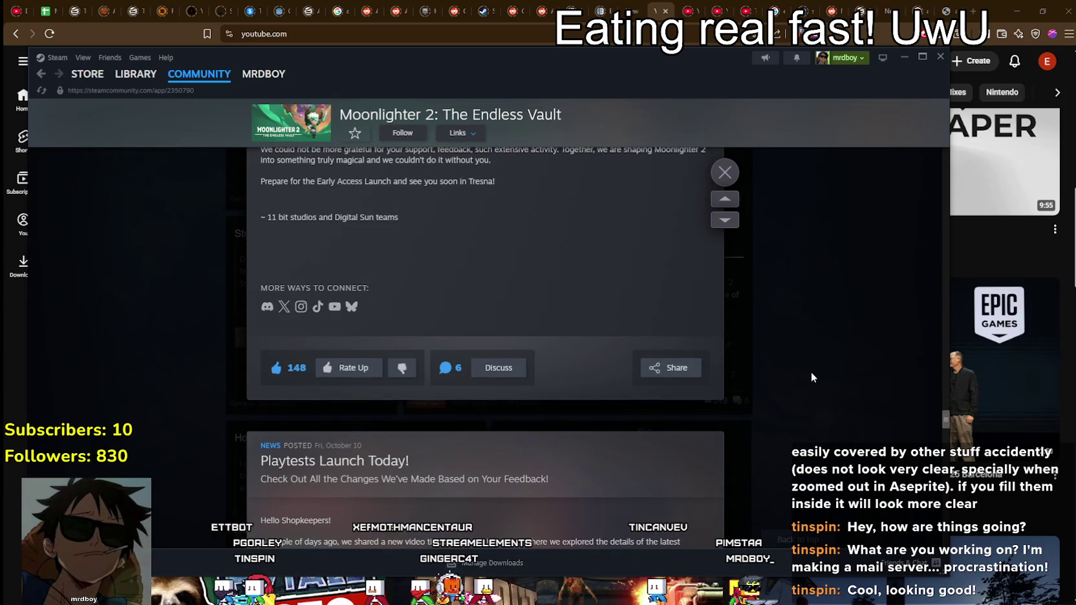
left_click(514, 369)
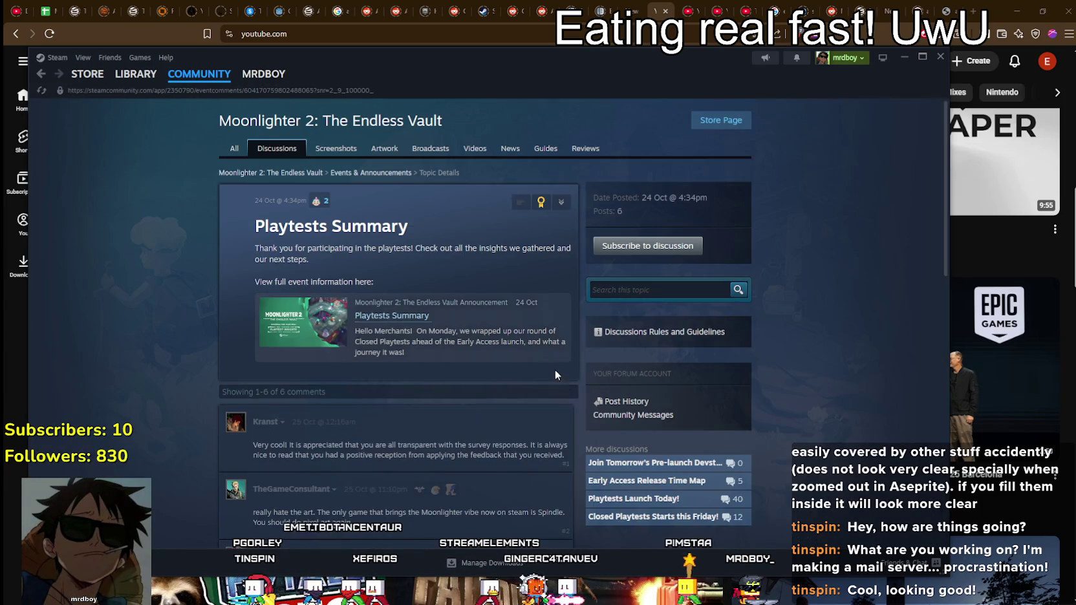
Scroll through the player comments on the Playtests Summary discussion thread.
scroll(554, 369, "down", 4)
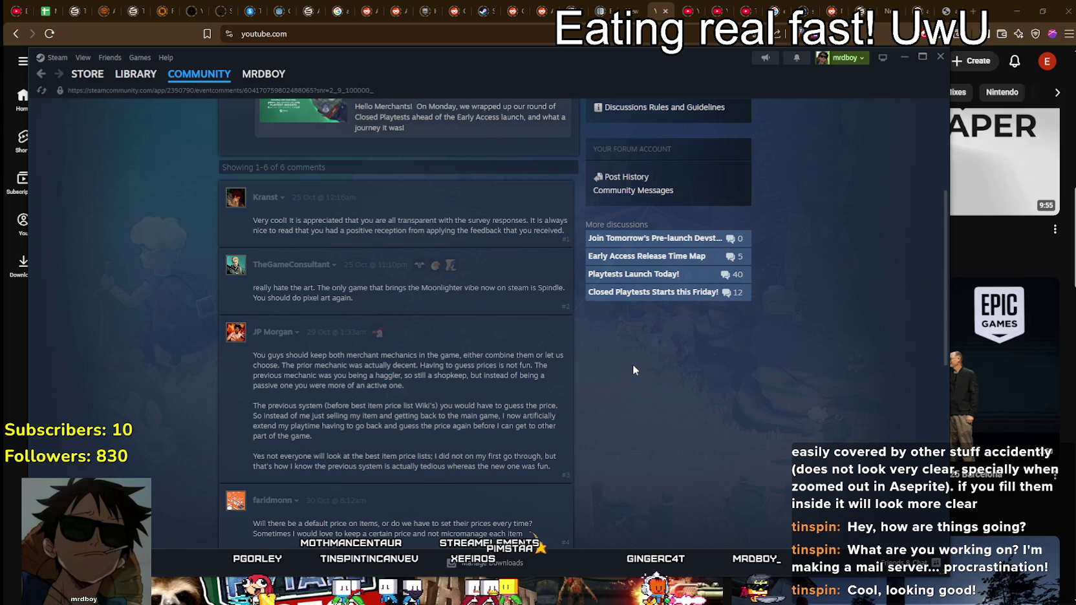
scroll(275, 286, "down", 3)
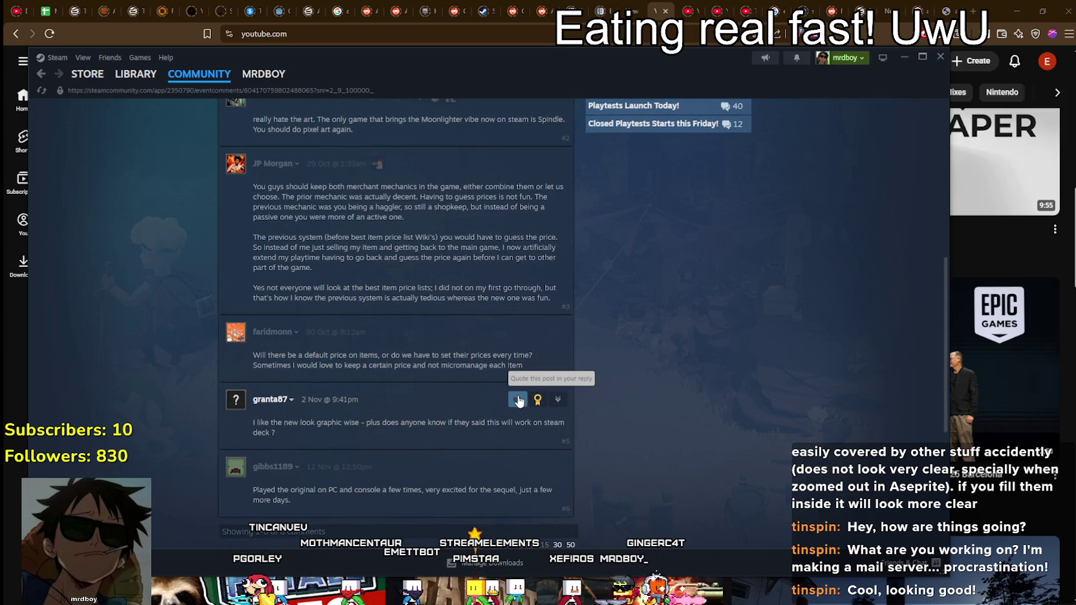
scroll(504, 377, "down", 1)
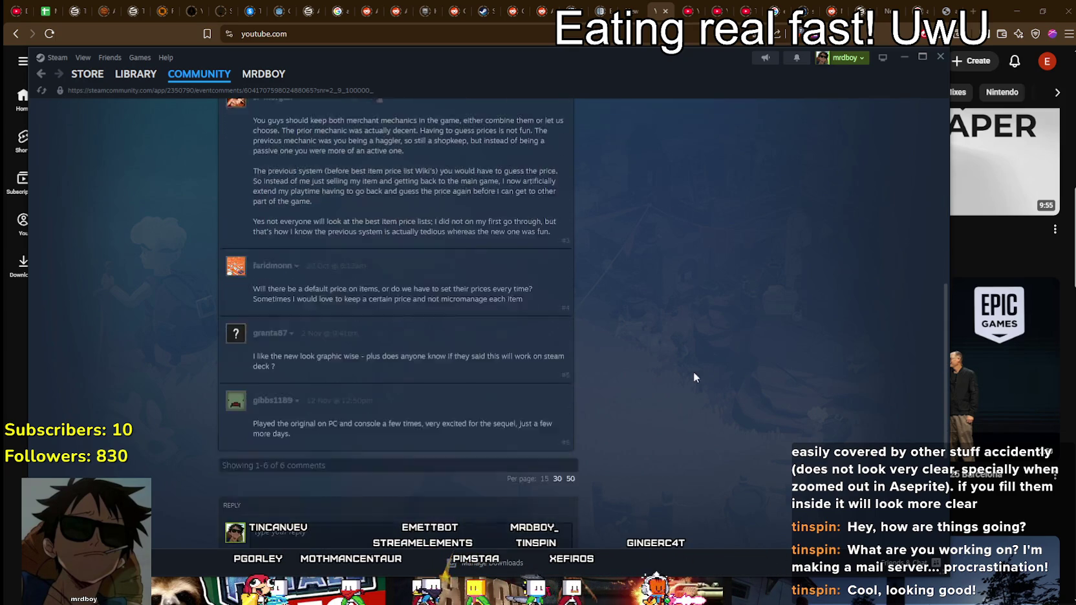
scroll(703, 373, "down", 3)
Check the scheduled downloads list, minimize Steam, and switch to the Godot editor.
left_click(492, 561)
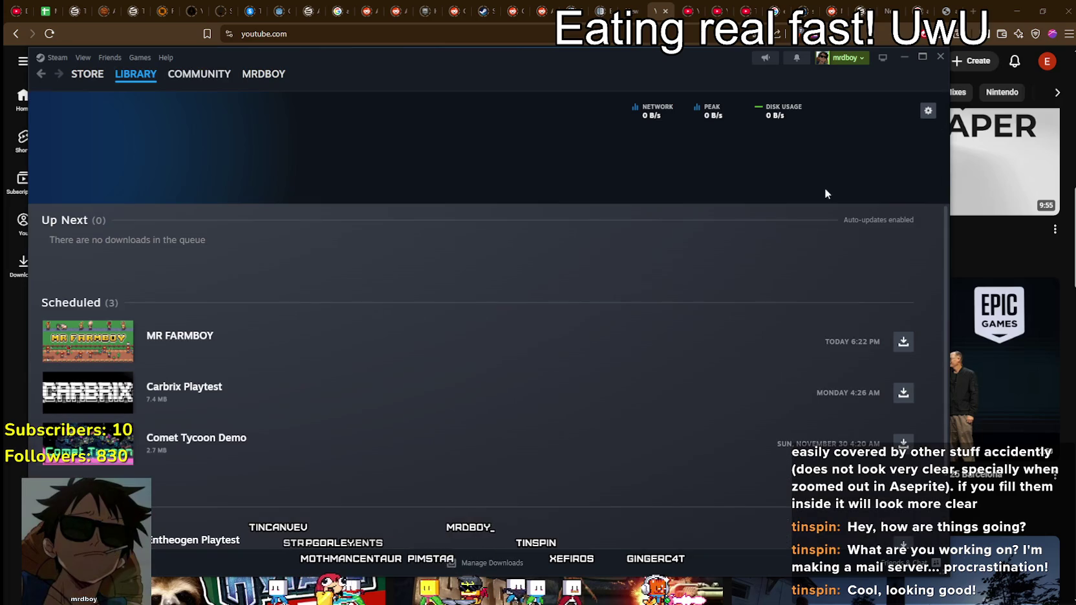
left_click(923, 58)
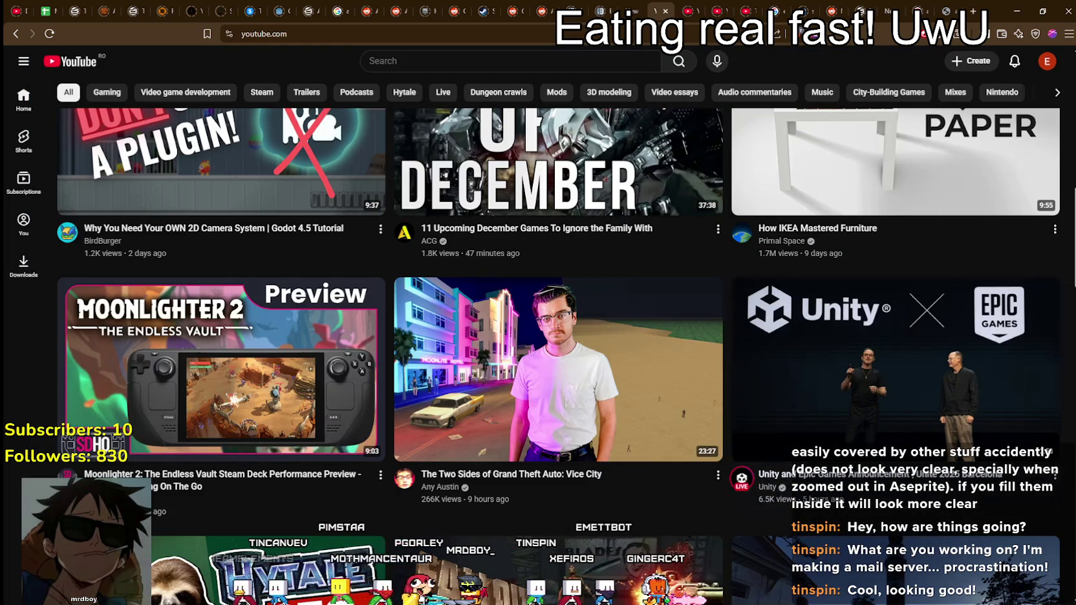
key("alt+Tab")
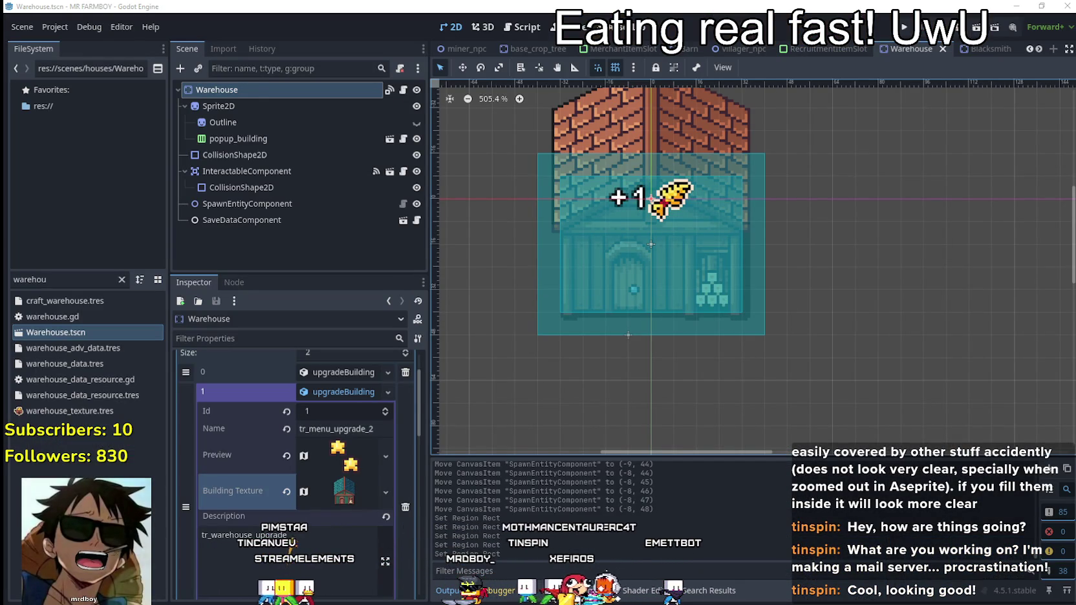
Switch from Godot's Warehouse.tscn scene to the Aseprite market-stall sprite sheet.
key("alt+Tab")
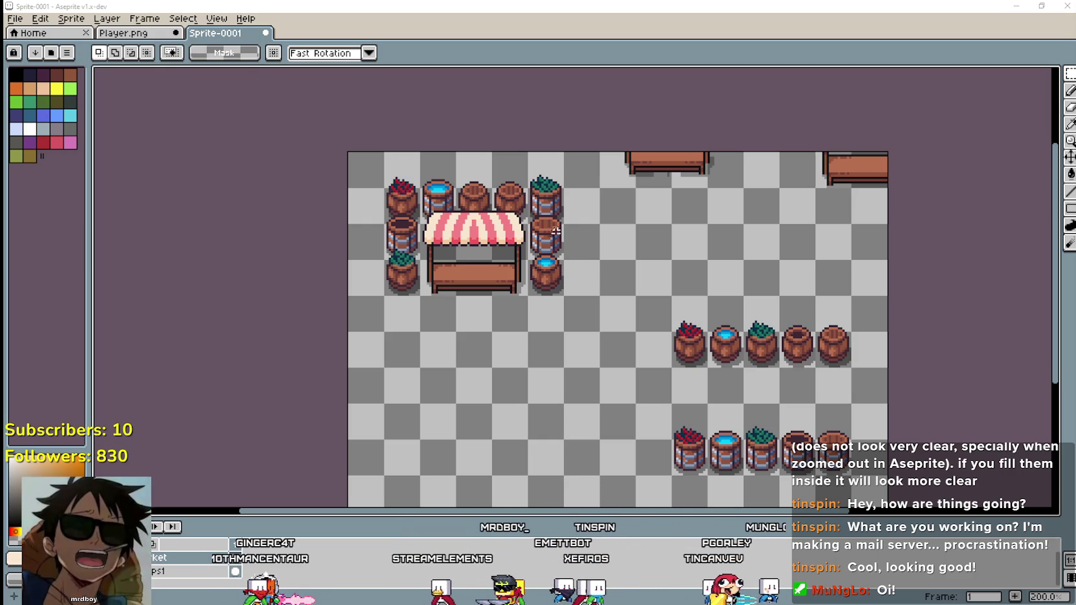
Select the entire Fence_Big sprite after a trial marquee of the top-right fence pieces.
scroll(519, 276, "down", 1)
scroll(519, 276, "up", 1)
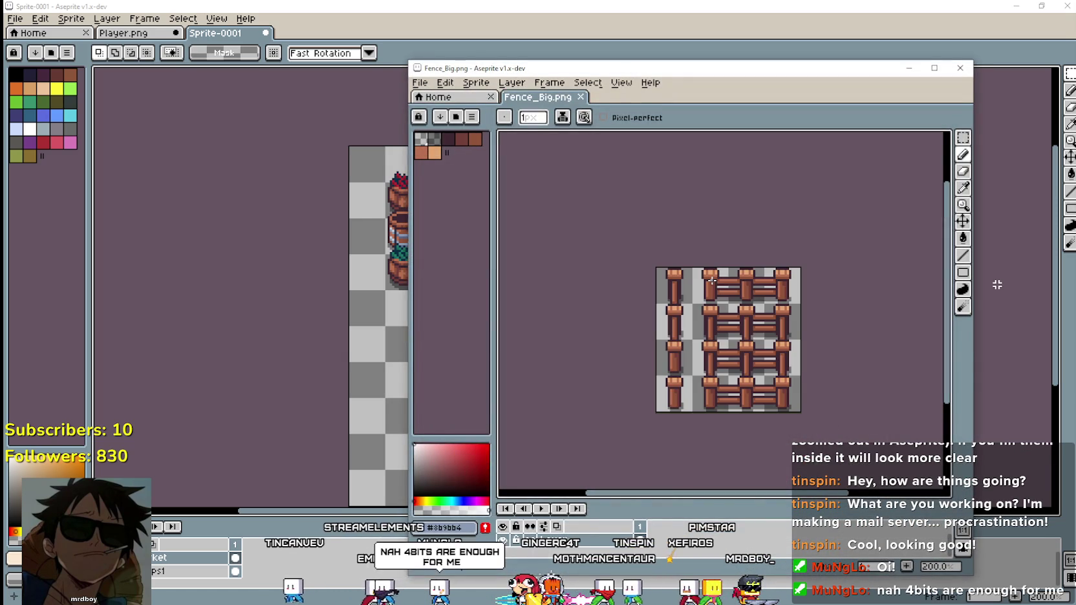
left_click(962, 138)
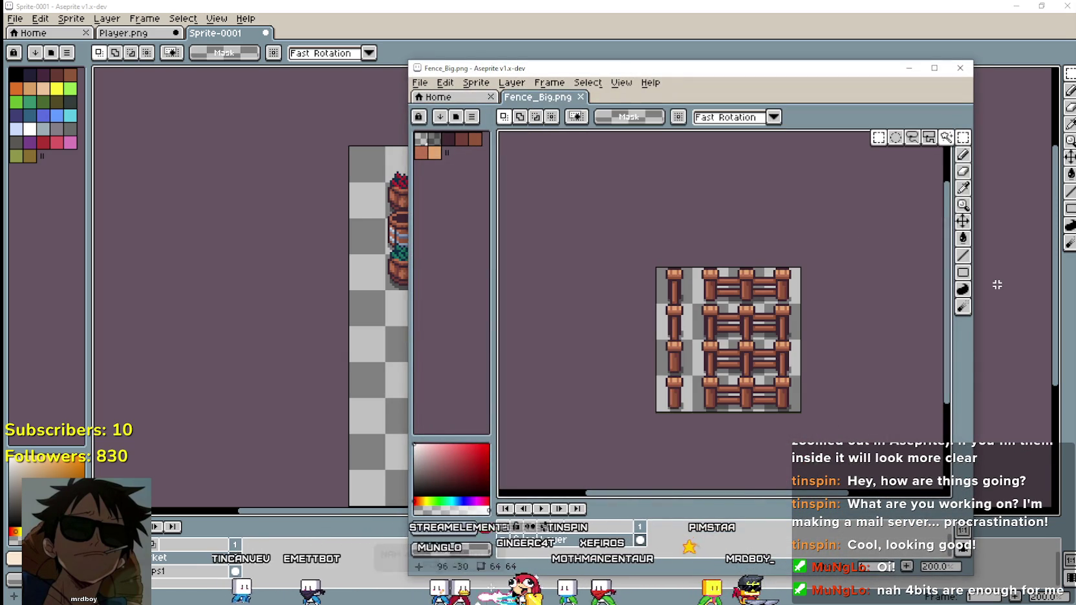
key("plus")
left_click_drag(695, 254, 790, 274)
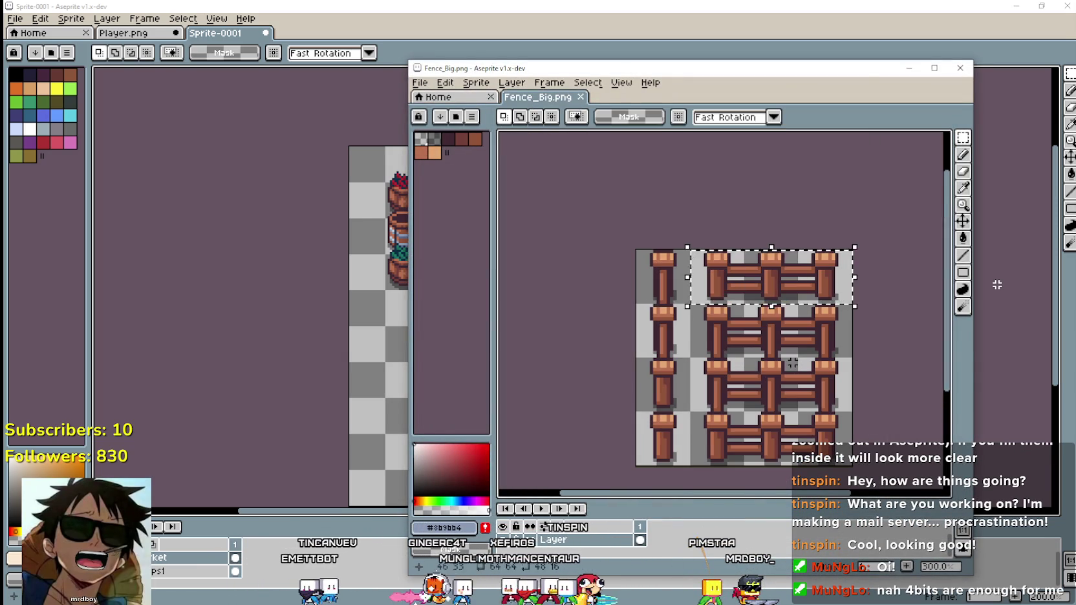
scroll(792, 362, "down", 1)
mouse_move(560, 72)
left_mouse_down()
mouse_move(685, 488)
mouse_move(550, 129)
mouse_move(695, 88)
mouse_move(770, 153)
mouse_move(589, 102)
left_mouse_up()
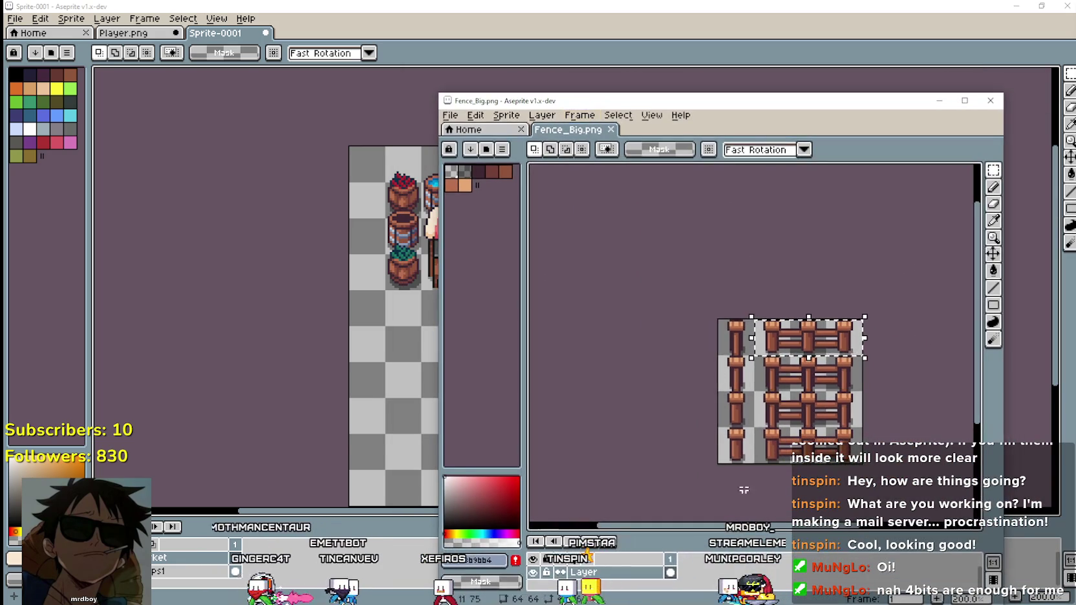
left_click(735, 459)
key("ctrl+a")
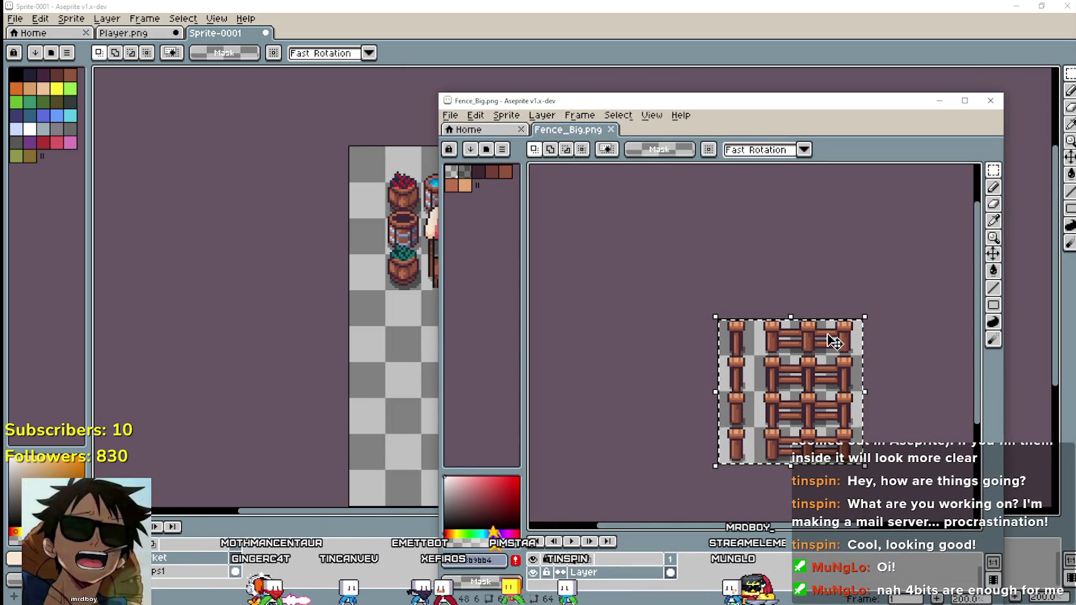
Paste the fence tiles into Sprite-0001 and place them at the bottom-left.
left_click(273, 556)
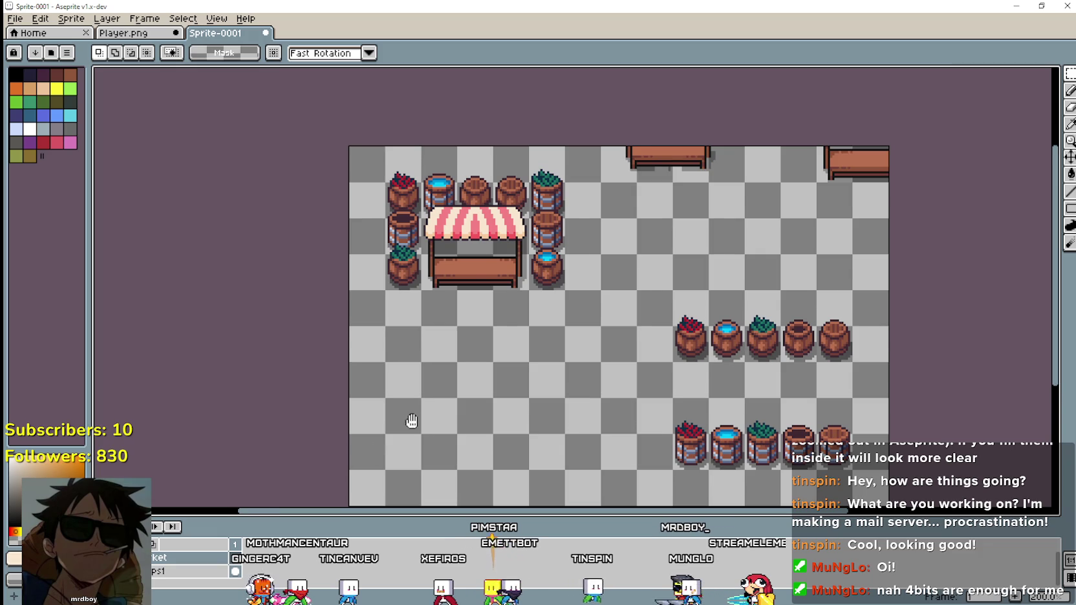
left_click_drag(413, 422, 362, 372)
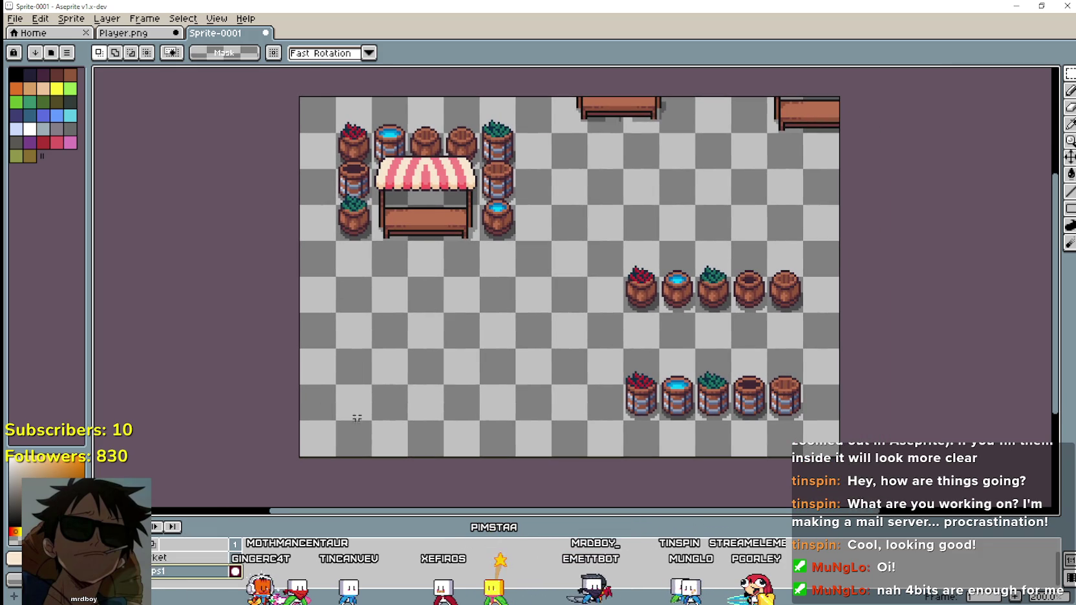
key("ctrl+v")
left_click_drag(349, 175, 359, 388)
left_click(553, 354)
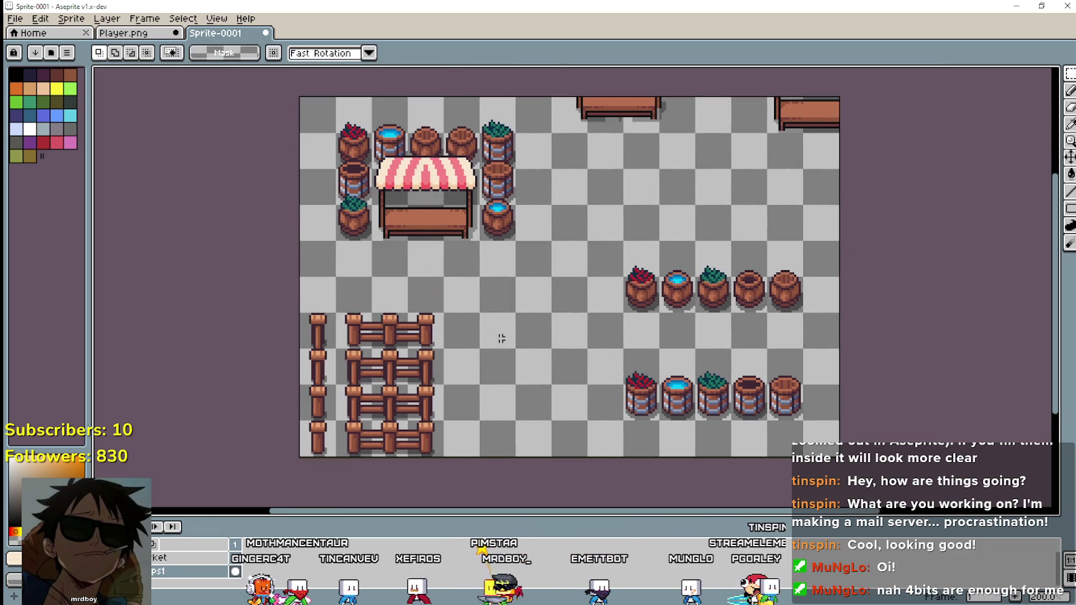
Delete the barrels around the market stall, then select the top row of fence pieces.
scroll(553, 353, "up", 1)
scroll(470, 278, "down", 1)
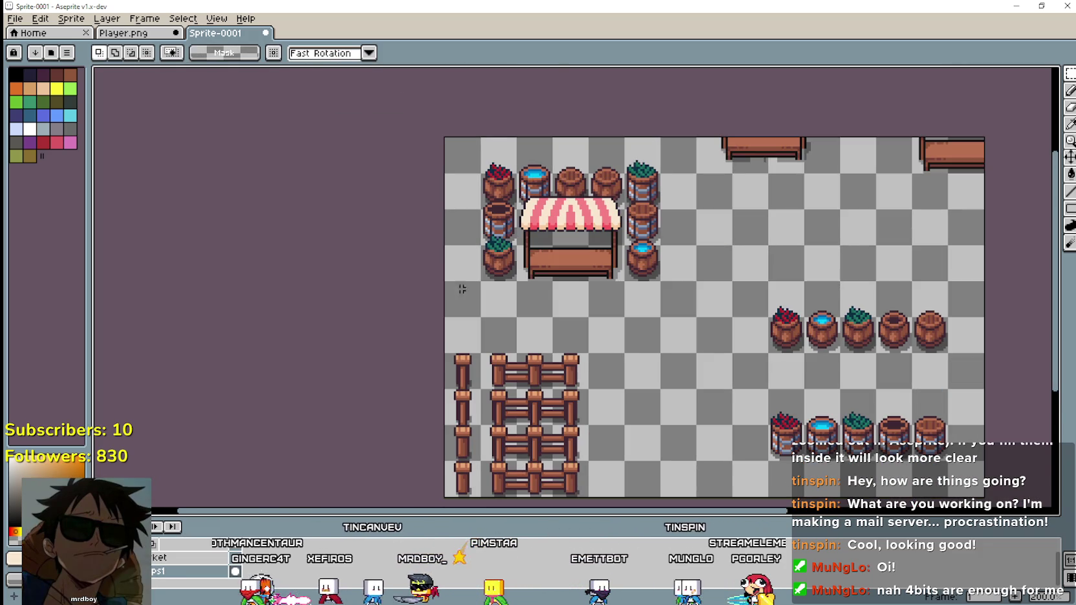
left_click_drag(479, 283, 696, 163)
left_click(634, 343)
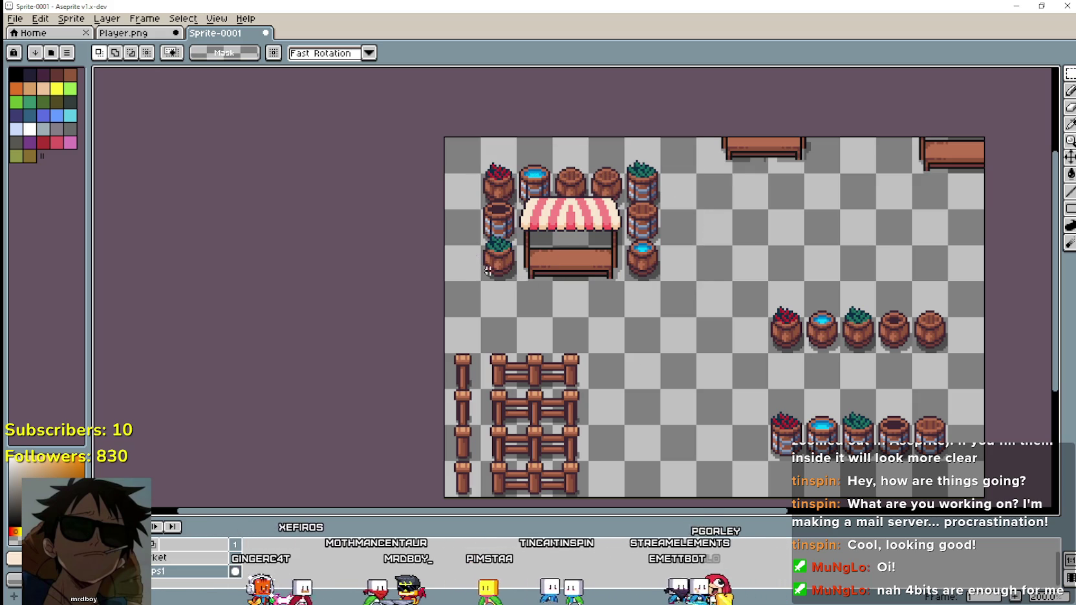
left_click_drag(479, 283, 669, 159)
key("Delete")
left_click(601, 359)
left_click_drag(601, 359, 610, 328)
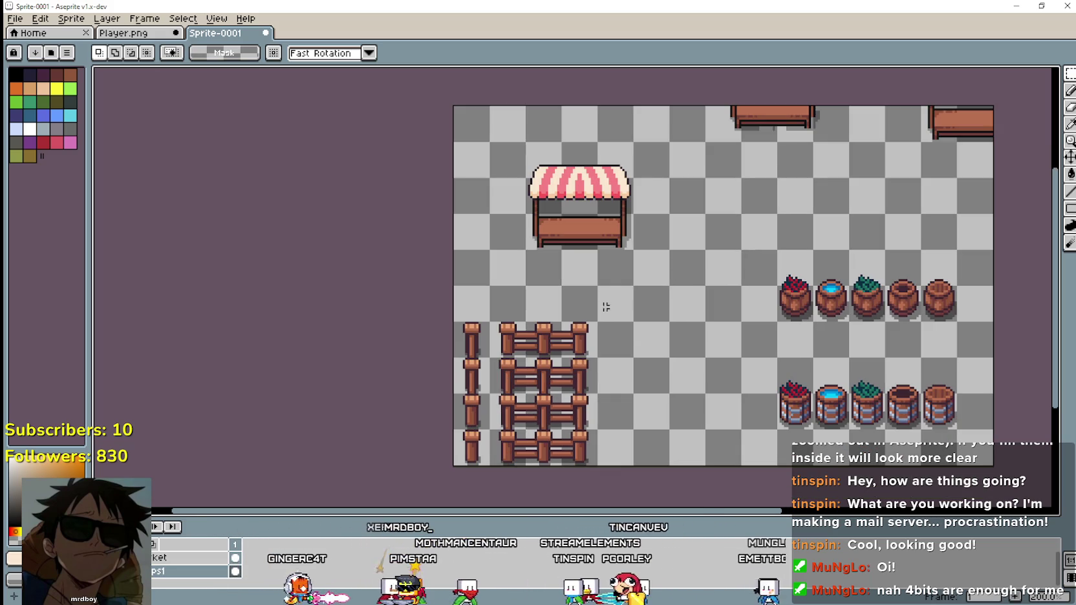
left_click_drag(487, 319, 600, 360)
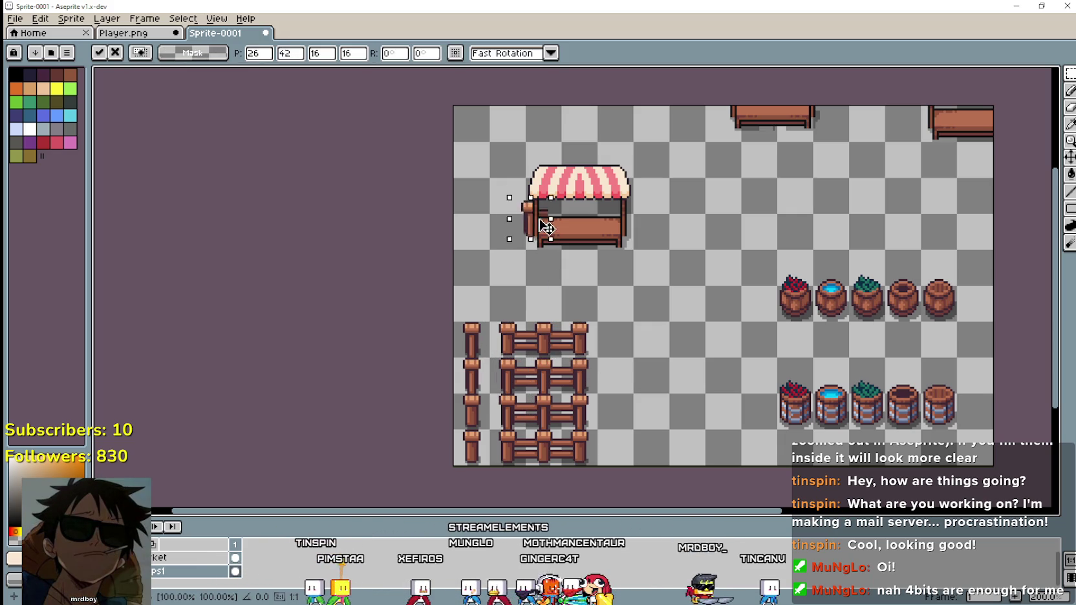
Place fence copies along the stall's top, undoing and redoing one misplaced piece.
left_click_drag(524, 387, 512, 161)
left_click_drag(545, 386, 543, 160)
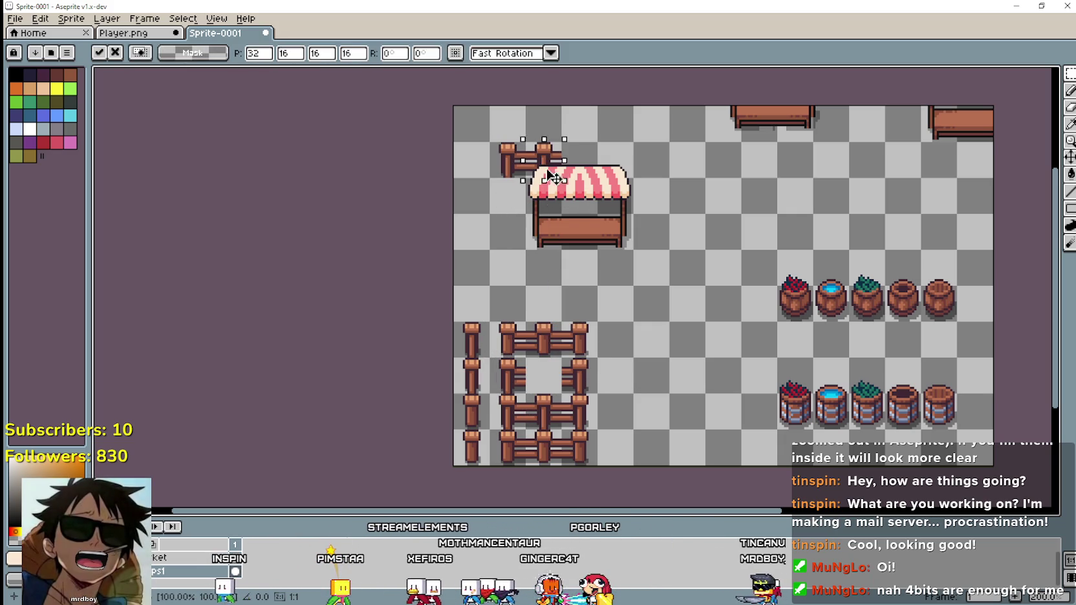
left_click_drag(560, 390, 585, 188)
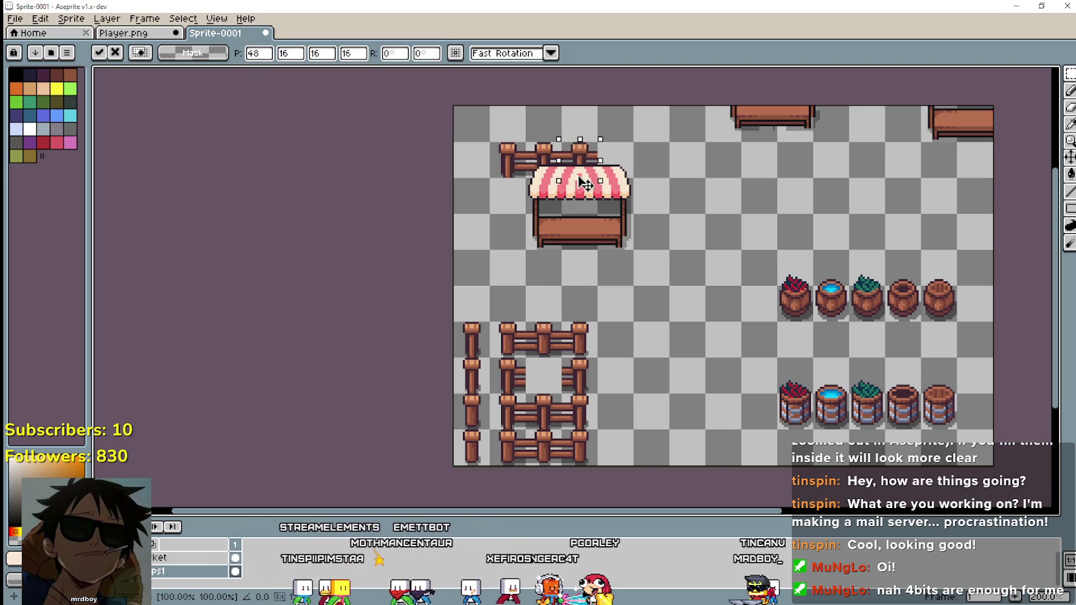
left_click_drag(548, 372, 615, 162)
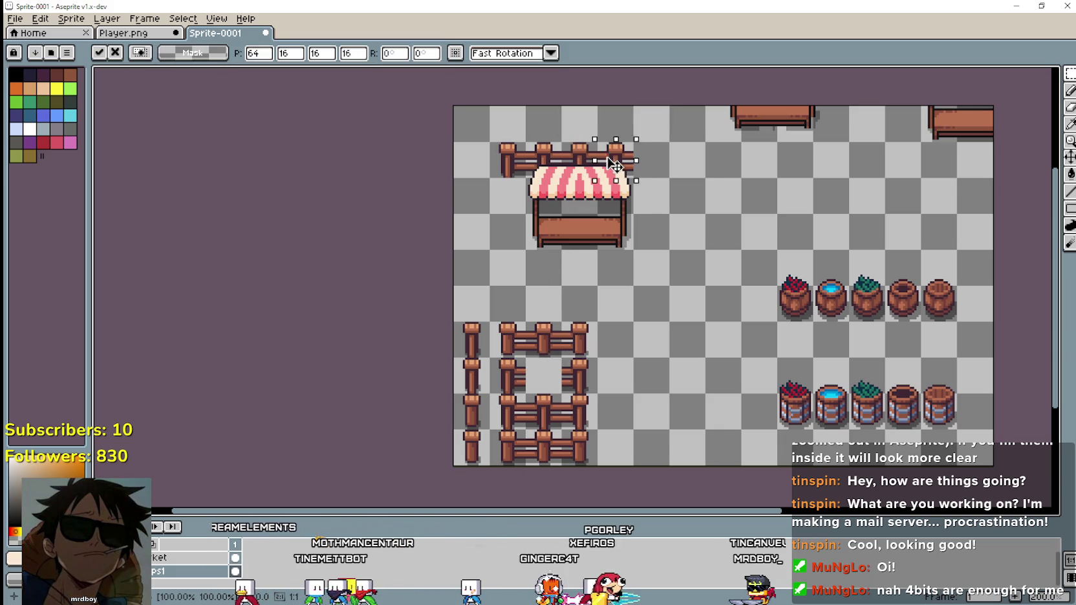
key("ctrl+z")
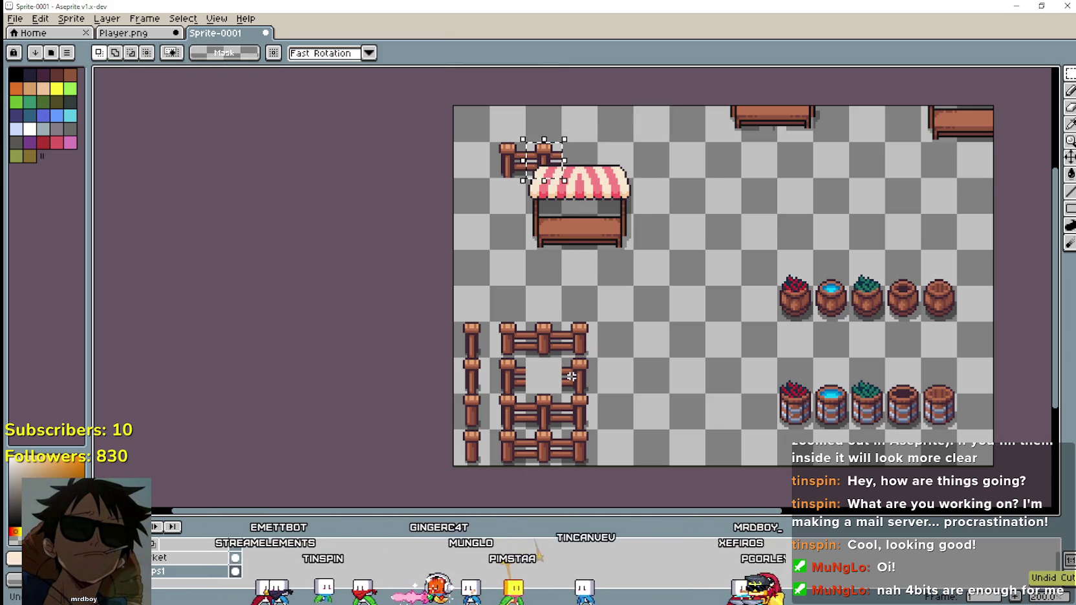
key("ctrl+z")
mouse_move(570, 376)
left_mouse_down()
mouse_move(556, 177)
mouse_move(603, 182)
left_mouse_up()
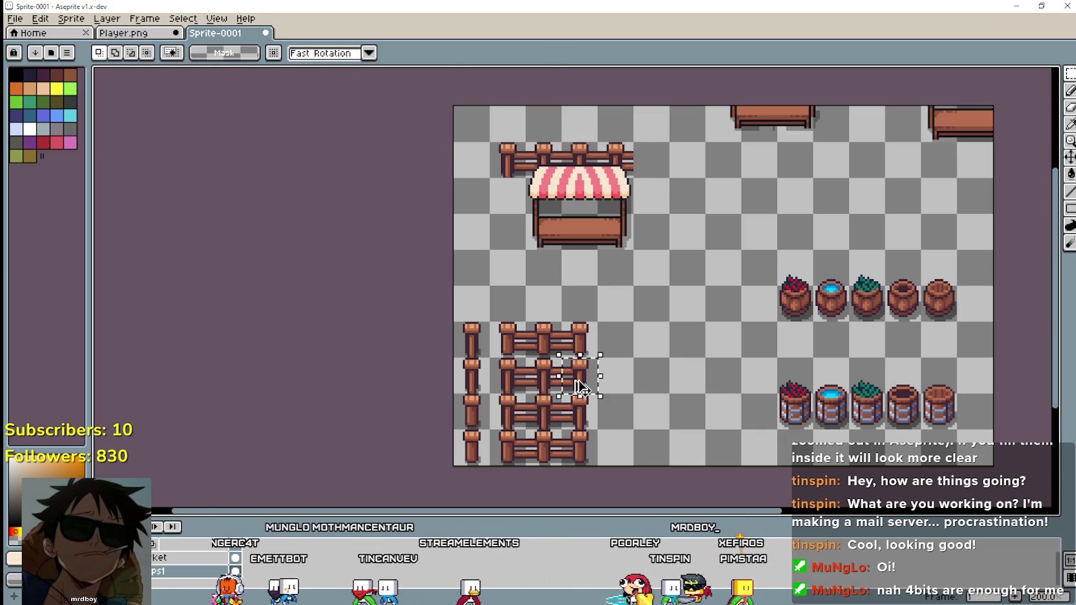
mouse_move(612, 171)
left_mouse_down()
mouse_move(636, 191)
mouse_move(652, 172)
left_mouse_up()
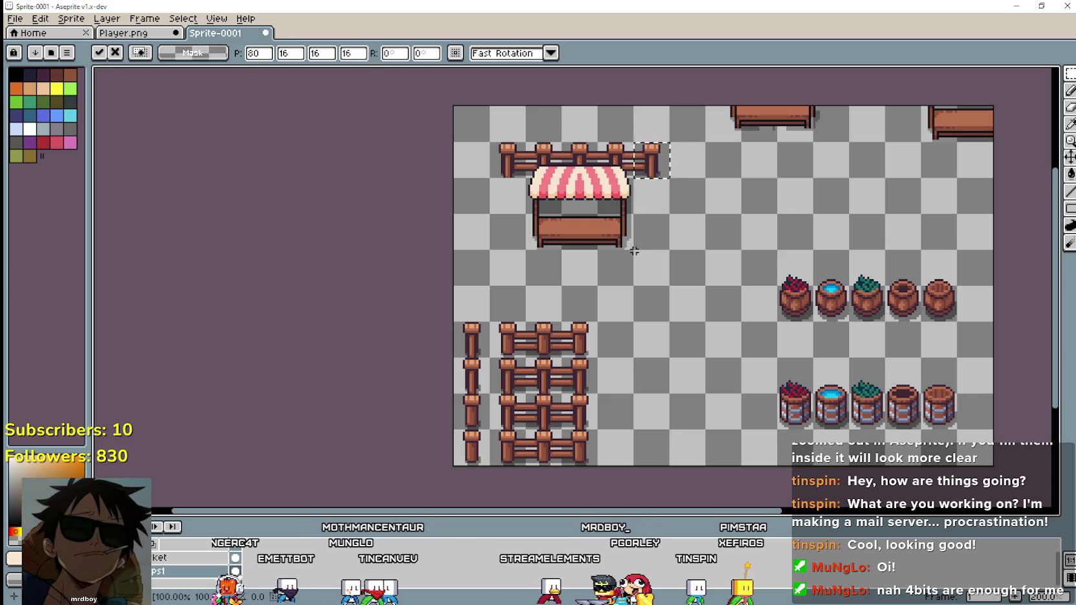
left_click(633, 251)
Add vertical fence posts down the stall's left and right sides.
left_click_drag(487, 391, 528, 432)
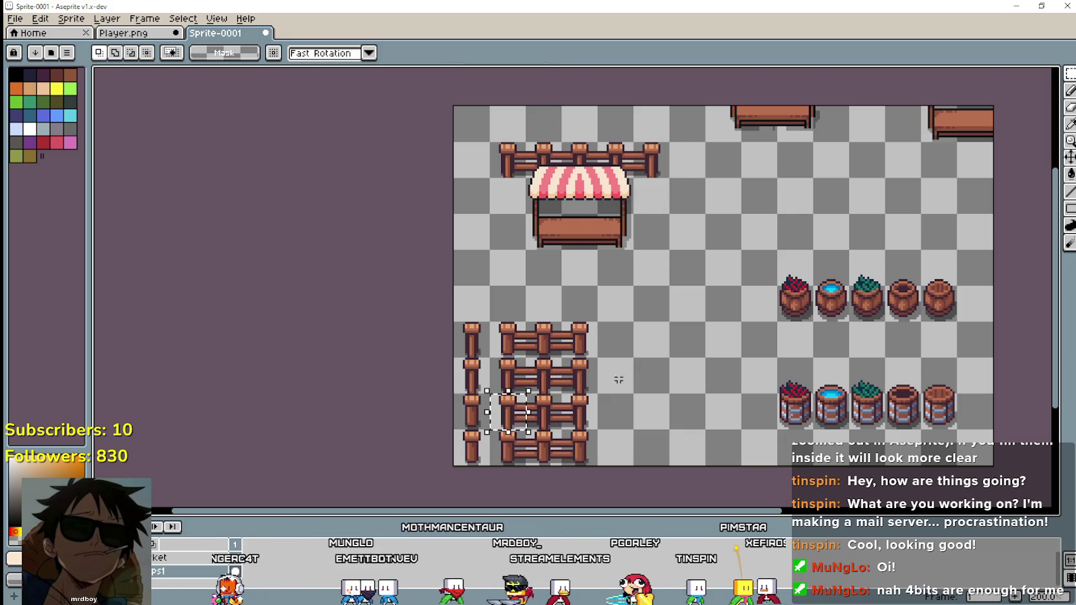
left_click_drag(468, 388, 518, 220)
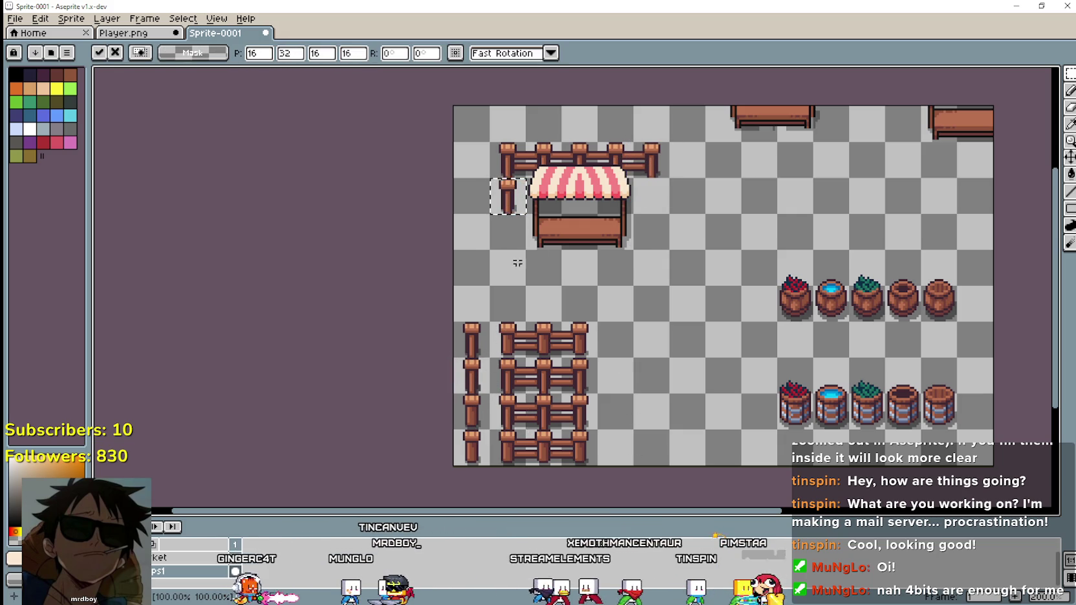
mouse_move(452, 356)
left_mouse_down()
mouse_move(493, 396)
mouse_move(508, 209)
left_mouse_up()
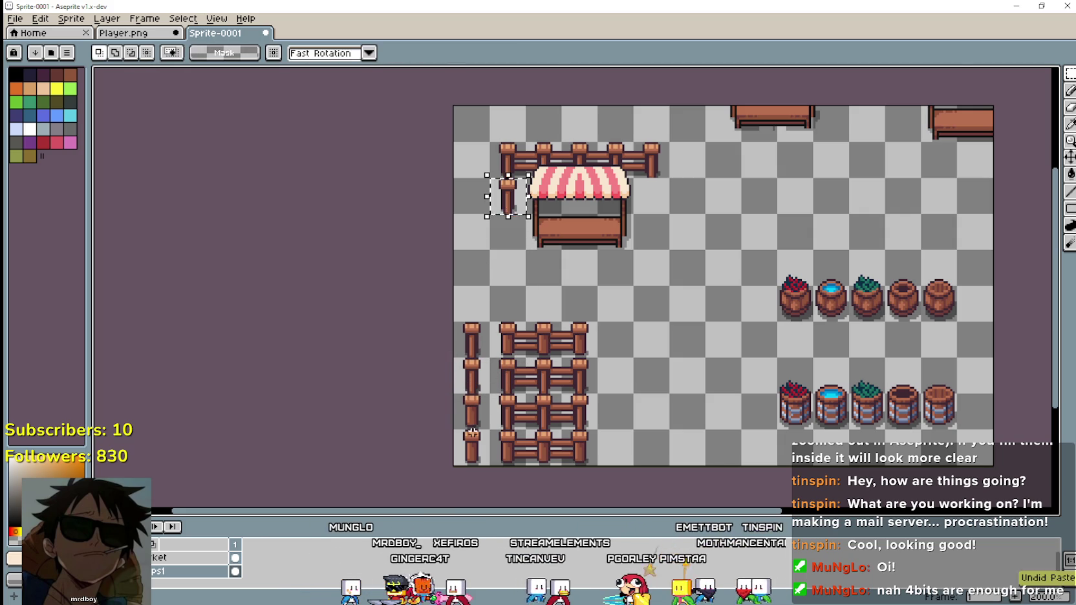
left_click_drag(479, 425, 508, 252)
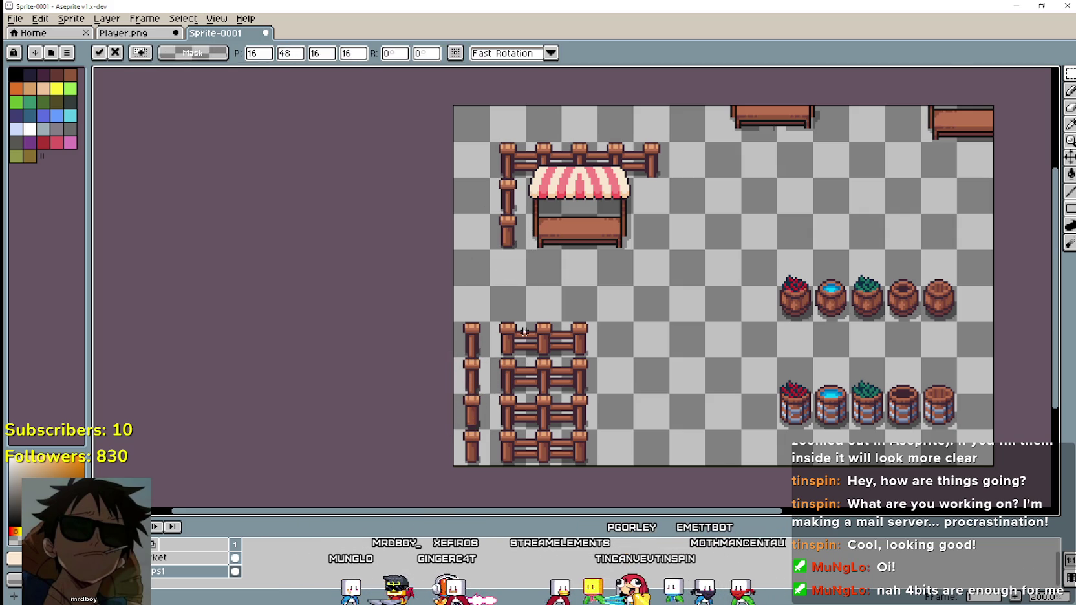
left_click(504, 358)
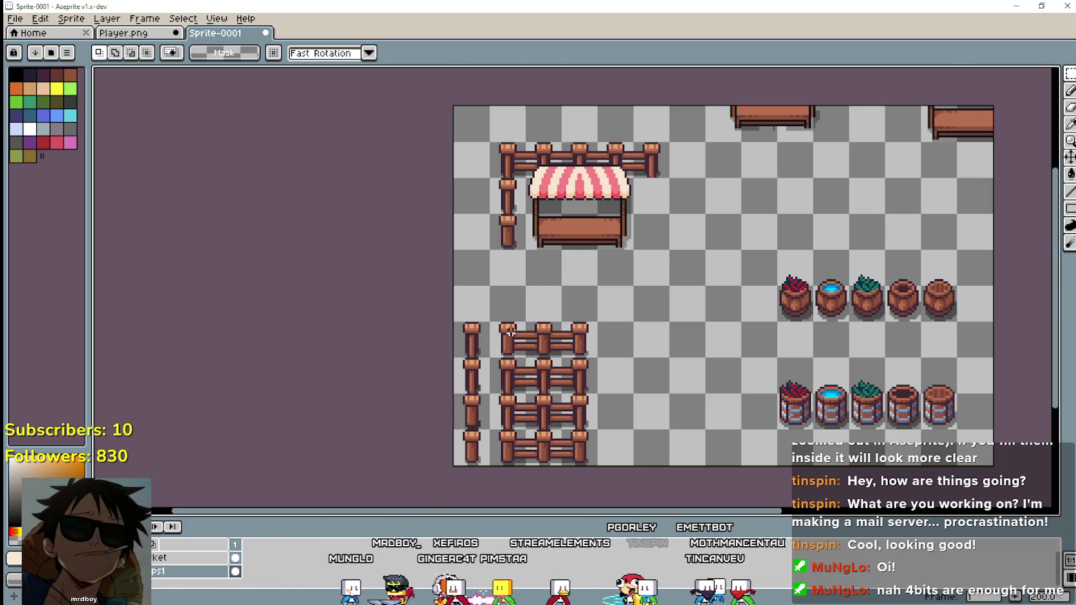
left_click(474, 383)
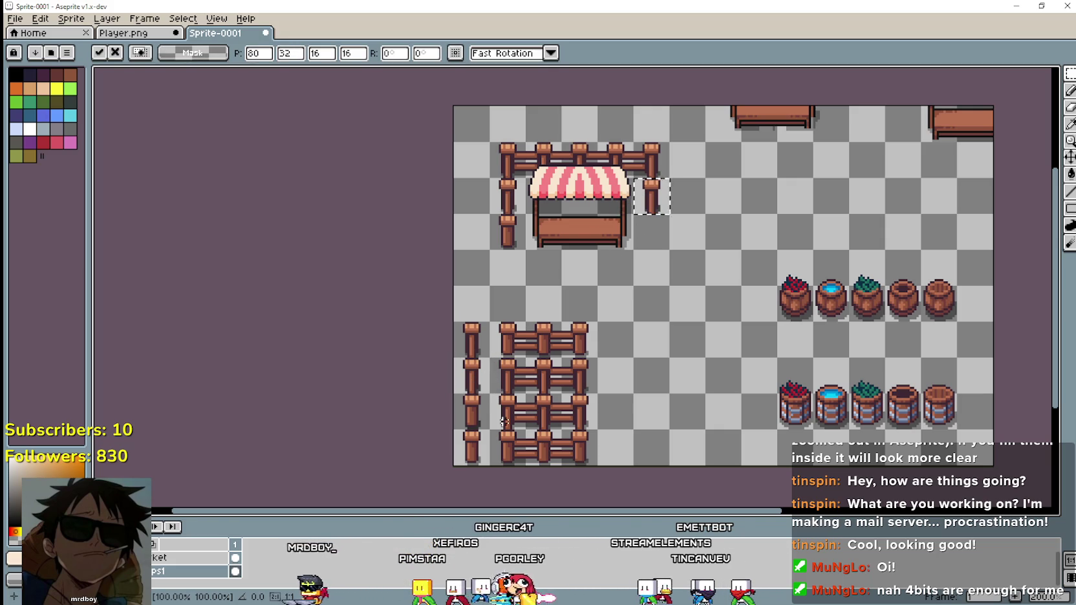
left_click_drag(662, 201, 663, 236)
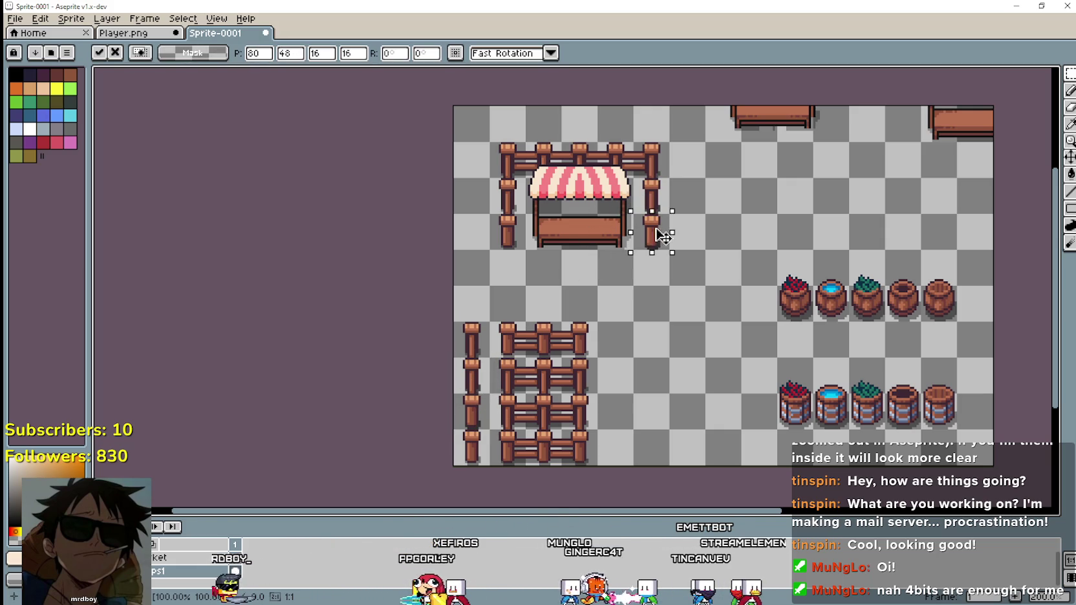
left_click(604, 300)
Cancel a misplaced fence piece on the stall's left and bring up Fences.png.
scroll(601, 302, "up", 1)
scroll(602, 302, "down", 2)
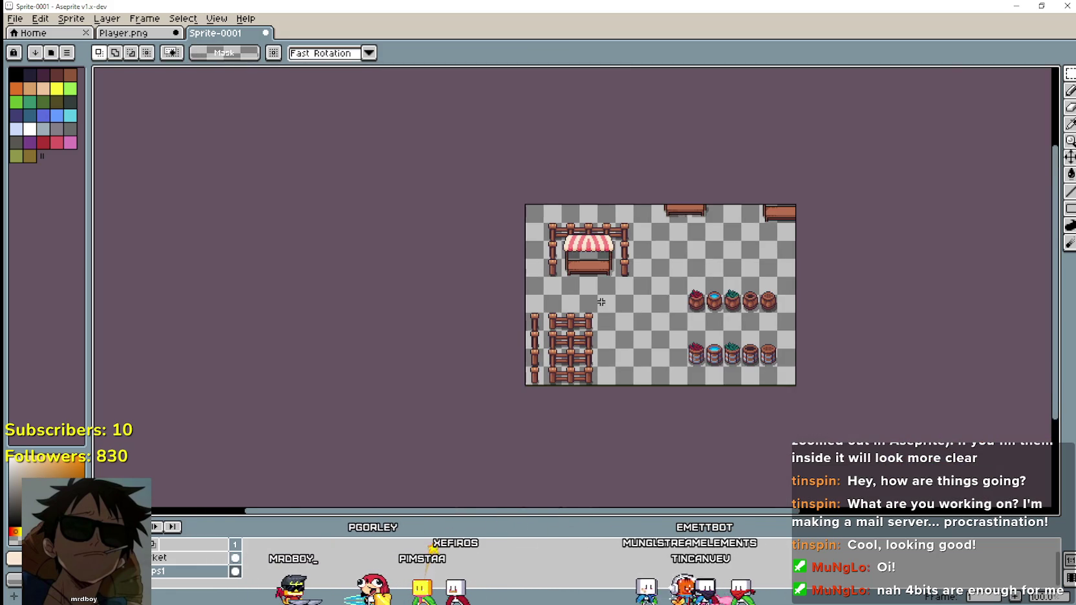
scroll(601, 302, "up", 1)
scroll(603, 223, "up", 1)
scroll(557, 237, "down", 1)
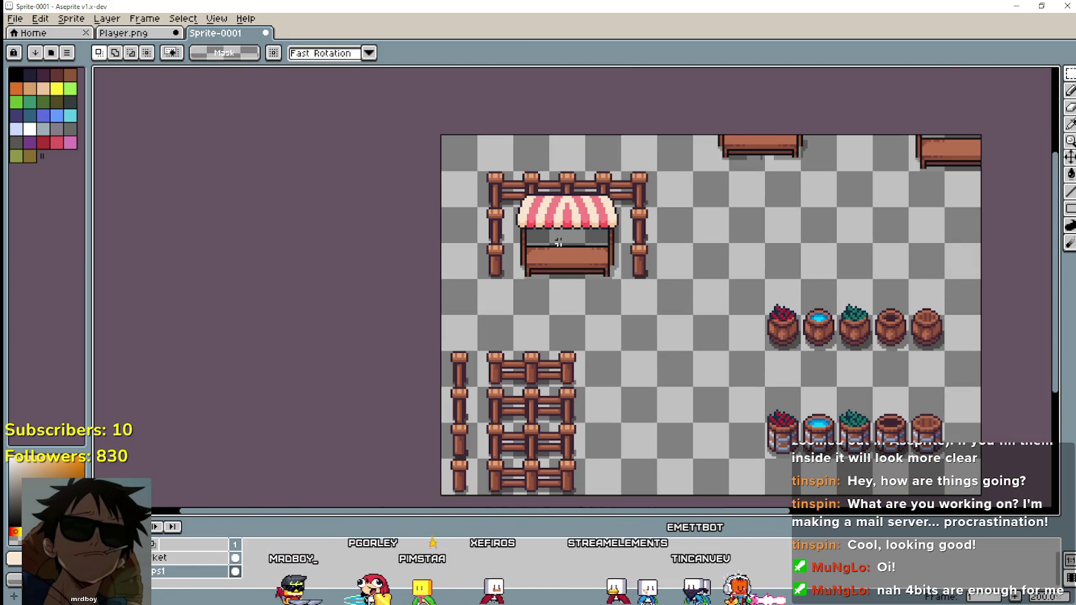
mouse_move(552, 375)
left_mouse_down()
mouse_move(467, 254)
mouse_move(471, 236)
left_mouse_up()
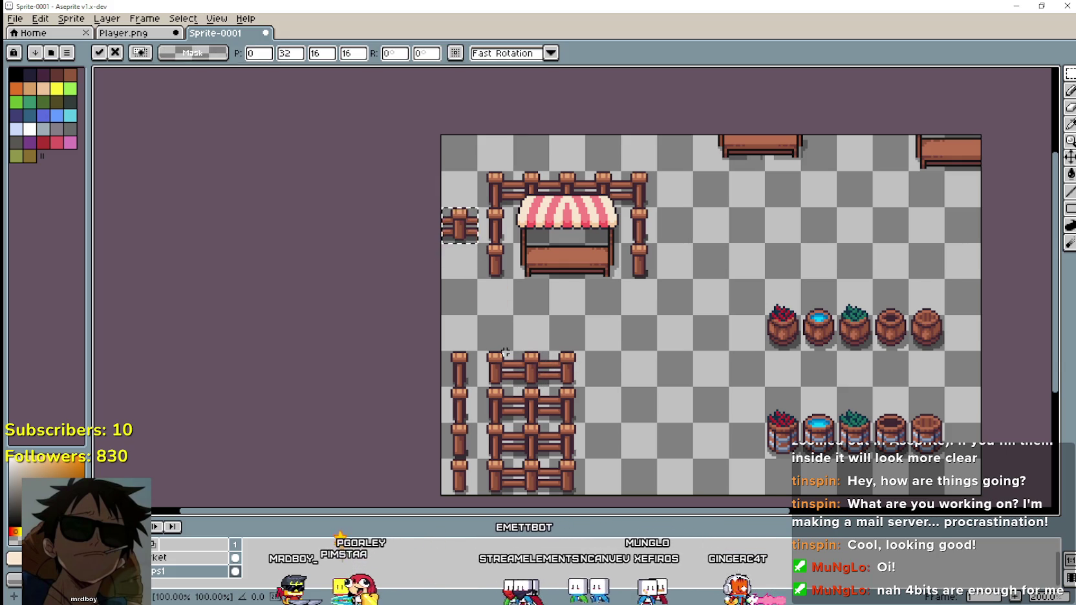
scroll(487, 245, "up", 1)
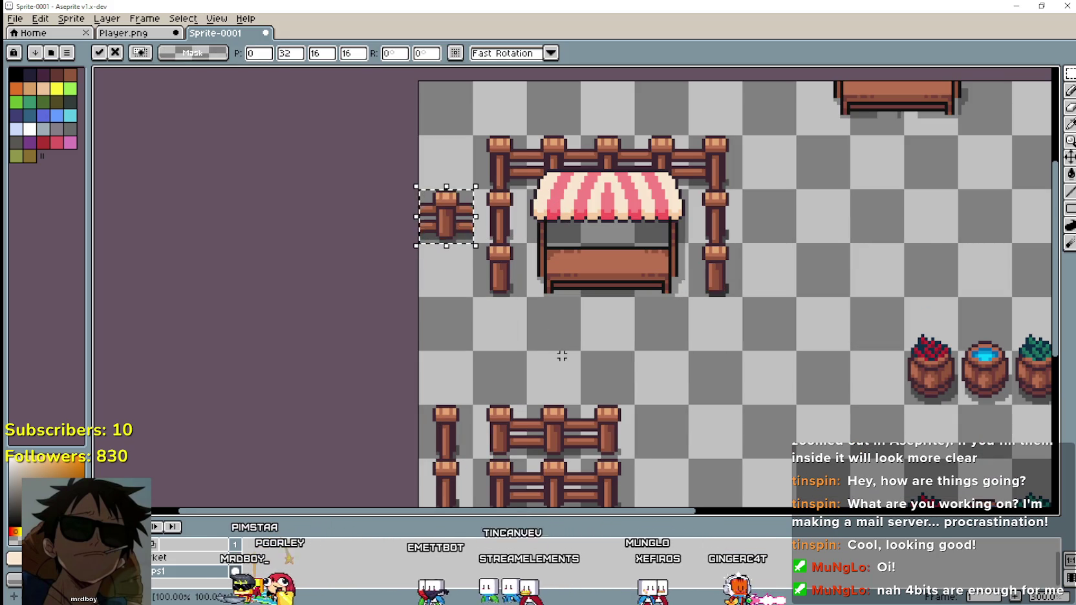
key("Escape")
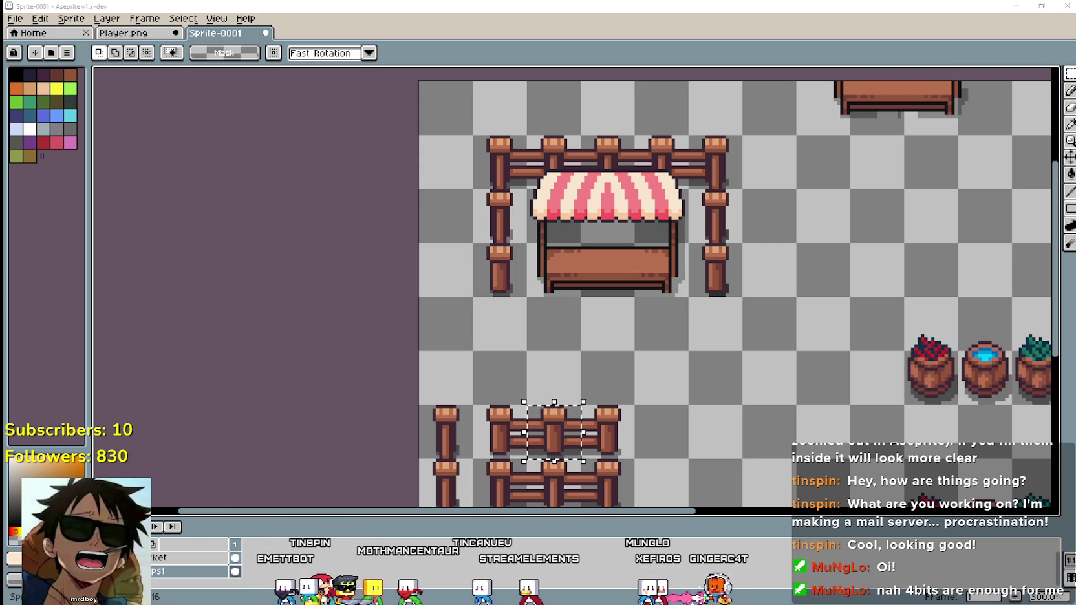
key("alt+Tab")
scroll(722, 306, "up", 1)
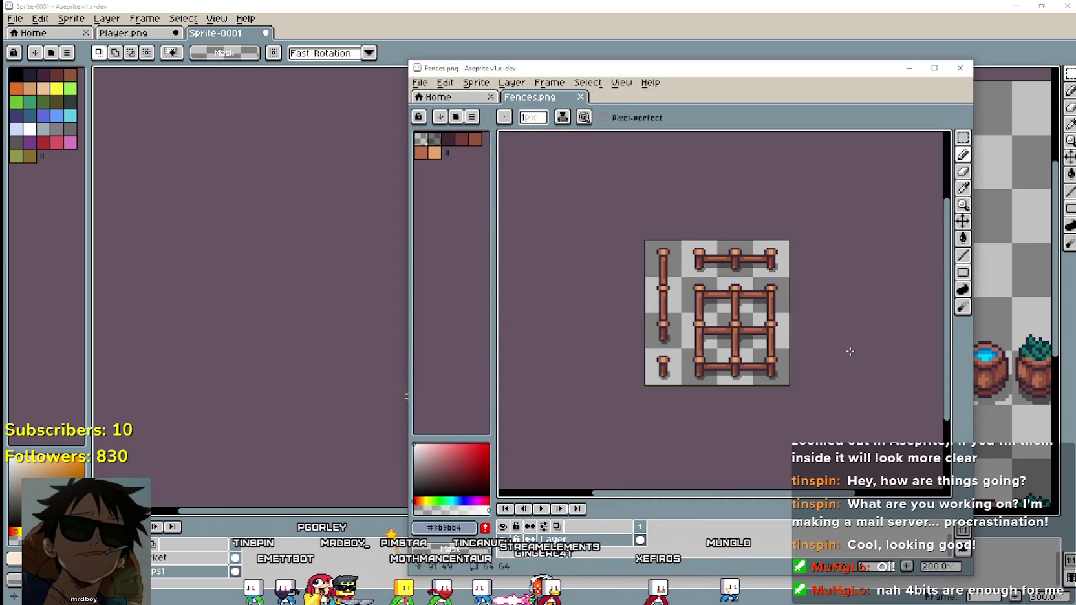
Zoom into Fences.png, pick the Rectangular Marquee and move its window left of the stall.
scroll(850, 351, "up", 1)
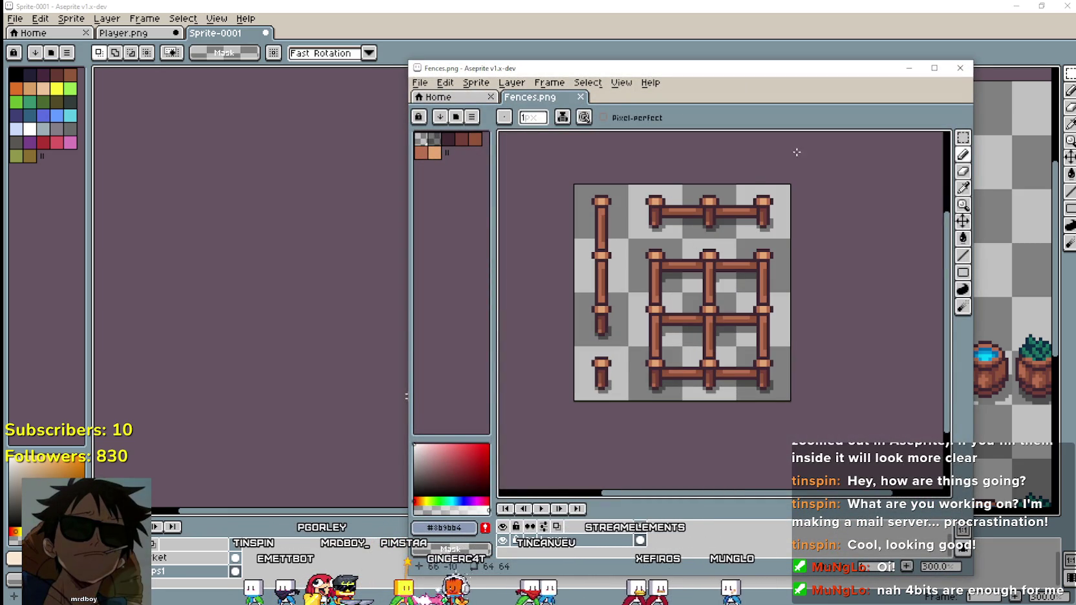
left_click(962, 137)
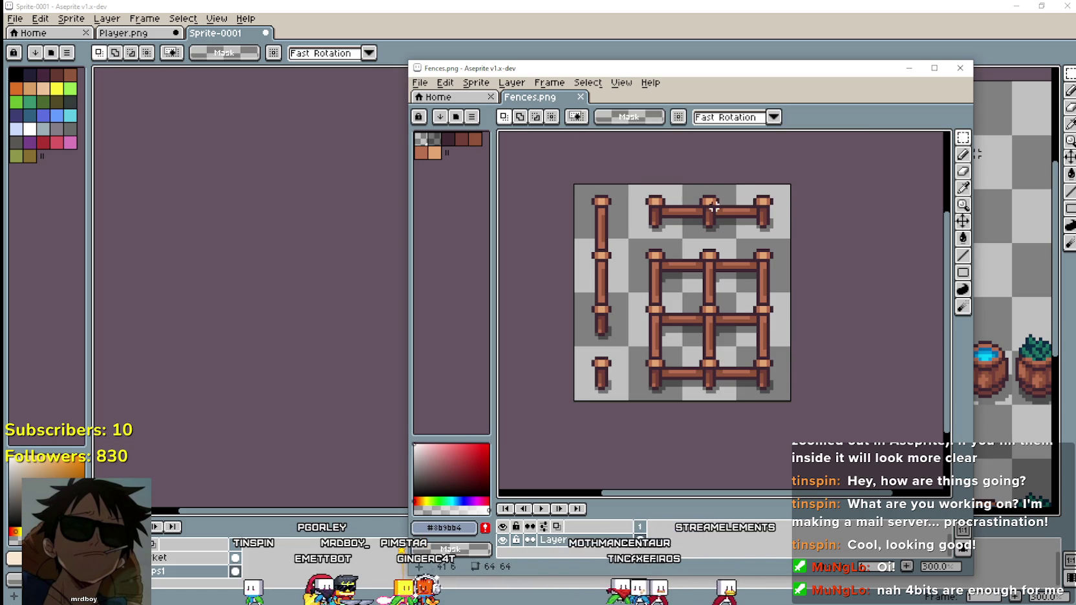
mouse_move(640, 69)
left_mouse_down()
mouse_move(666, 476)
mouse_move(648, 125)
left_mouse_up()
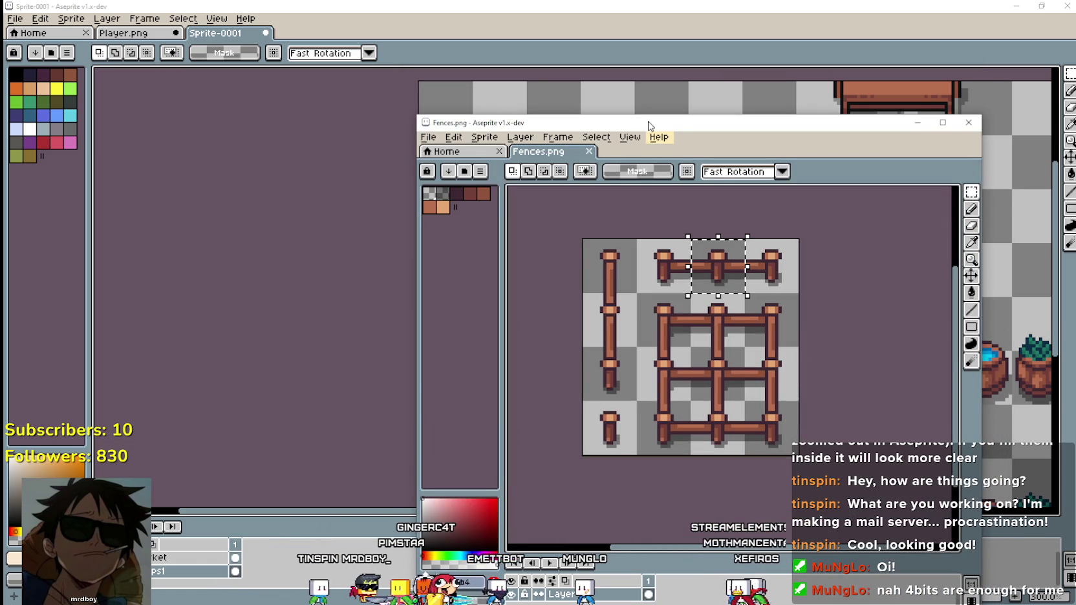
mouse_move(648, 125)
left_mouse_down()
mouse_move(625, 375)
mouse_move(502, 105)
left_mouse_up()
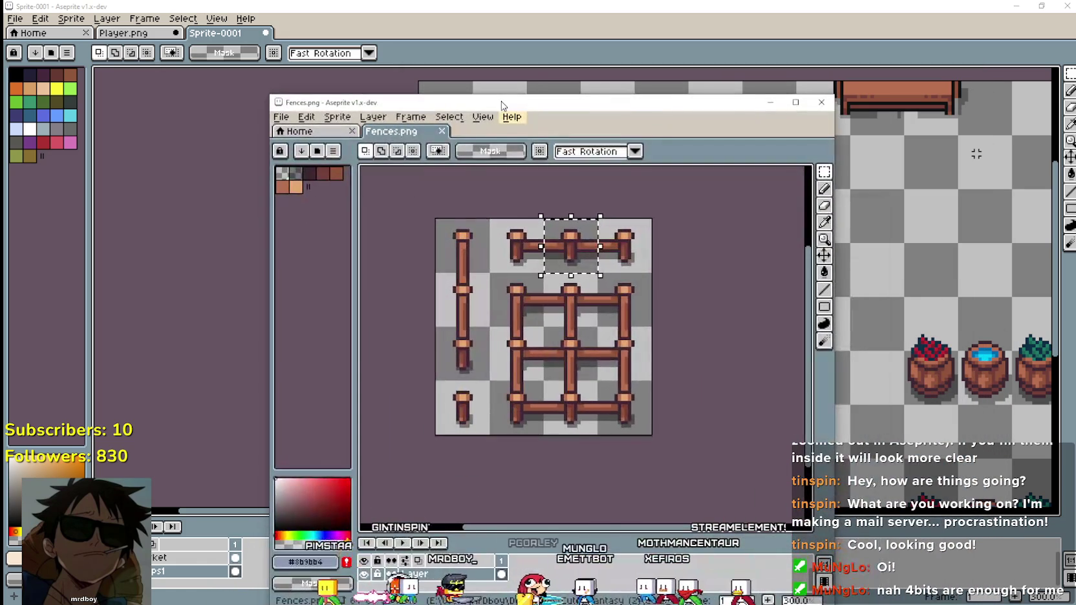
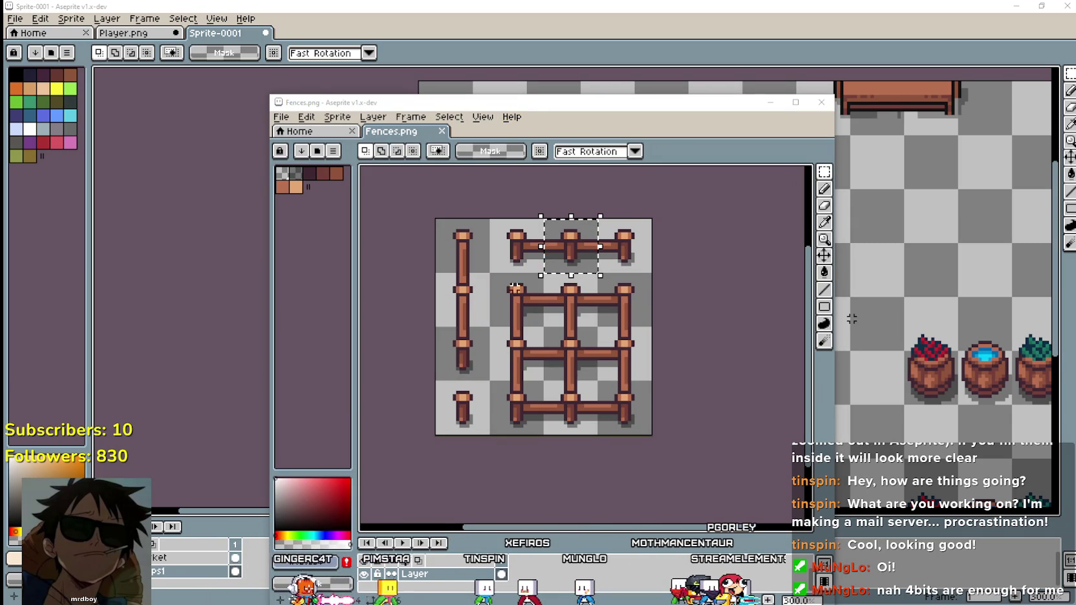
Switch from Sprite-0001 to the Player.png sheet and bring its houses into view.
left_click(758, 16)
scroll(538, 302, "down", 2)
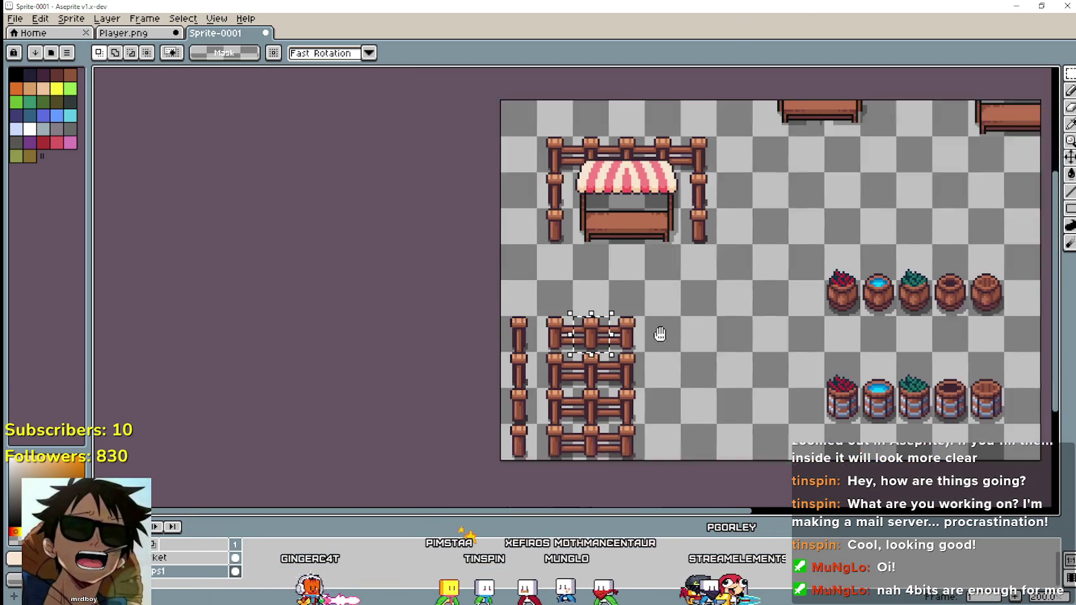
scroll(596, 393, "up", 2)
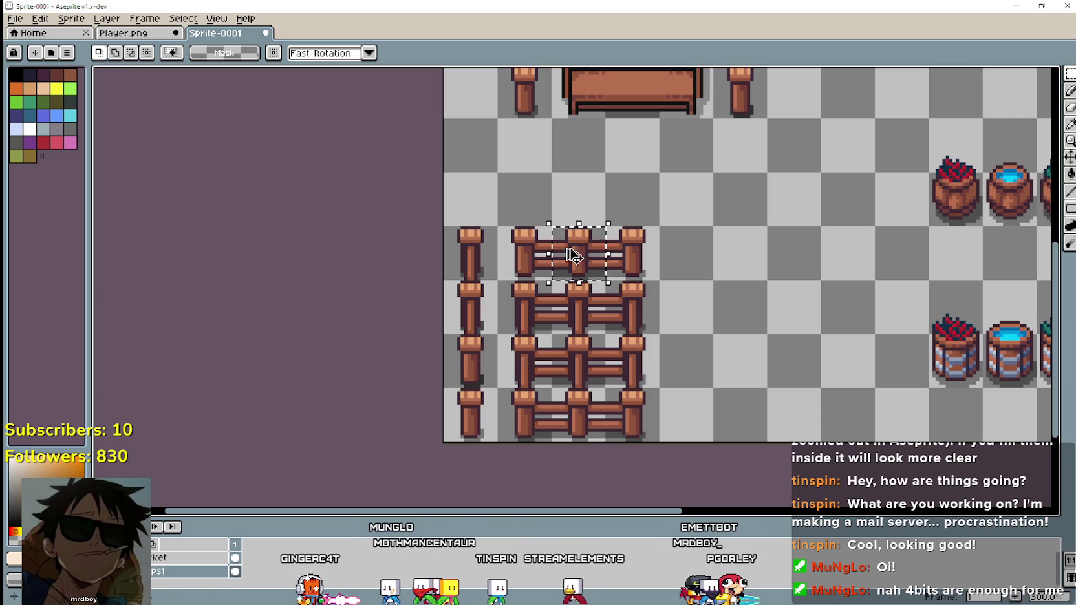
left_click(137, 33)
mouse_move(457, 326)
left_mouse_down()
mouse_move(685, 151)
mouse_move(918, 152)
left_mouse_up()
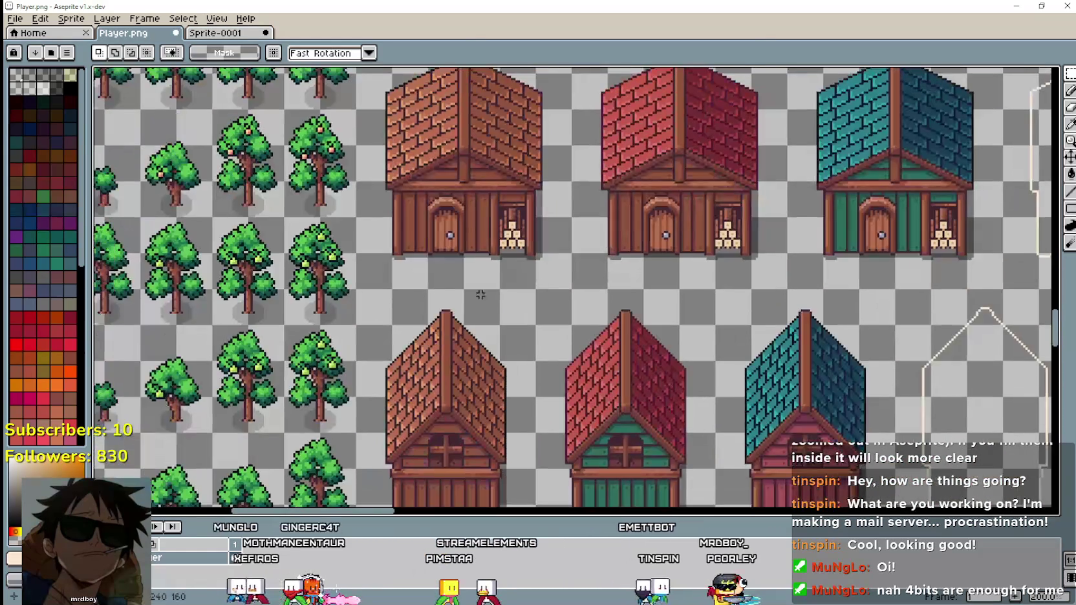
mouse_move(848, 202)
left_mouse_down()
mouse_move(441, 220)
mouse_move(492, 286)
left_mouse_up()
Paste the fence piece between the houses and commit it, then undo and return to the market sprite.
key("ctrl+v")
left_click_drag(572, 302, 469, 314)
scroll(469, 313, "up", 2)
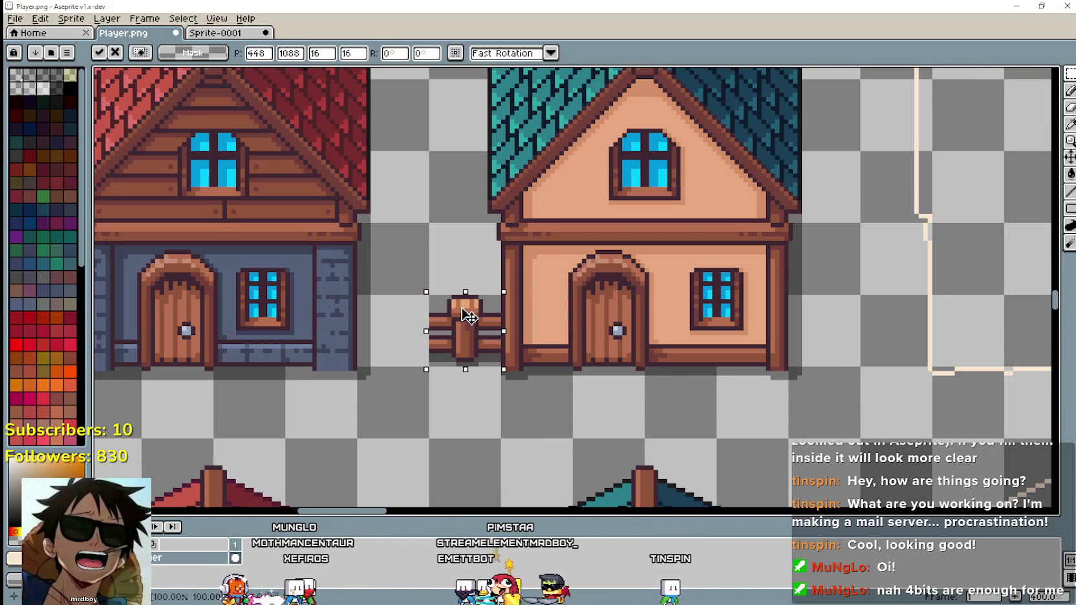
mouse_move(468, 313)
left_mouse_down()
mouse_move(492, 261)
mouse_move(468, 315)
left_mouse_up()
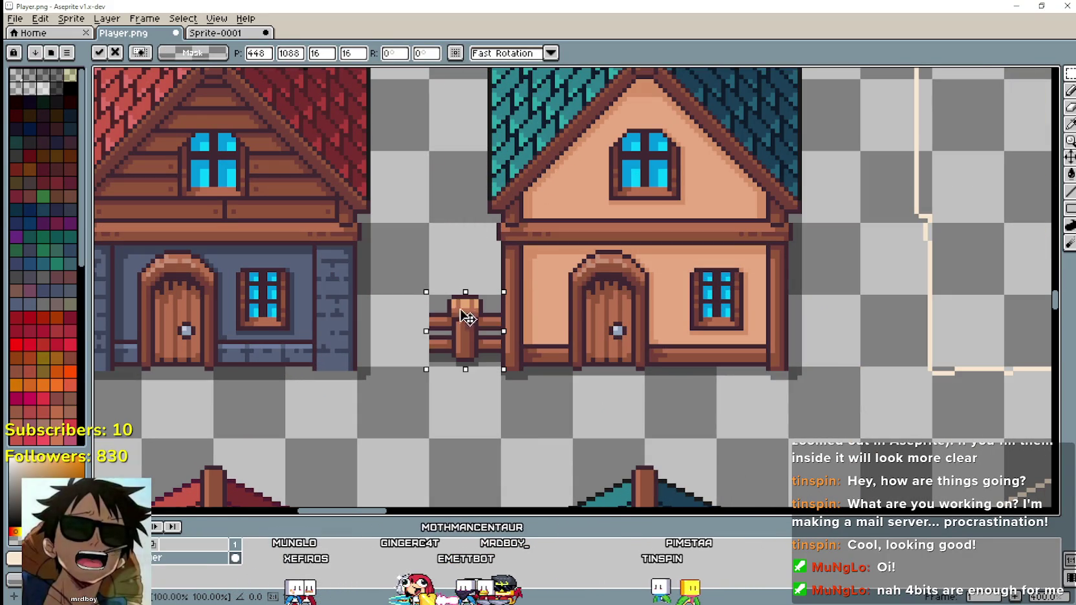
key("Return")
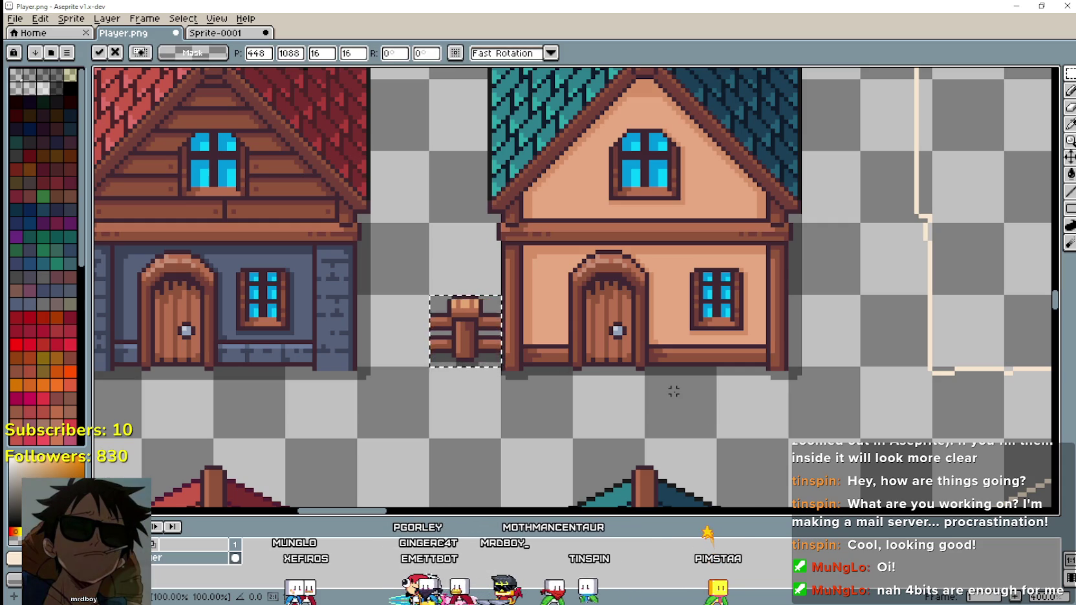
key("ctrl+z")
key("ctrl+Tab")
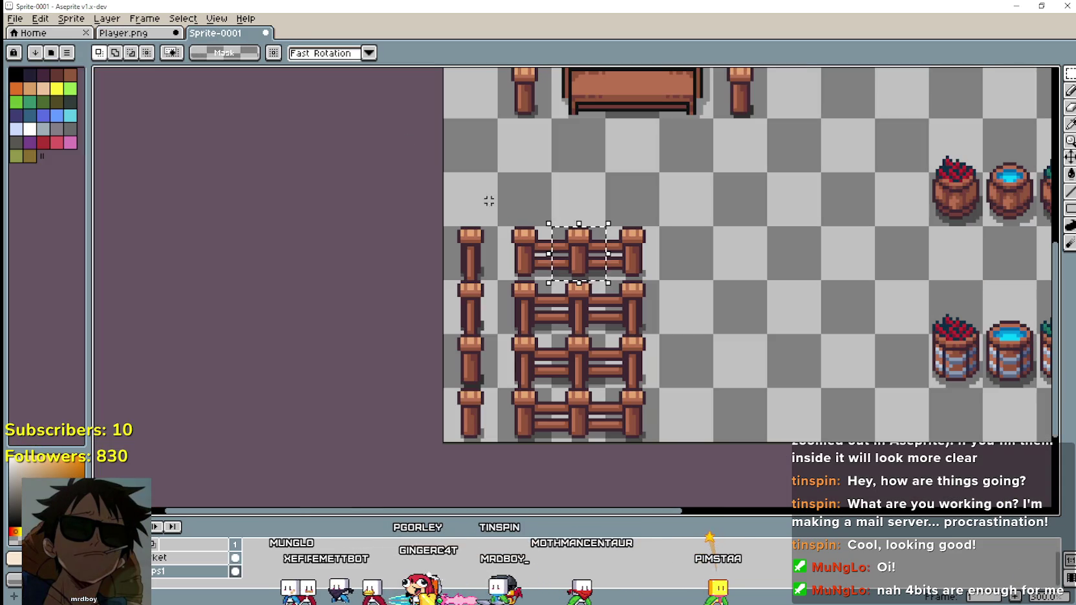
Move the selected fence piece up beside the striped stall, settling it just below the stall.
scroll(670, 275, "down", 2)
scroll(588, 362, "up", 2)
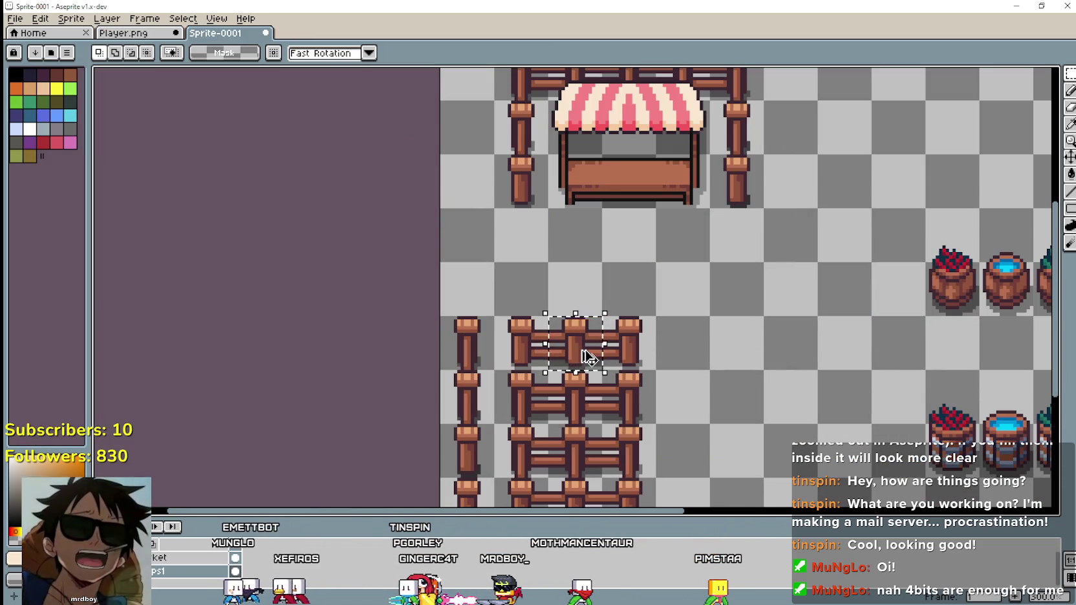
left_click(588, 356)
left_click_drag(589, 355, 479, 145)
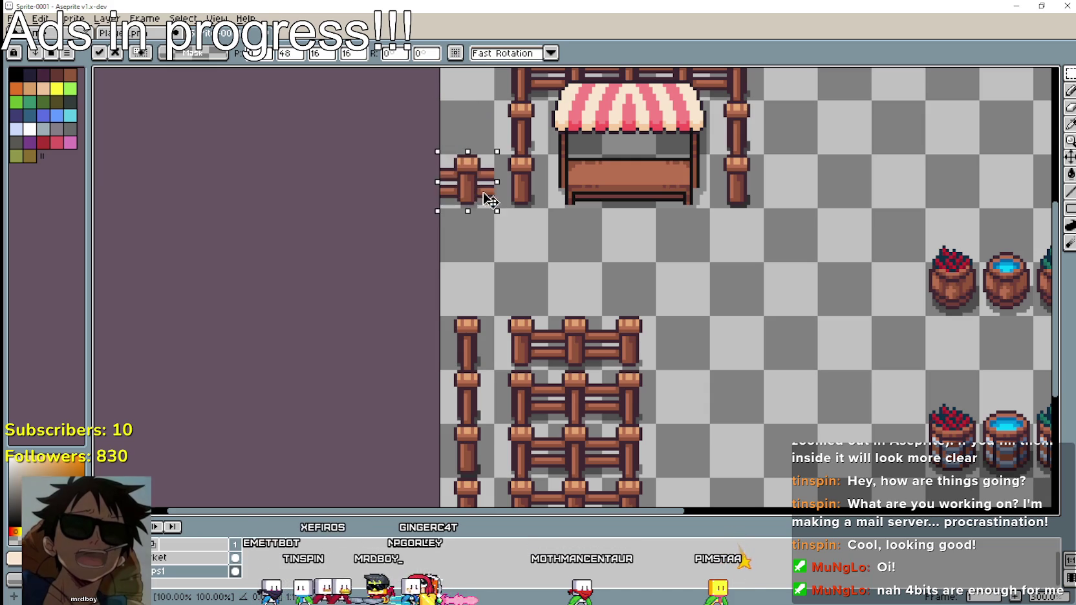
mouse_move(480, 145)
left_mouse_down()
mouse_move(633, 262)
mouse_move(785, 204)
mouse_move(793, 137)
mouse_move(774, 300)
mouse_move(798, 288)
left_mouse_up()
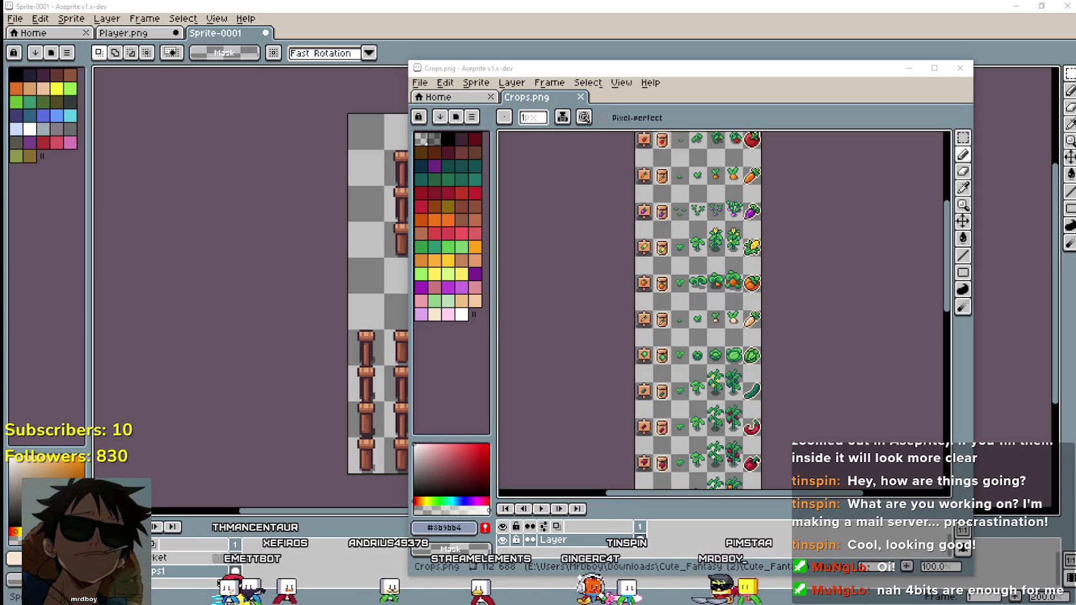
Dismiss Crops.png and bring up the Food_Icons_NO_Outline.png sheet beside the market sprite.
scroll(670, 154, "up", 1)
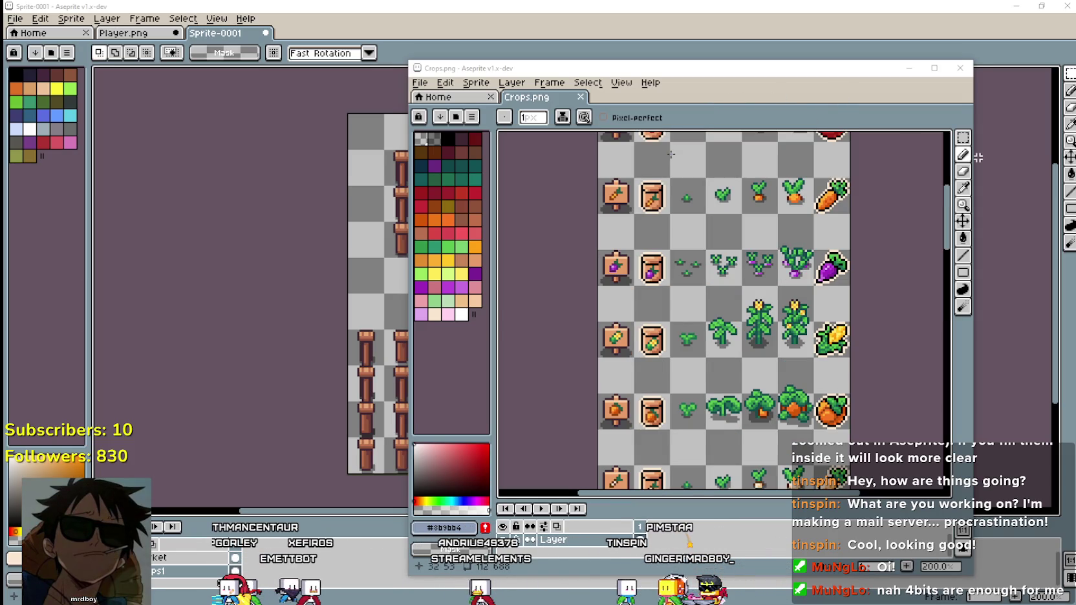
left_click(977, 157)
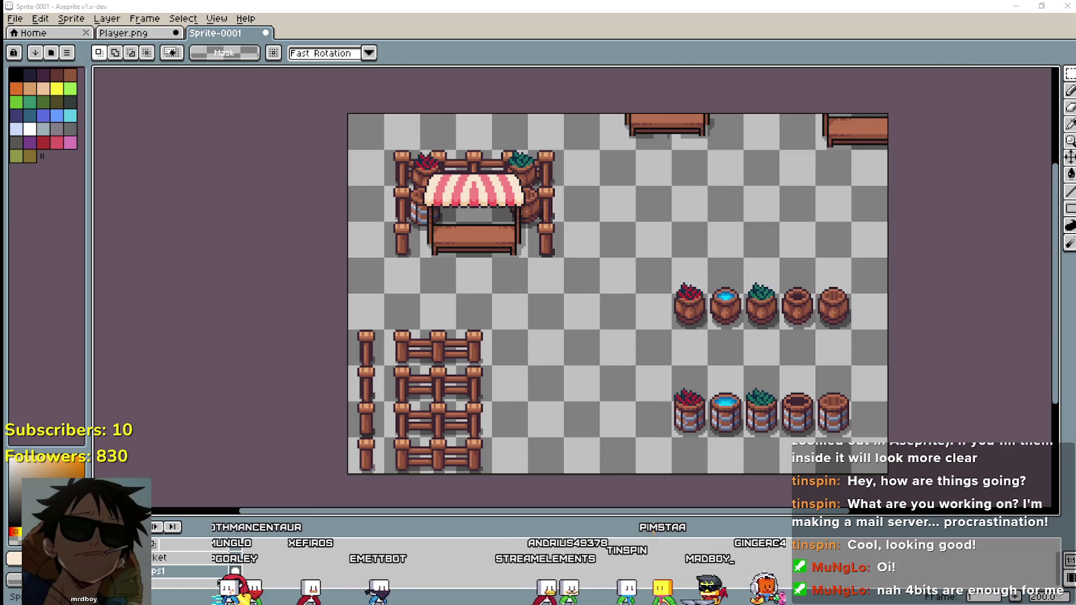
key("alt+Tab")
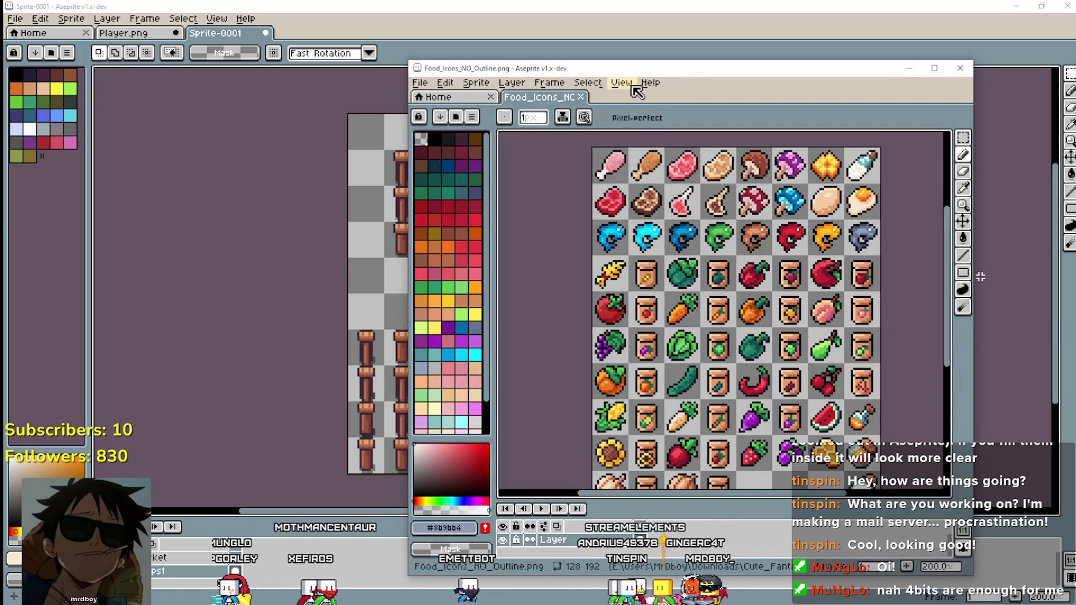
left_click_drag(590, 71, 646, 45)
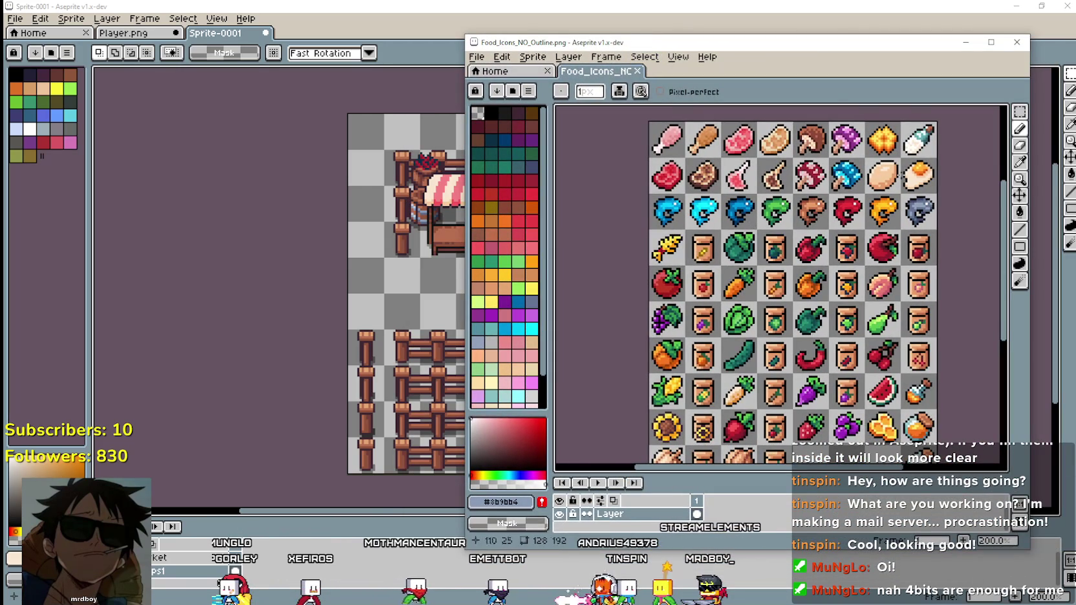
Marquee-select and copy the full column of seed jars in the food icon sheet.
left_click(1019, 112)
scroll(776, 284, "down", 2)
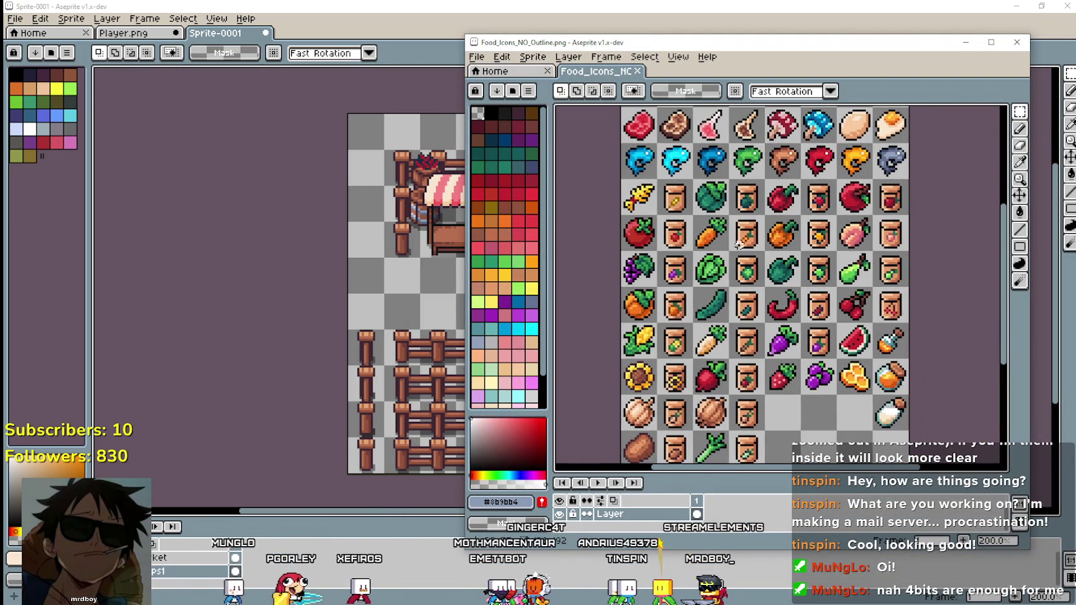
scroll(676, 237, "down", 1)
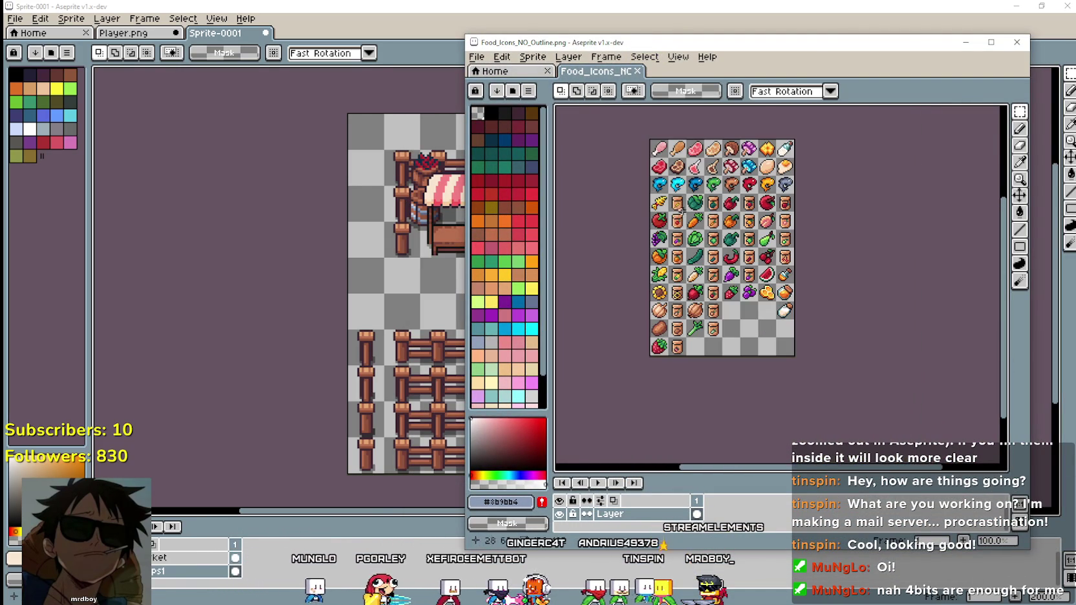
scroll(721, 227, "up", 1)
left_click_drag(637, 179, 635, 382)
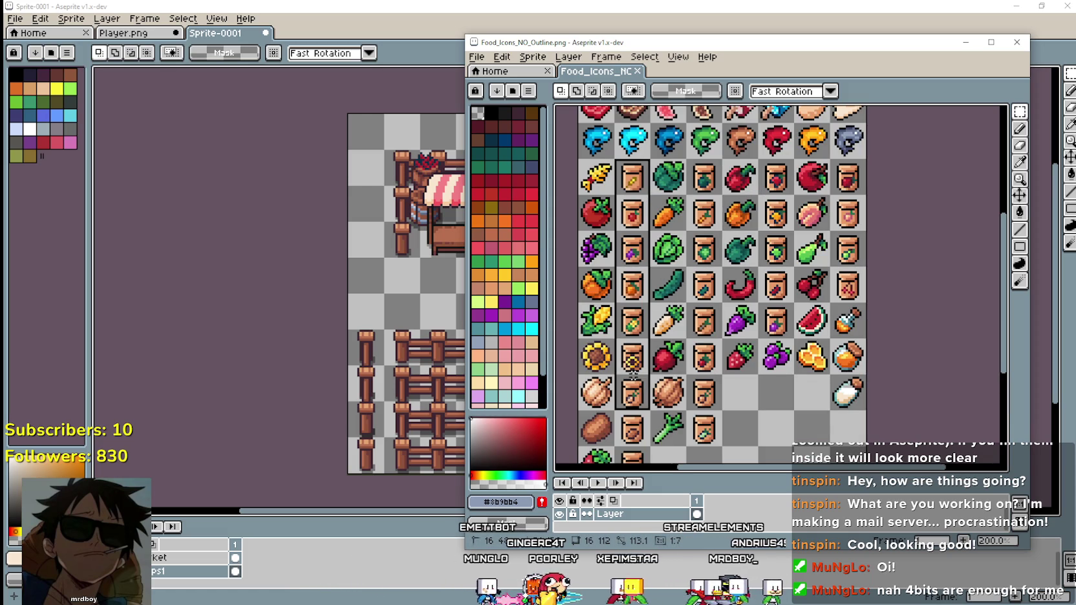
left_click_drag(625, 388, 634, 428)
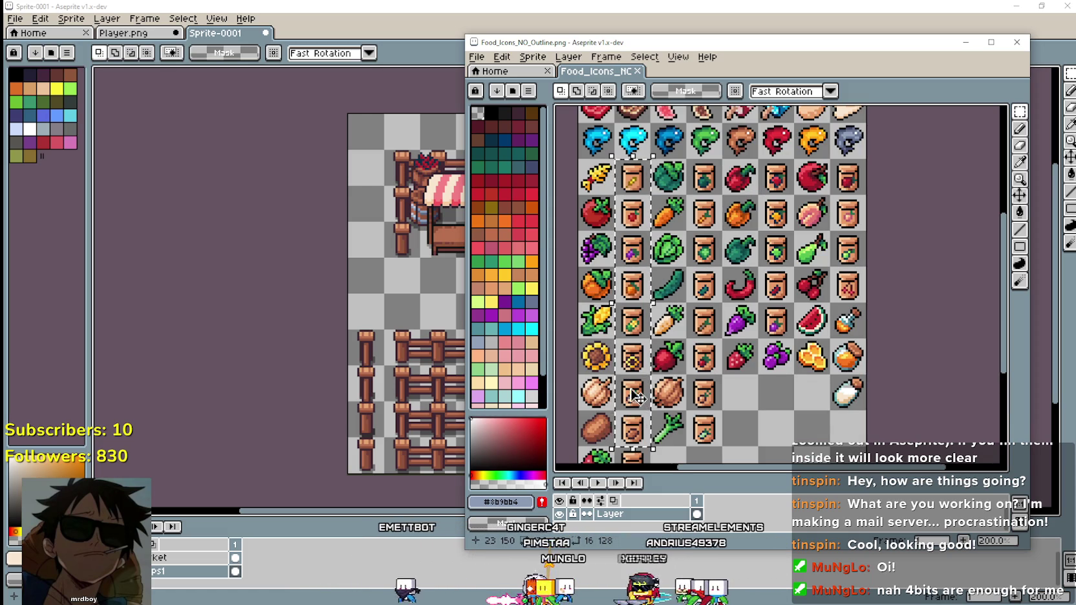
left_click_drag(638, 369, 645, 242)
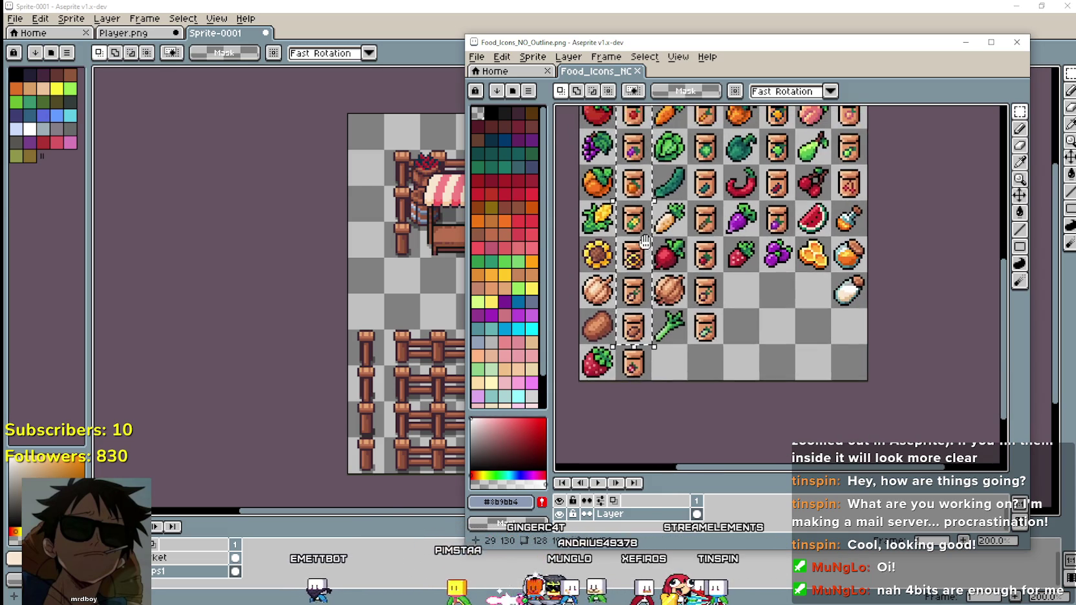
left_click_drag(691, 309, 710, 376)
left_click_drag(653, 440, 637, 144)
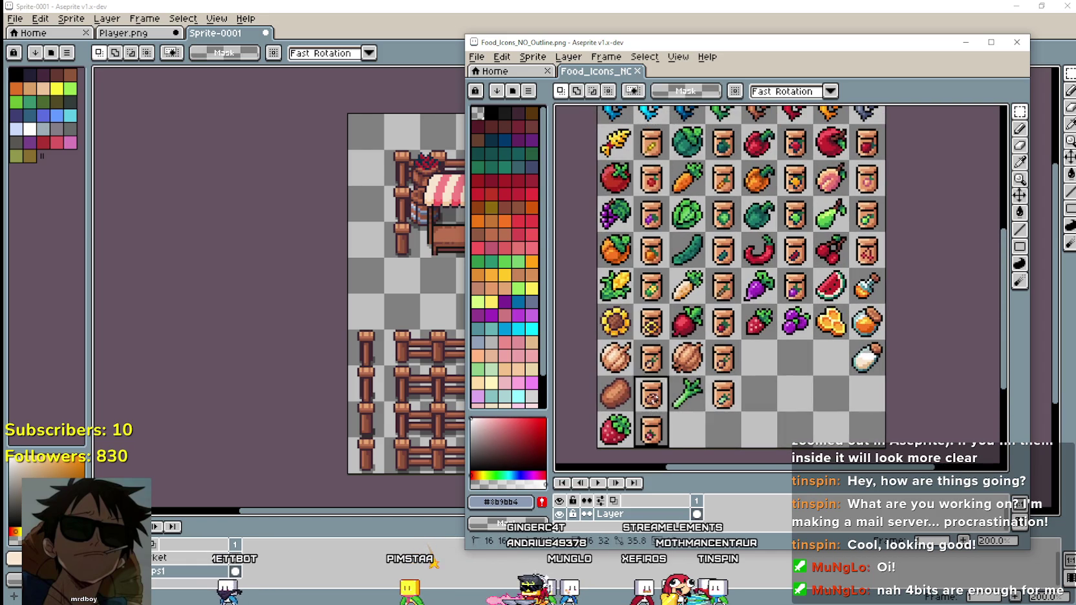
key("ctrl+c")
Paste the jar column into Sprite-0001 and move it right of the stall.
key("alt+Tab")
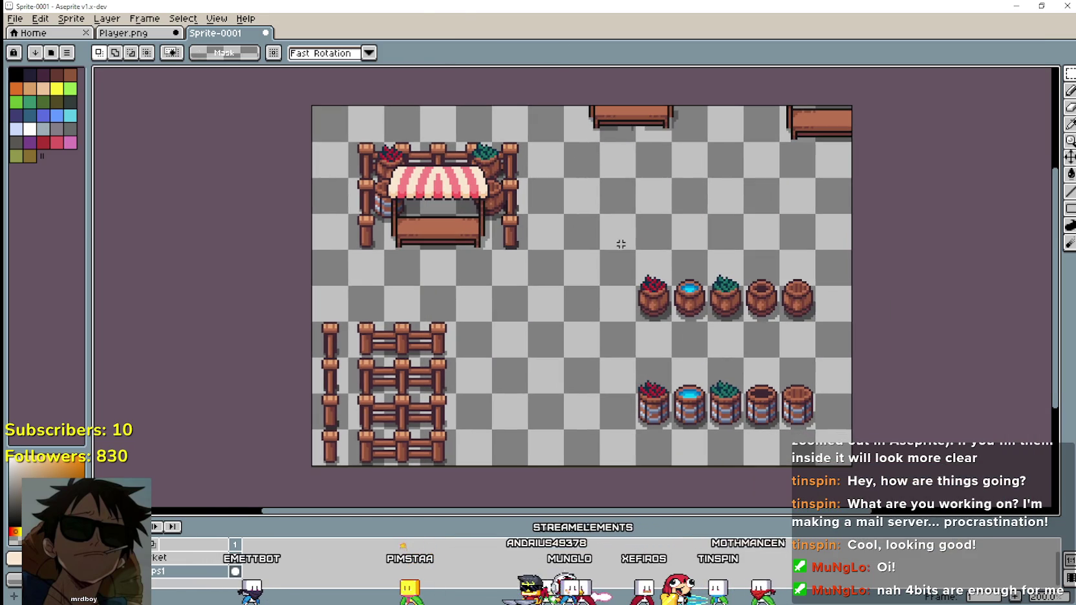
key("ctrl+v")
mouse_move(369, 352)
left_mouse_down()
mouse_move(572, 205)
mouse_move(575, 265)
left_mouse_up()
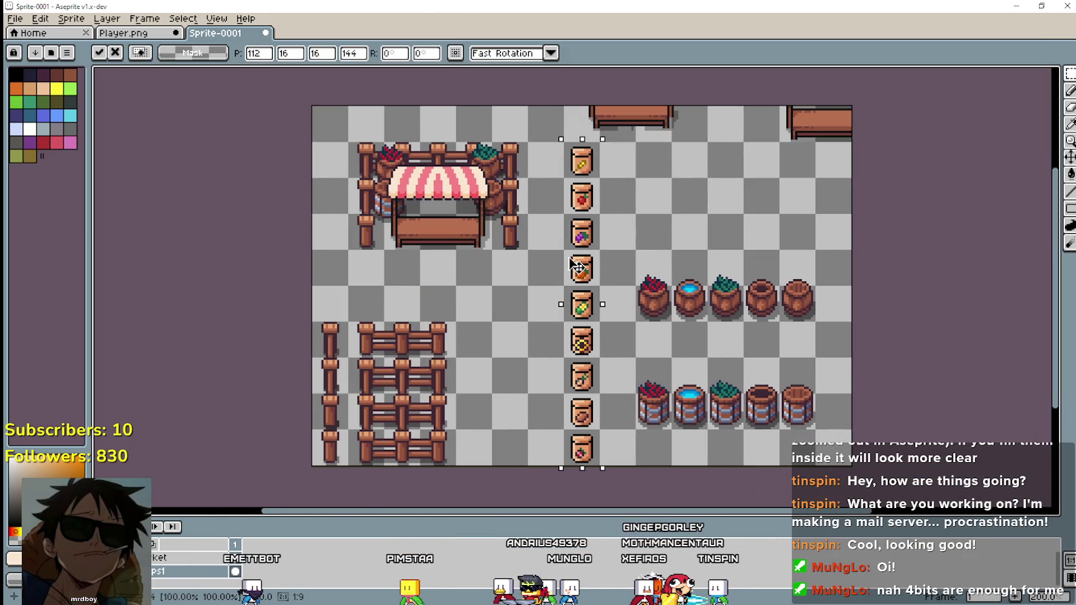
Drop the pasted jar column in place and bring the whole column into view.
left_click(653, 173)
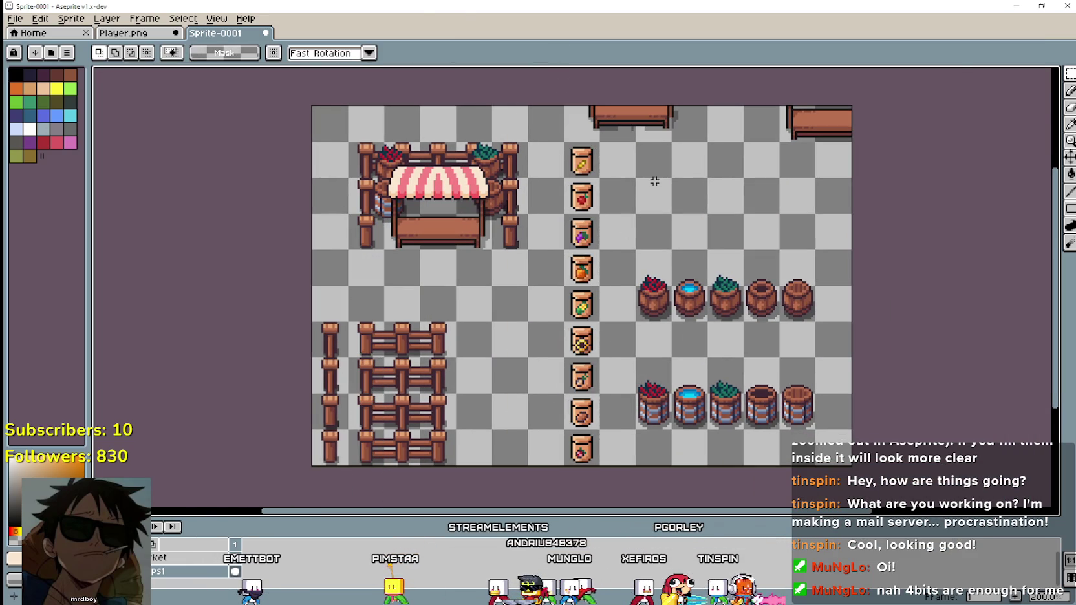
scroll(606, 161, "up", 2)
scroll(577, 160, "down", 2)
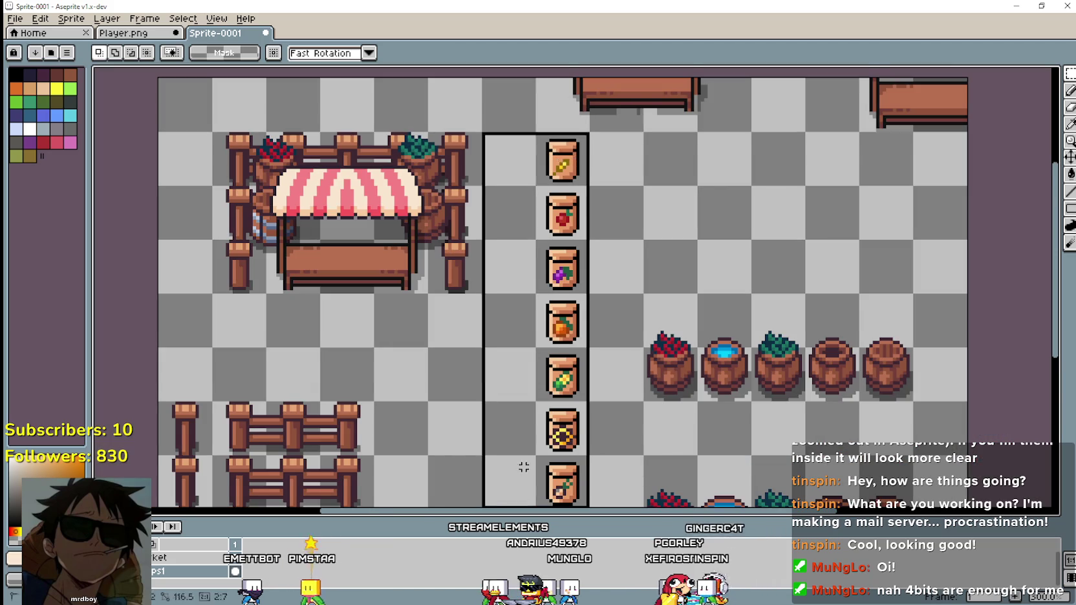
scroll(562, 291, "up", 1)
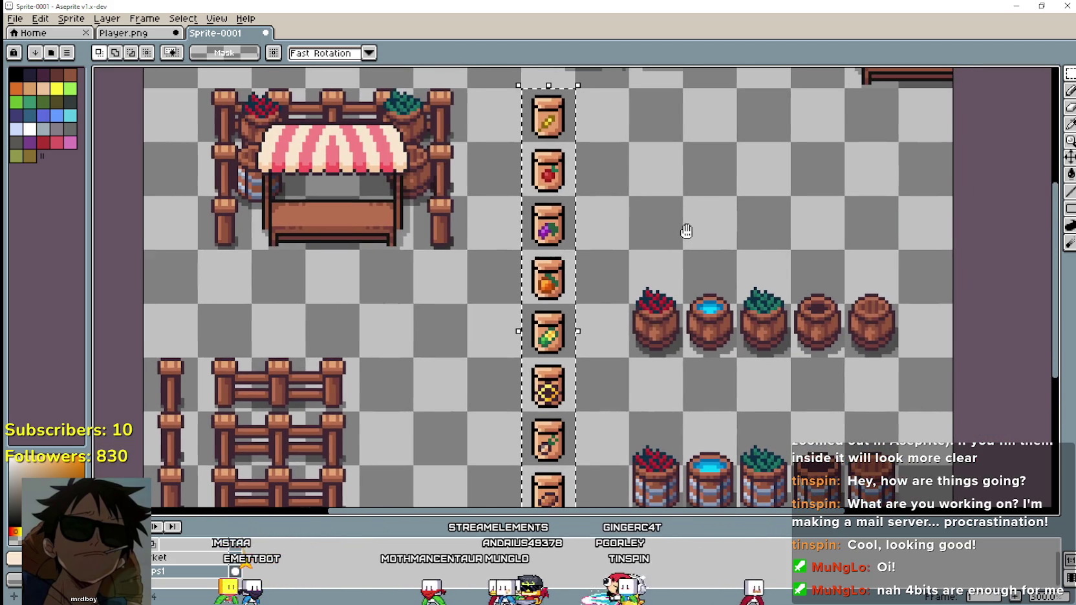
left_click_drag(701, 148, 685, 234)
Undo a trial paint-bucket fill on the jars, then marquee the column of the top six jars.
left_click(1070, 174)
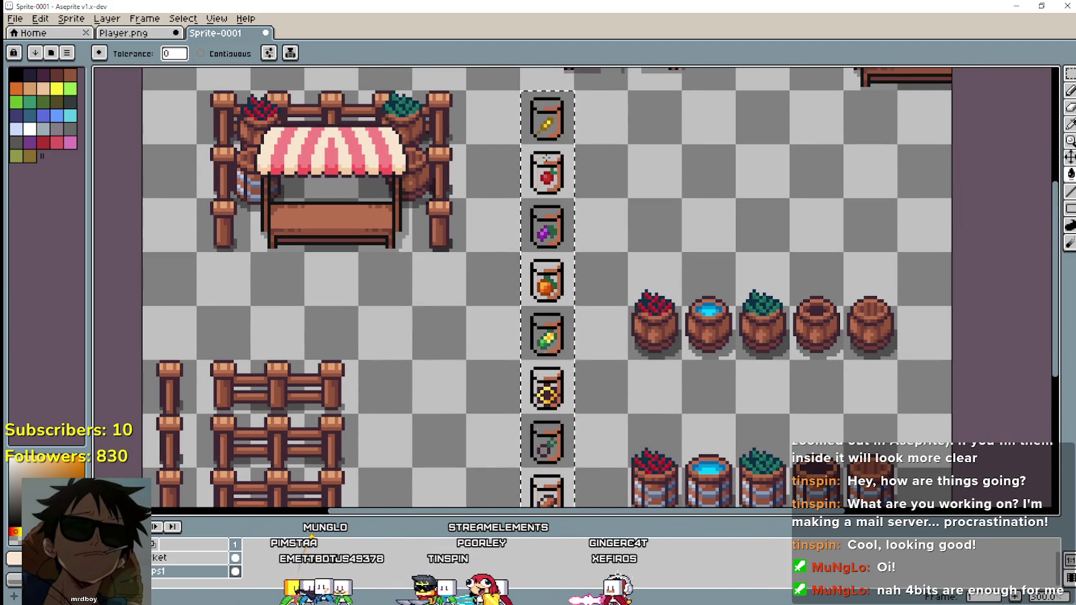
left_click(555, 157)
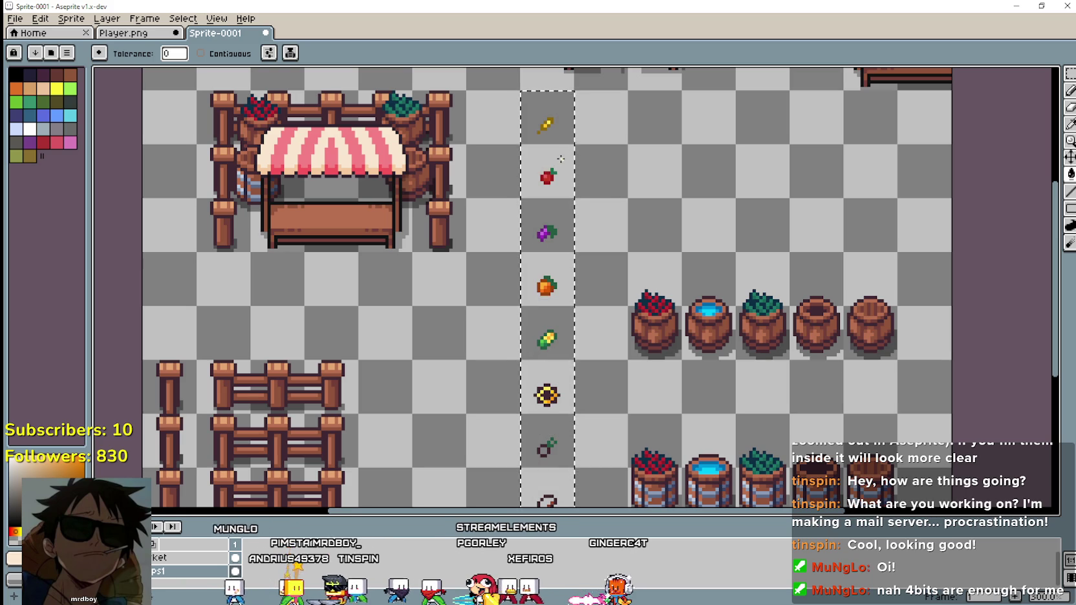
left_click_drag(691, 227, 673, 95)
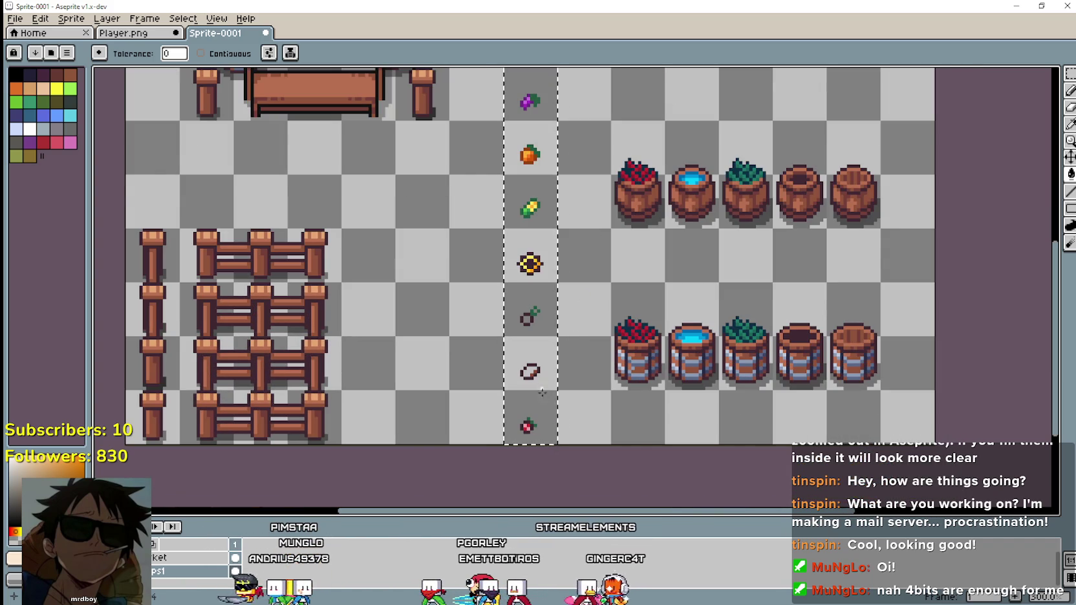
key("ctrl+z")
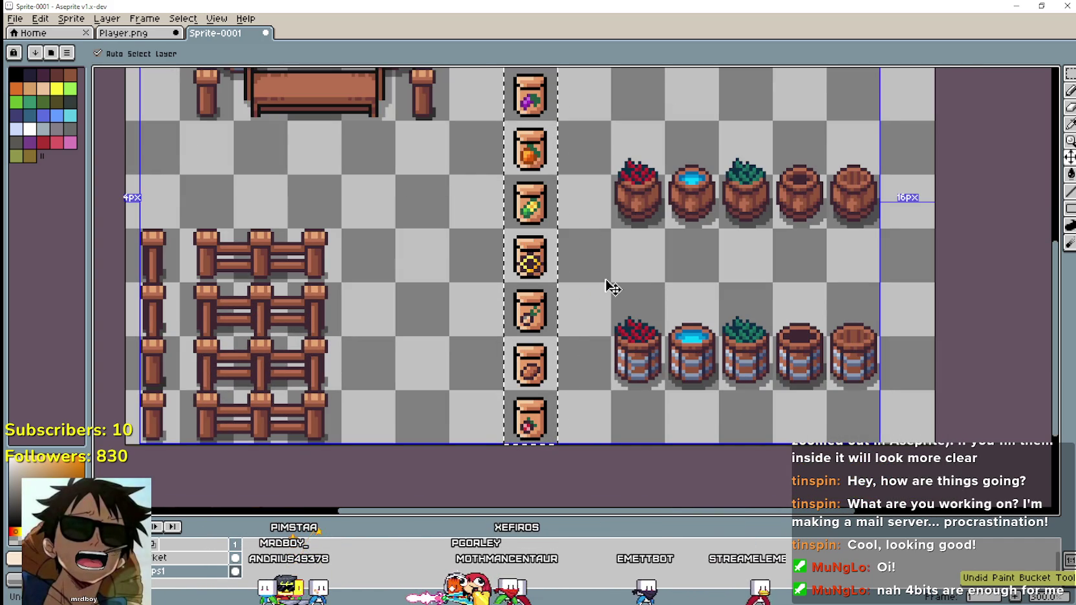
mouse_move(558, 145)
left_mouse_down()
mouse_move(574, 312)
mouse_move(583, 269)
left_mouse_up()
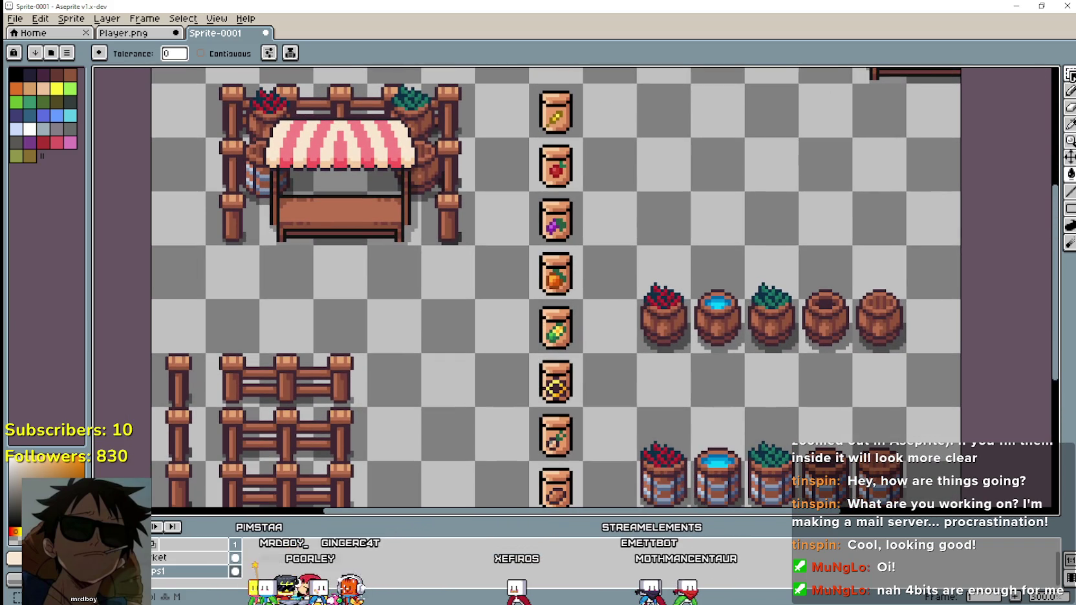
left_click(1070, 74)
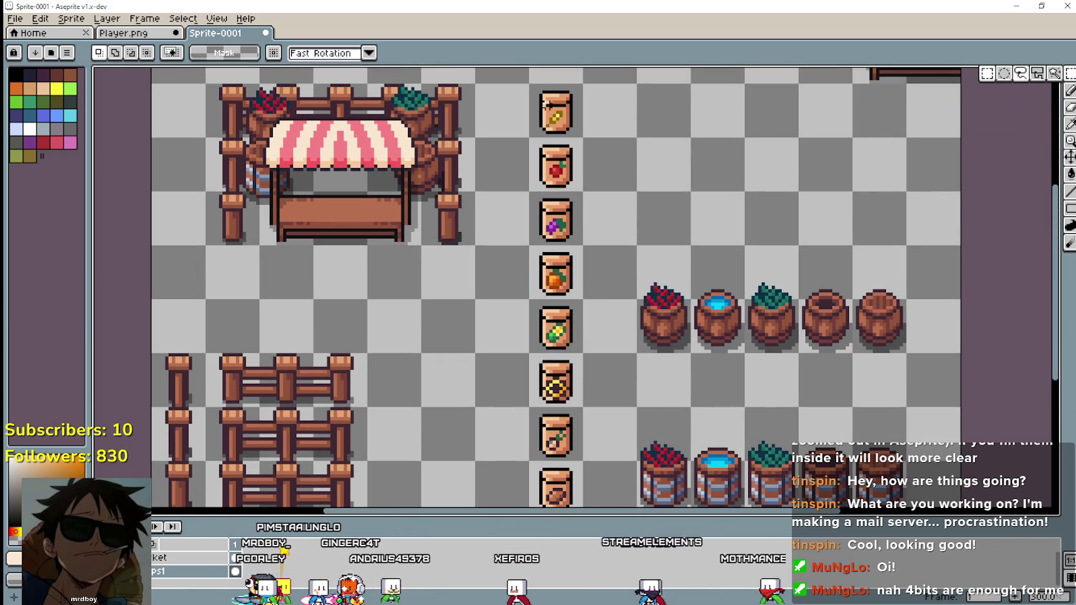
left_click_drag(547, 94, 547, 365)
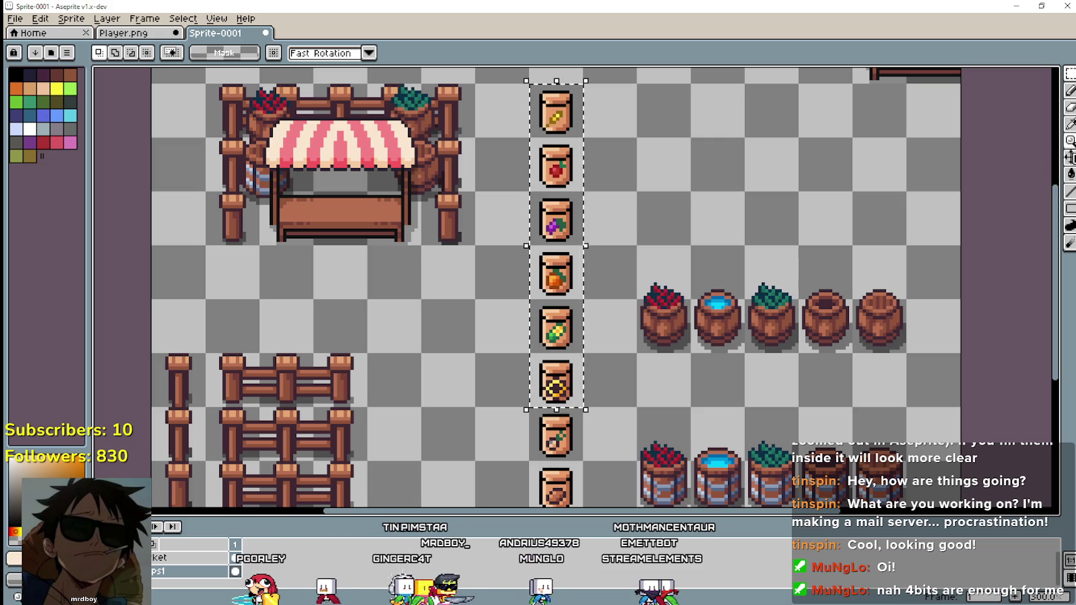
Paint-bucket away the jar bodies and outline pixels inside the six-jar selection.
key("g")
left_click(553, 110)
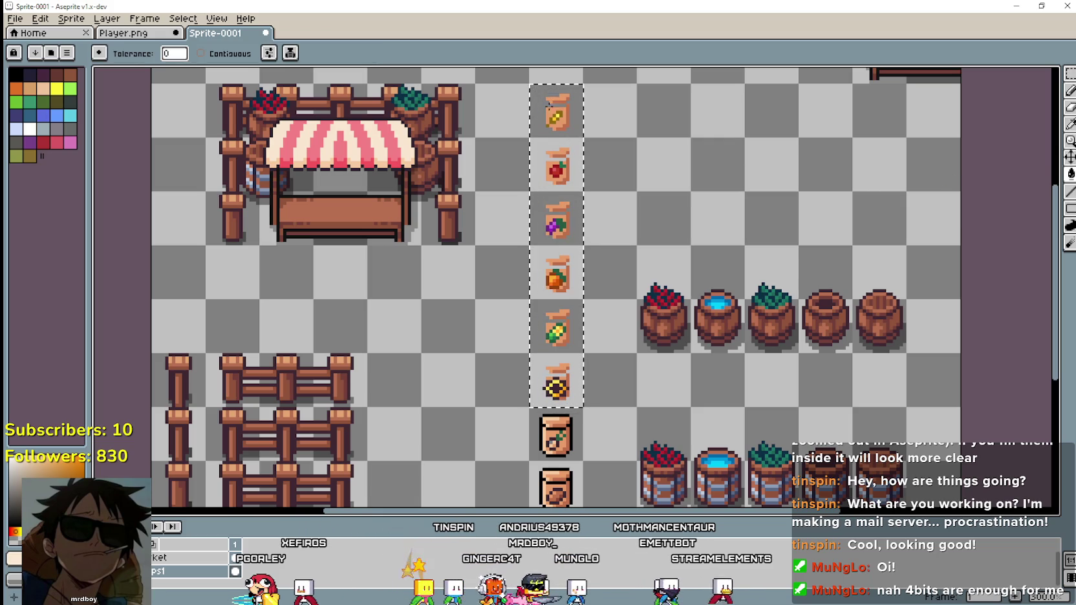
left_click(567, 110)
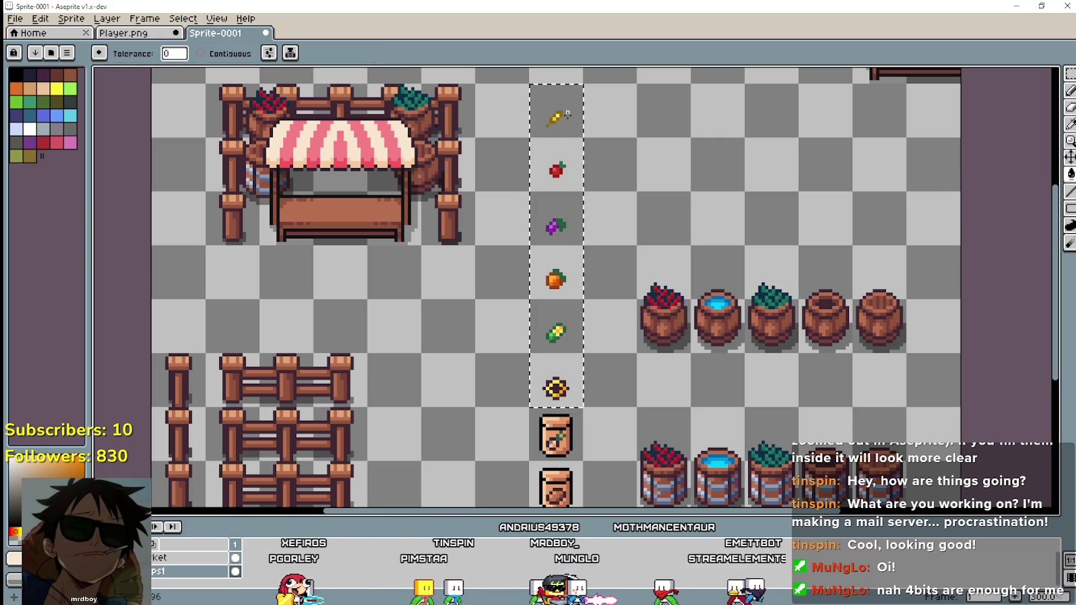
left_click_drag(639, 225, 667, 256)
scroll(634, 357, "down", 5)
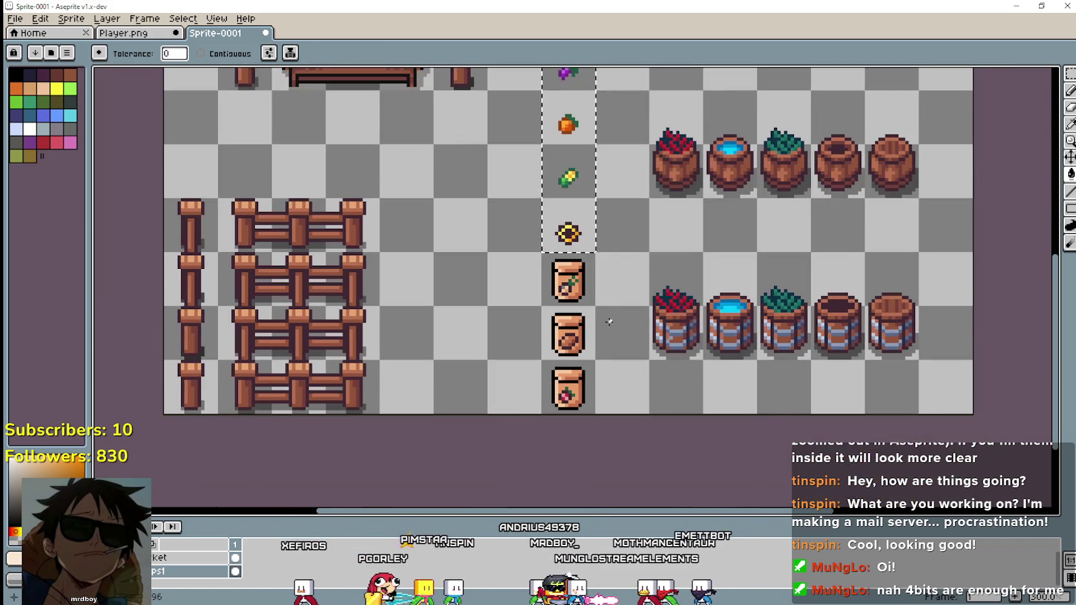
scroll(595, 294, "up", 1)
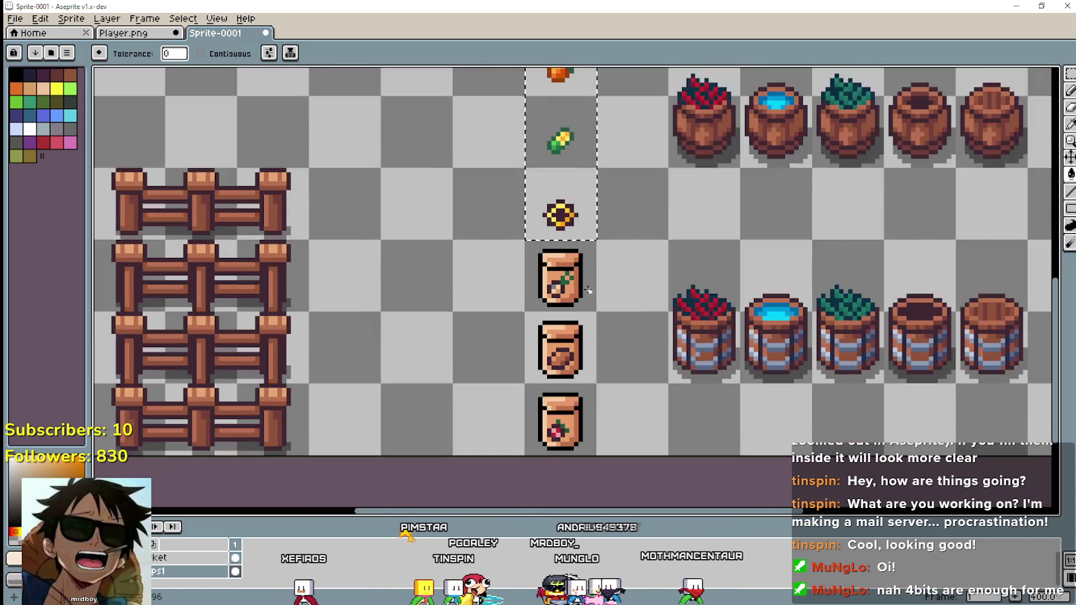
scroll(594, 295, "up", 3)
scroll(586, 297, "up", 1)
scroll(523, 263, "down", 1)
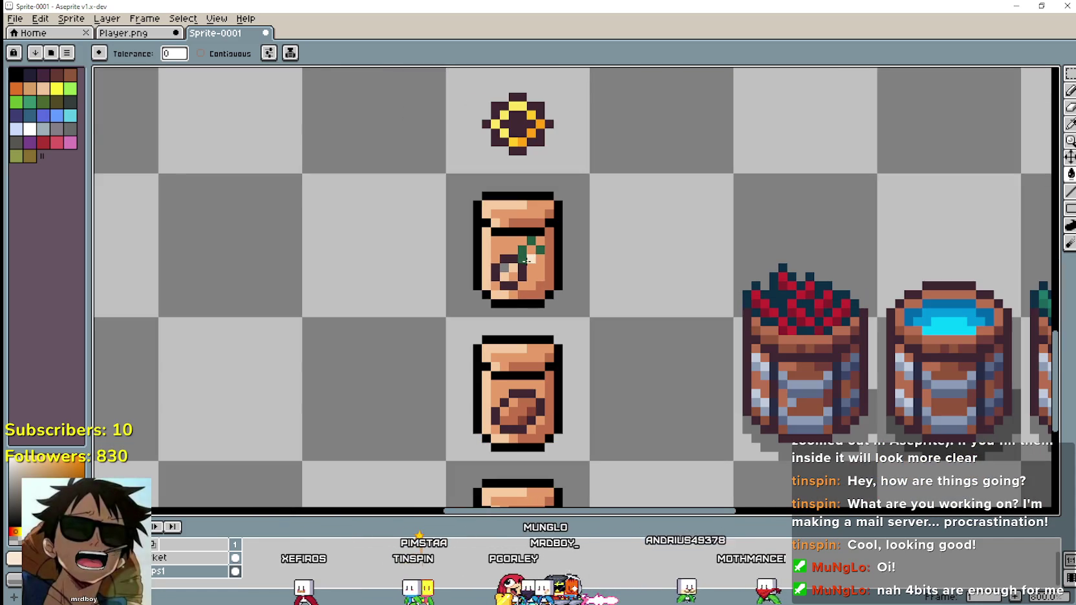
scroll(522, 263, "up", 1)
Pick the eyedropper, zoom over the column, and bring up the food icons reference sheet.
left_click(1069, 123)
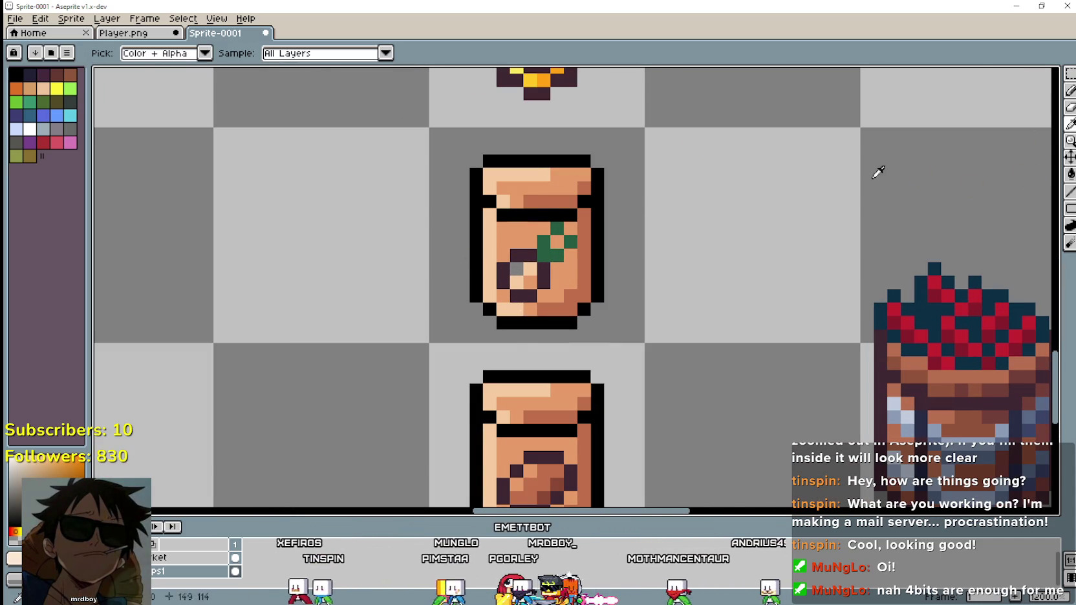
scroll(598, 283, "up", 1)
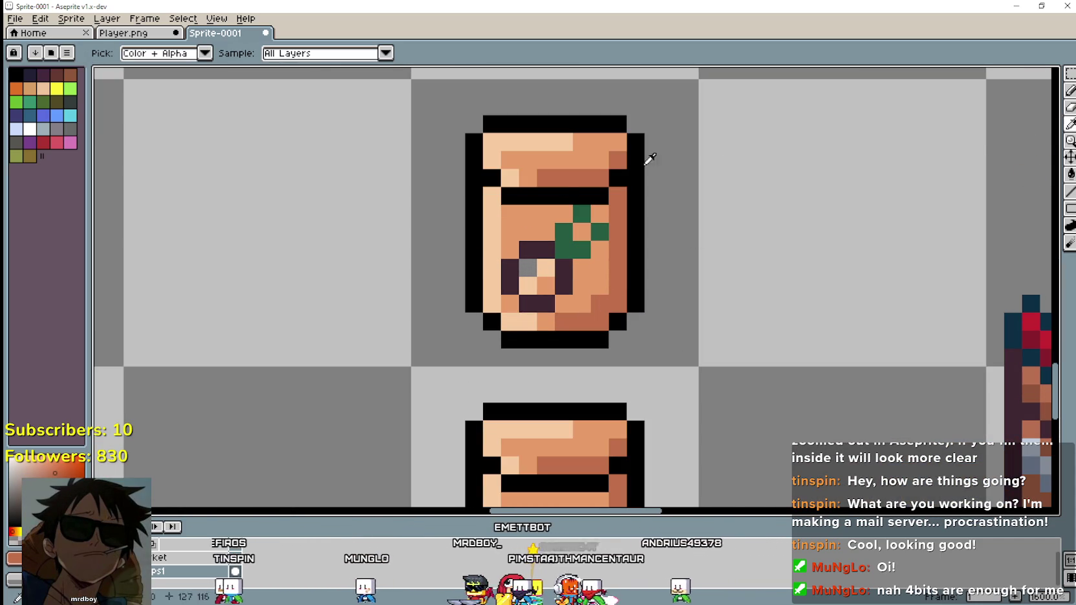
scroll(537, 259, "down", 1)
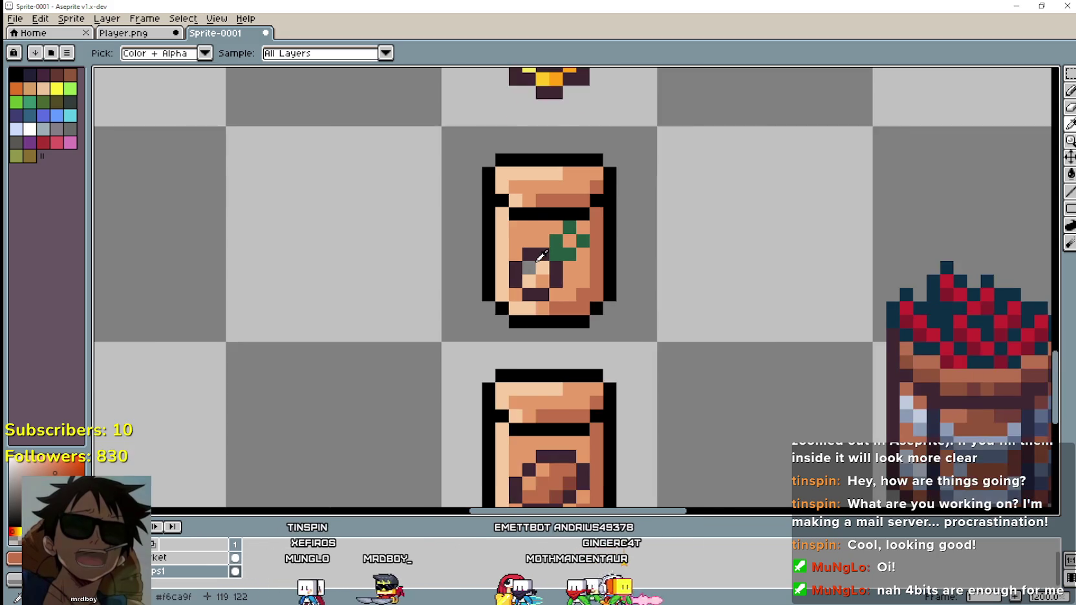
scroll(537, 259, "down", 1)
scroll(537, 259, "down", 1)
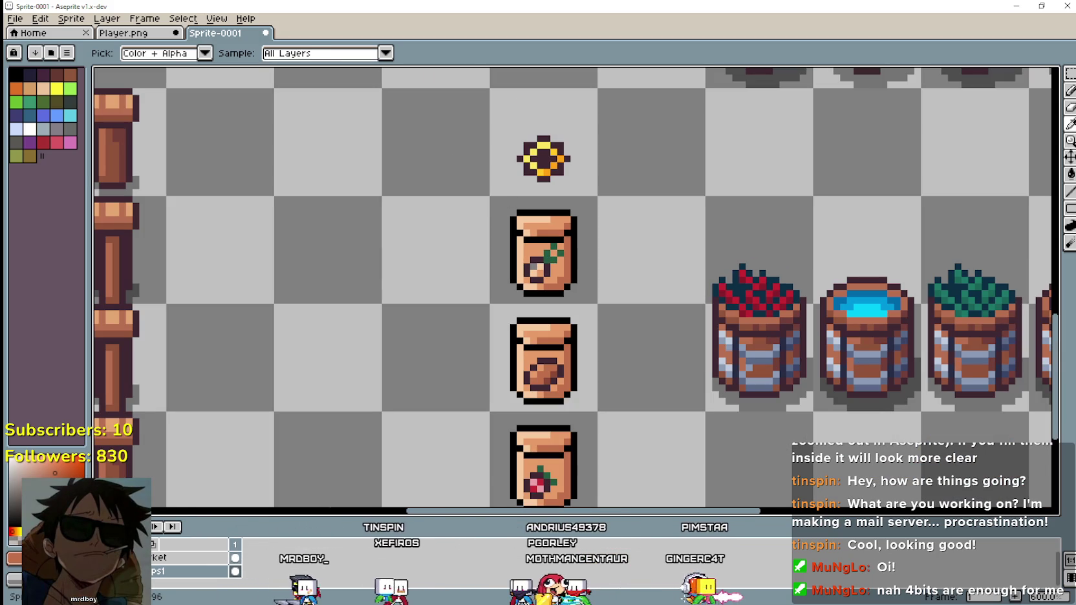
key("alt+Tab")
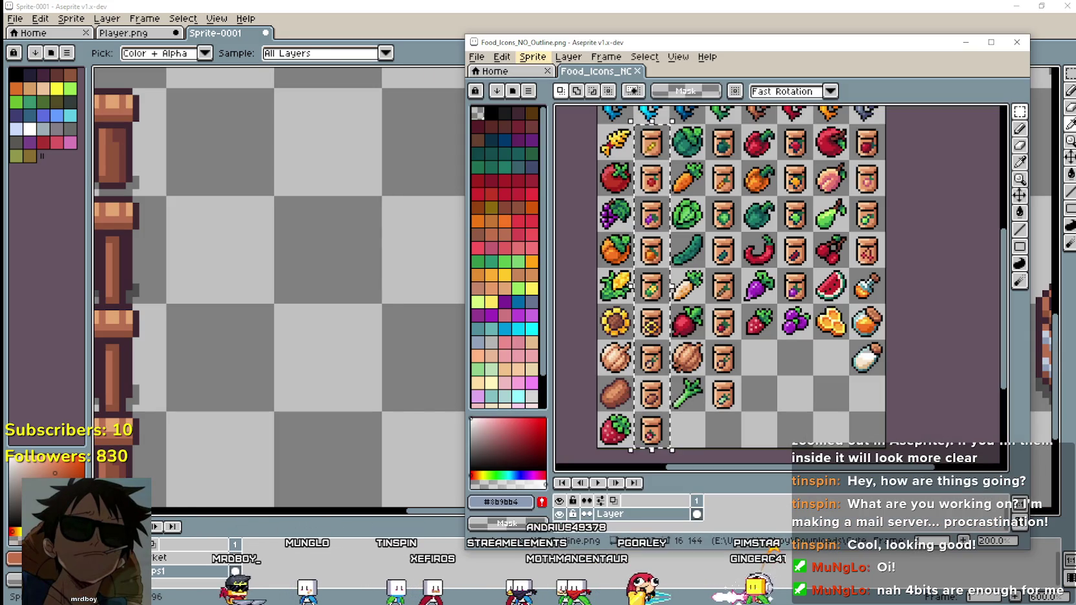
scroll(572, 302, "up", 2)
scroll(640, 317, "up", 4)
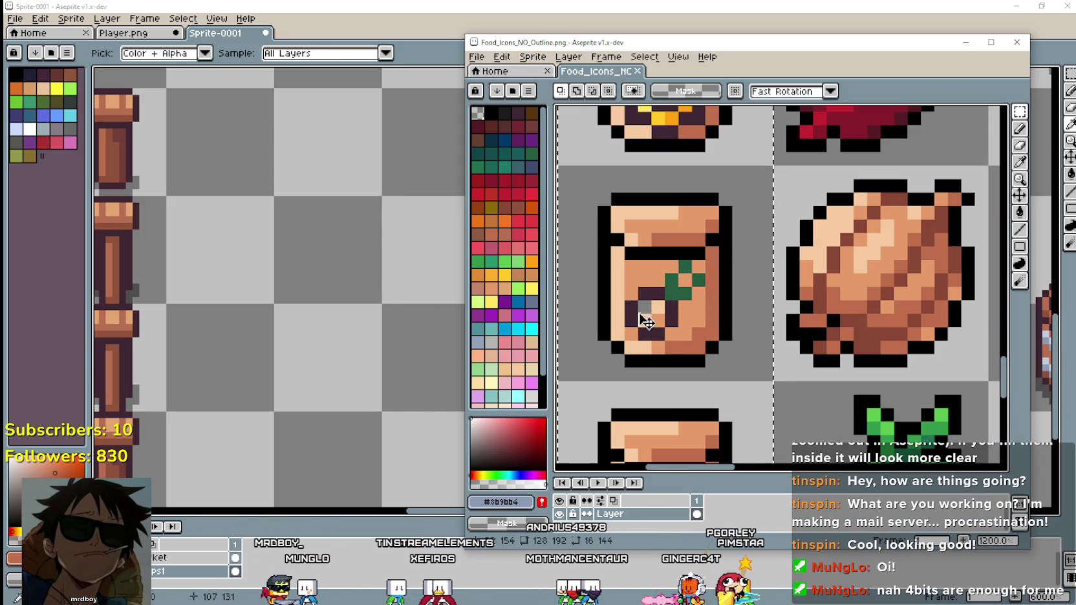
scroll(686, 341, "down", 2)
scroll(697, 337, "down", 2)
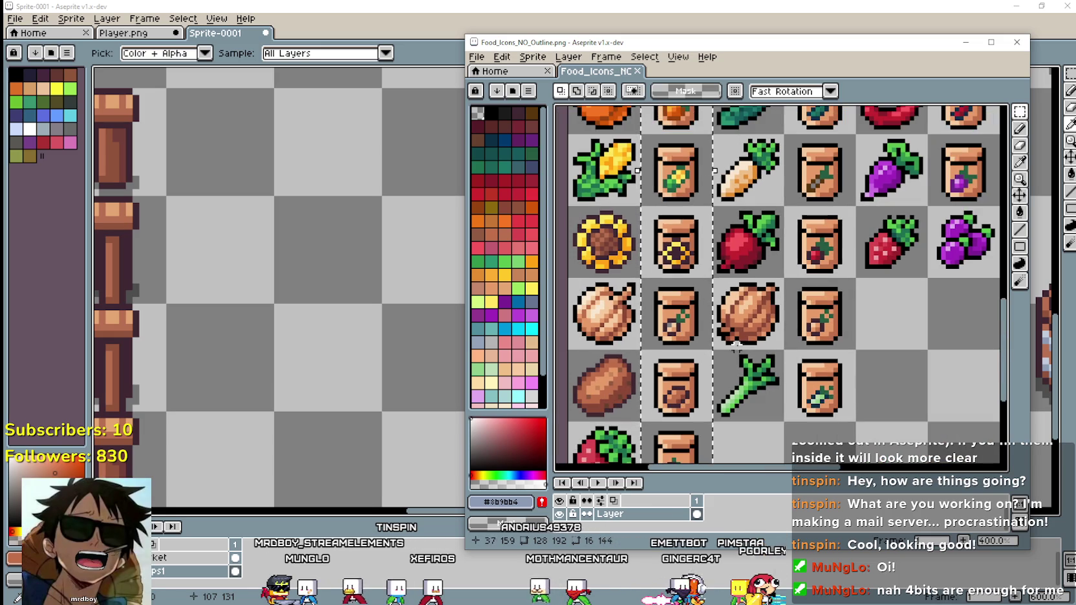
scroll(724, 345, "down", 1)
scroll(729, 347, "up", 3)
scroll(660, 337, "up", 2)
left_click(350, 316)
scroll(517, 214, "up", 2)
scroll(517, 206, "up", 2)
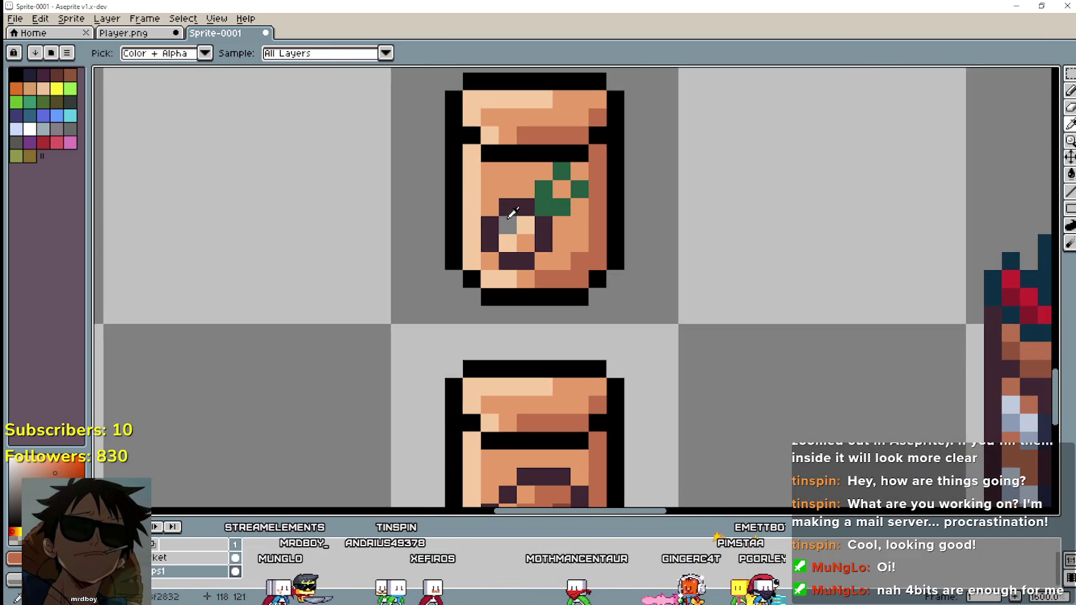
scroll(512, 221, "down", 3)
scroll(511, 221, "down", 1)
scroll(511, 222, "up", 5)
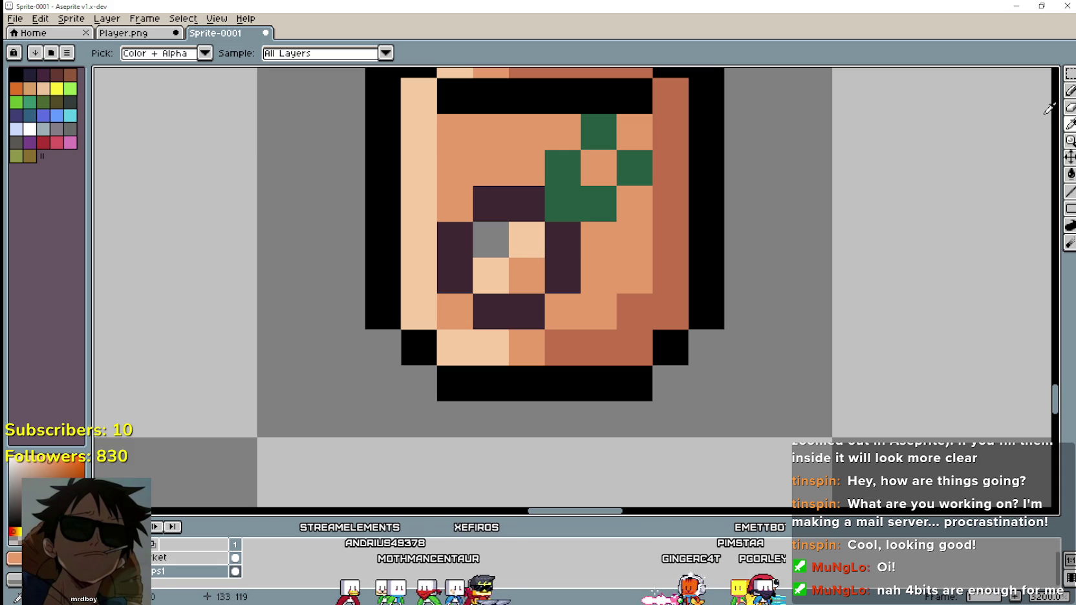
left_click(1071, 92)
scroll(492, 239, "down", 5)
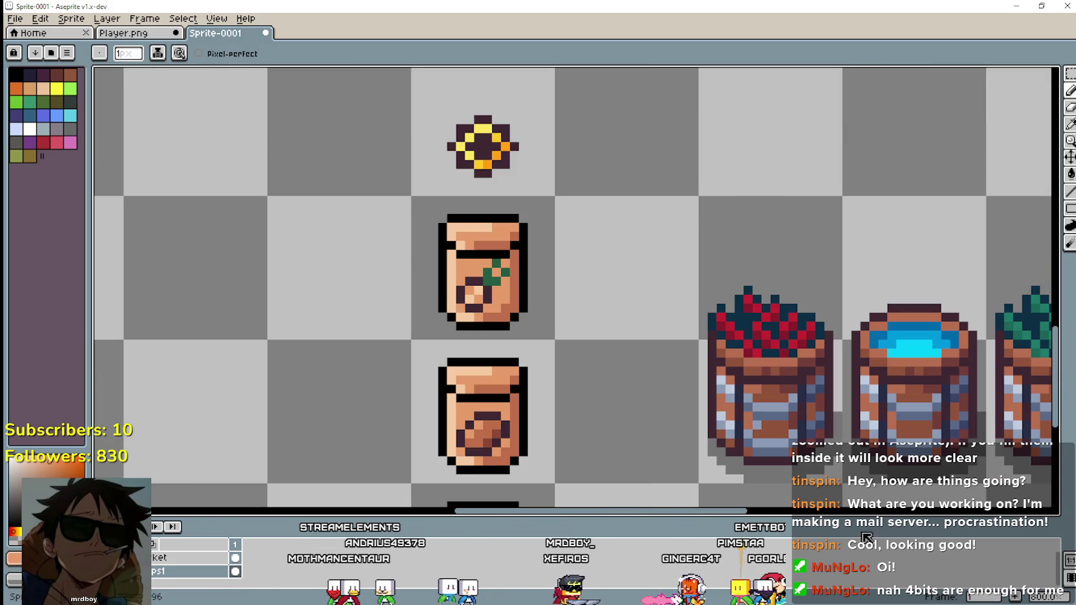
Marquee the upper part of the middle jar and delete it.
scroll(684, 342, "down", 1)
scroll(683, 343, "down", 1)
scroll(684, 343, "up", 2)
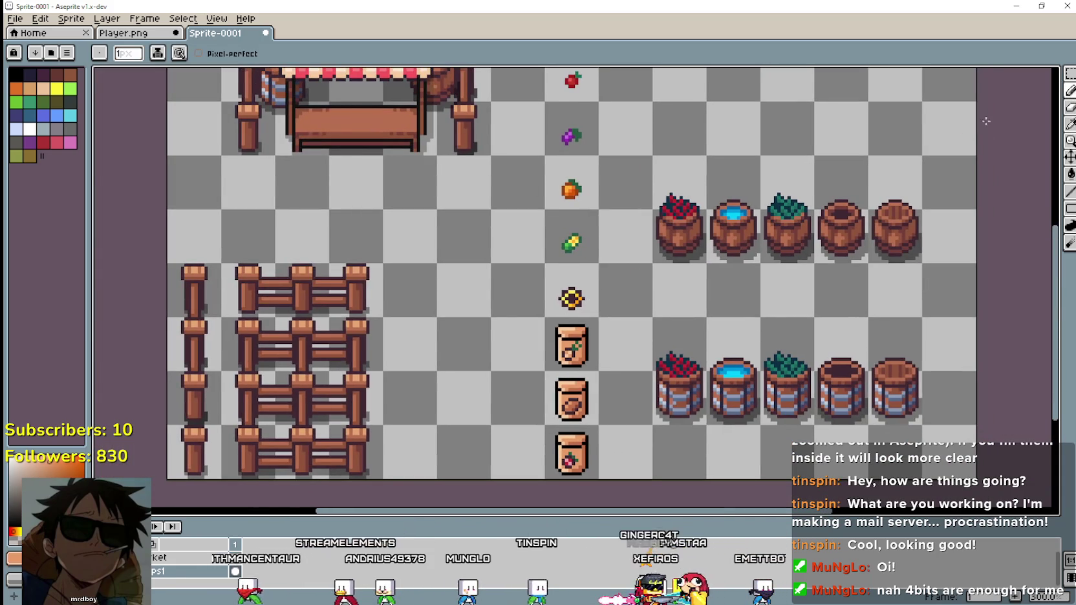
key("m")
scroll(427, 339, "up", 2)
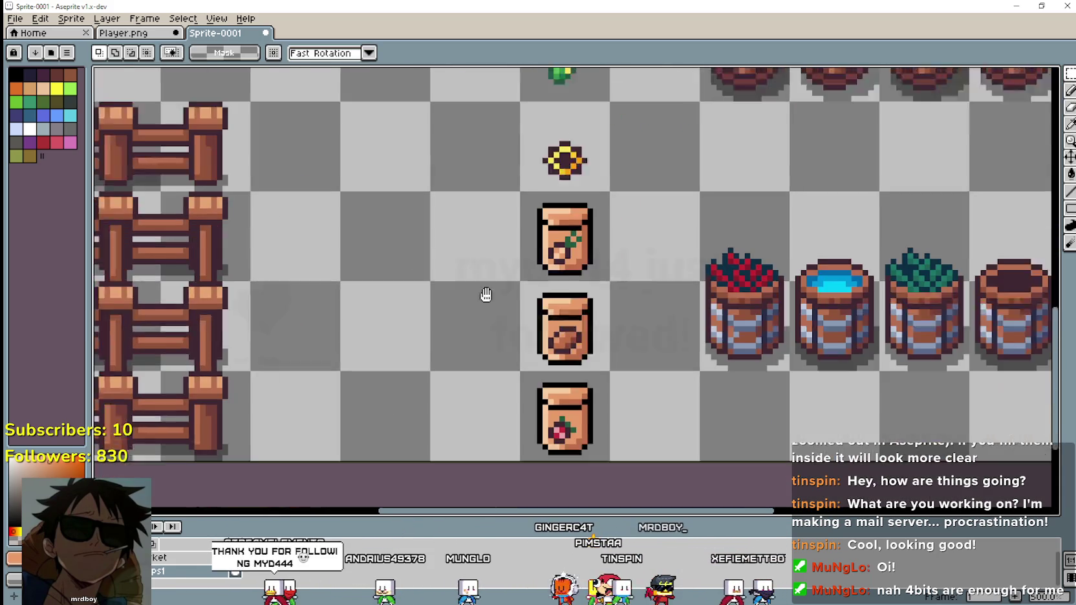
scroll(483, 299, "up", 1)
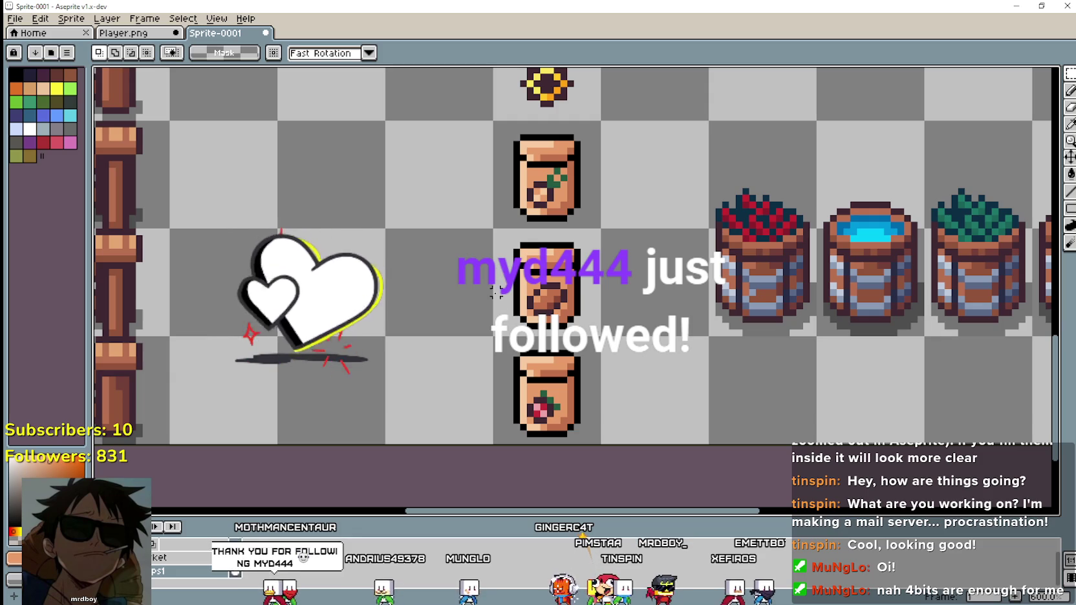
scroll(493, 317, "up", 1)
left_click_drag(501, 280, 627, 217)
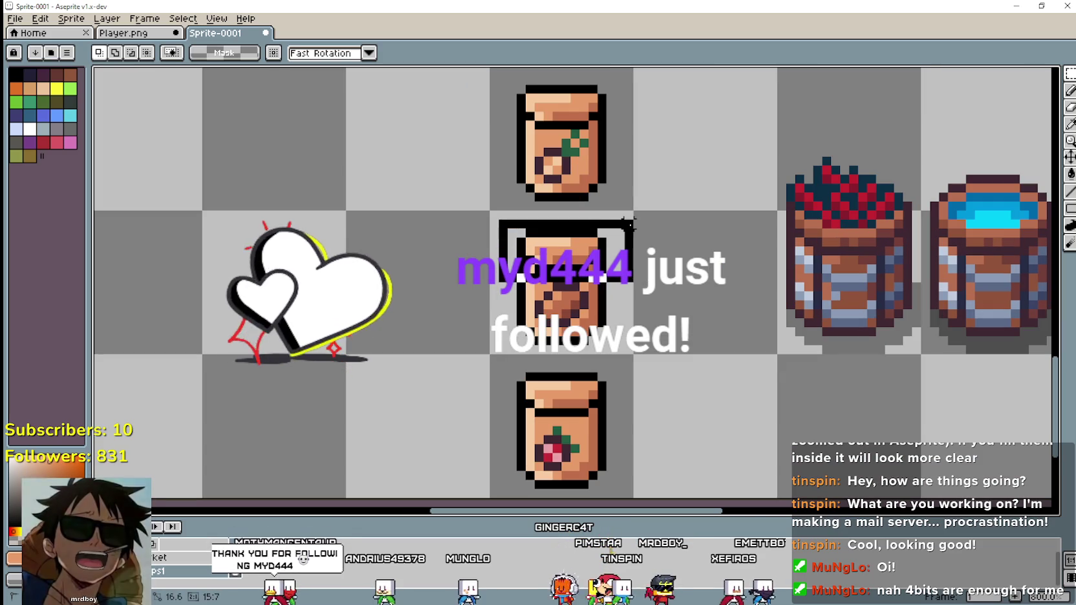
key("Delete")
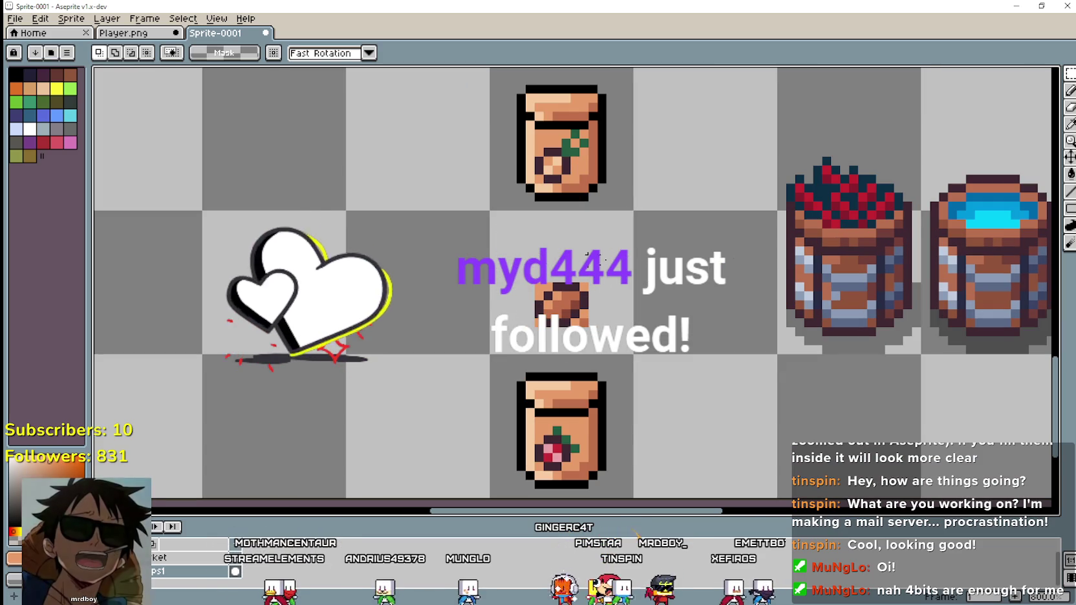
Clear the remaining jar pixels with the paint bucket and zoom out to check the column.
left_click(1070, 173)
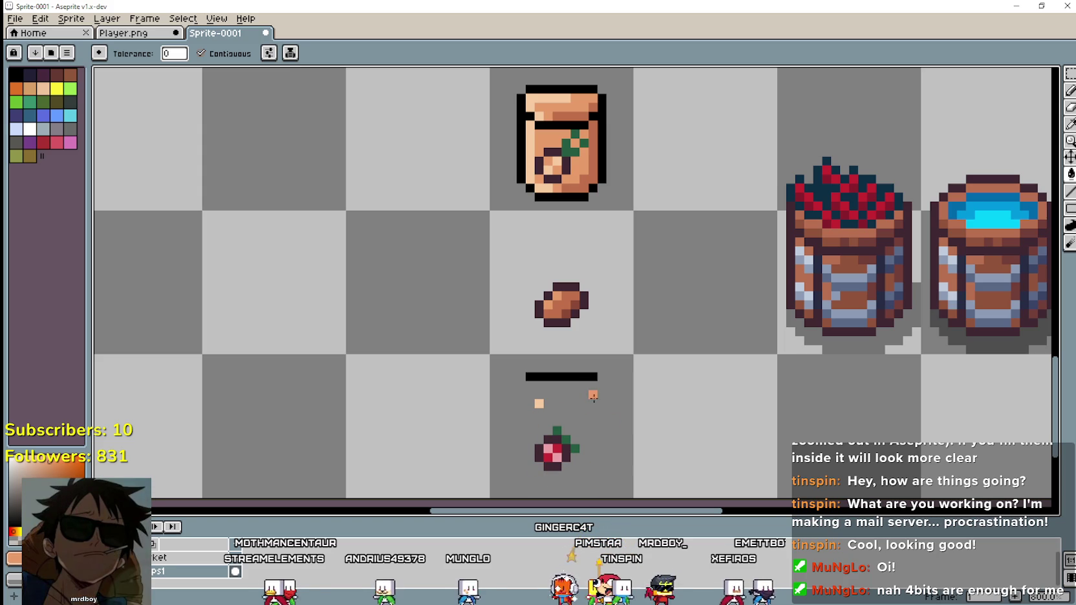
scroll(538, 403, "down", 1)
scroll(546, 281, "up", 1)
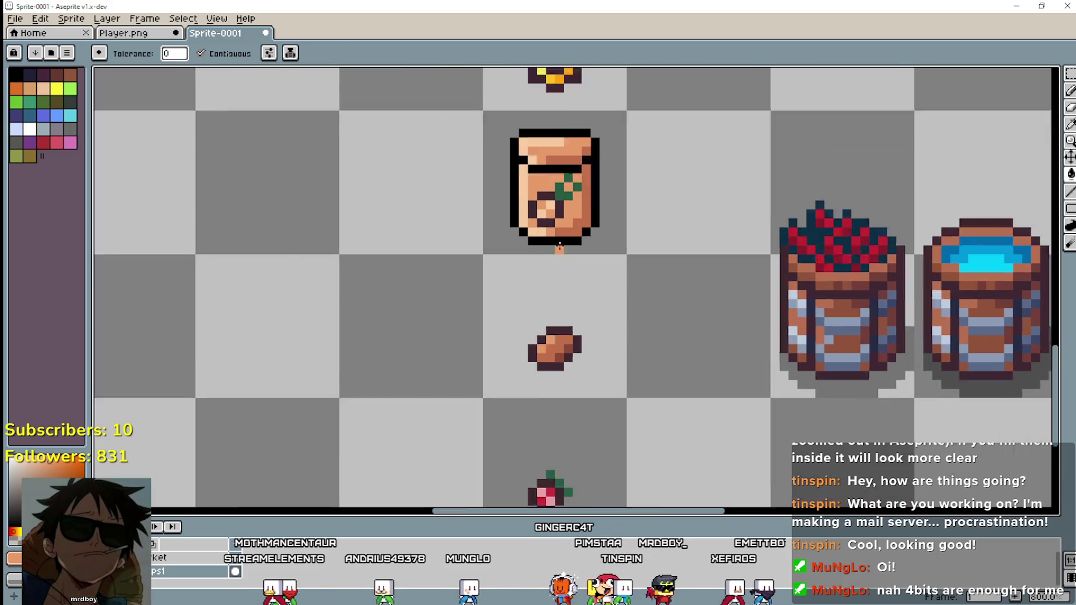
scroll(572, 222, "up", 1)
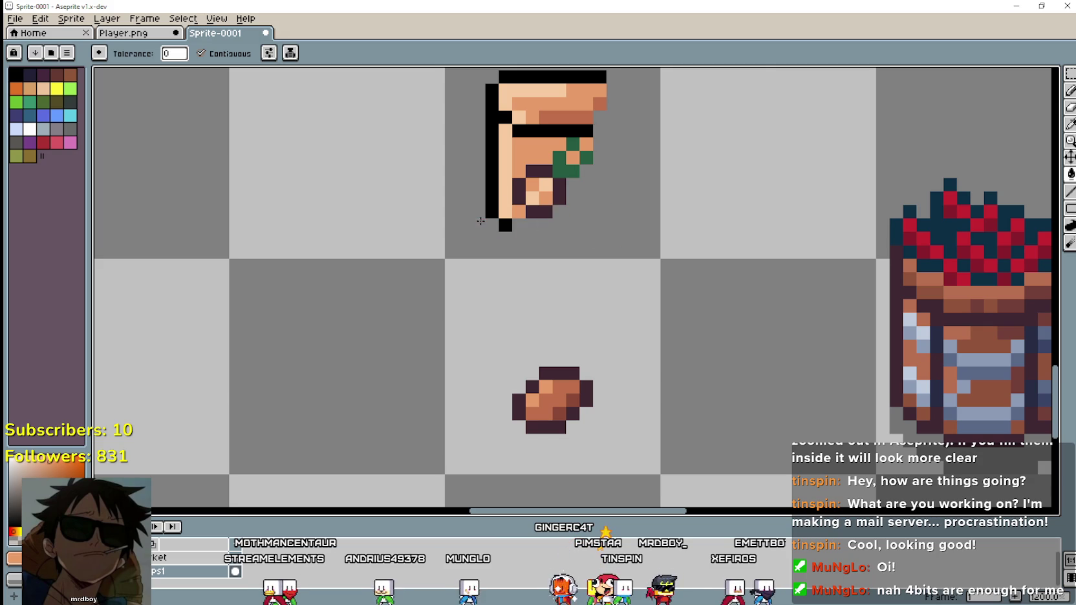
scroll(614, 307, "up", 2)
scroll(595, 280, "up", 2)
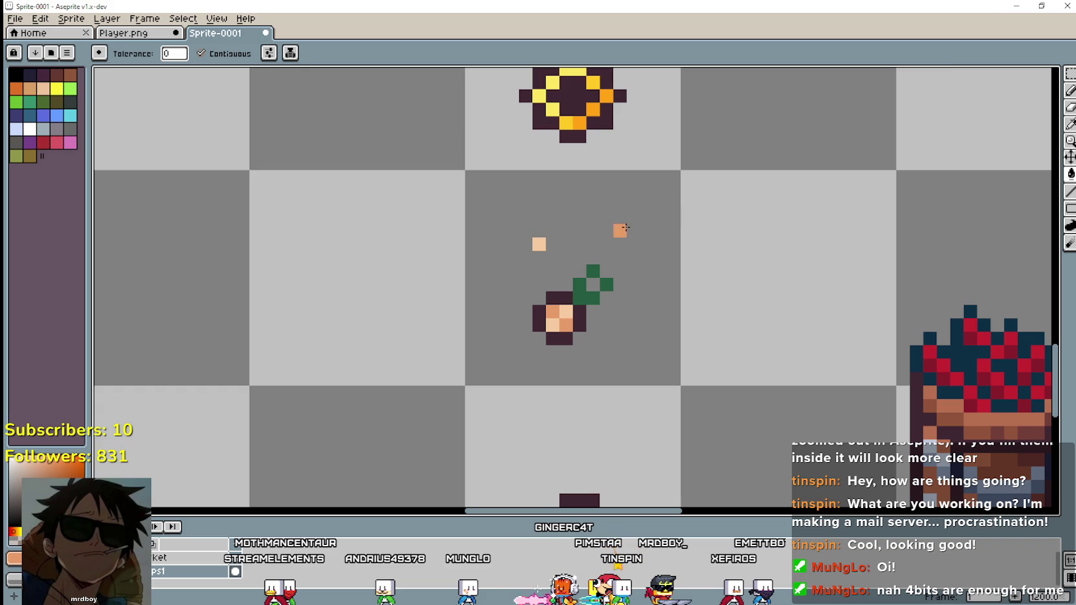
scroll(552, 236, "down", 1)
scroll(552, 236, "down", 2)
scroll(552, 236, "down", 2)
scroll(552, 236, "up", 1)
scroll(633, 184, "up", 1)
scroll(633, 185, "down", 1)
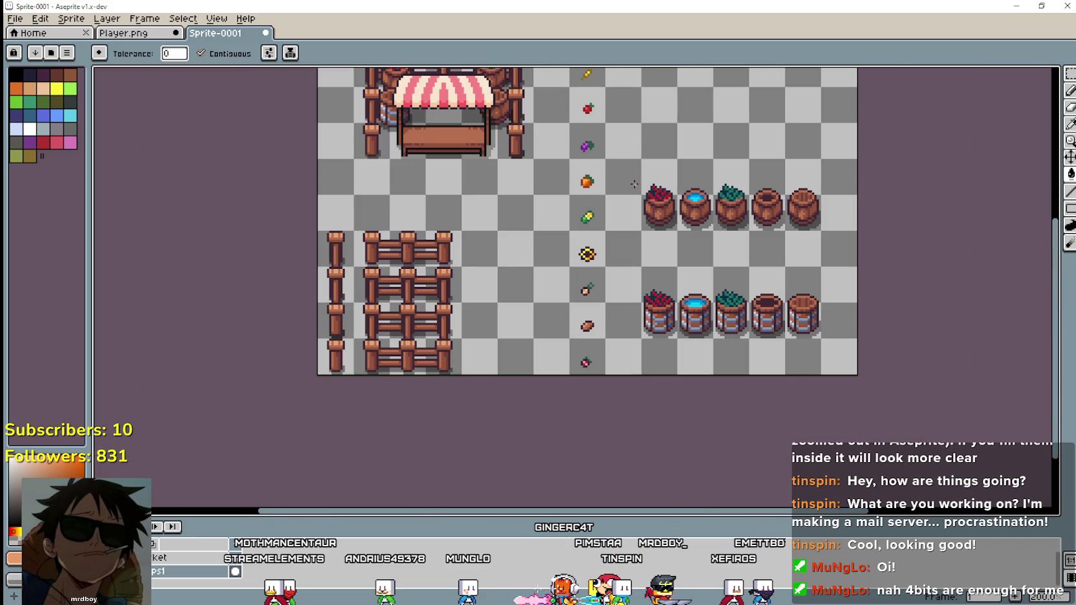
Move the tomato up into the top row of the grid.
left_click(1069, 77)
scroll(576, 173, "up", 1)
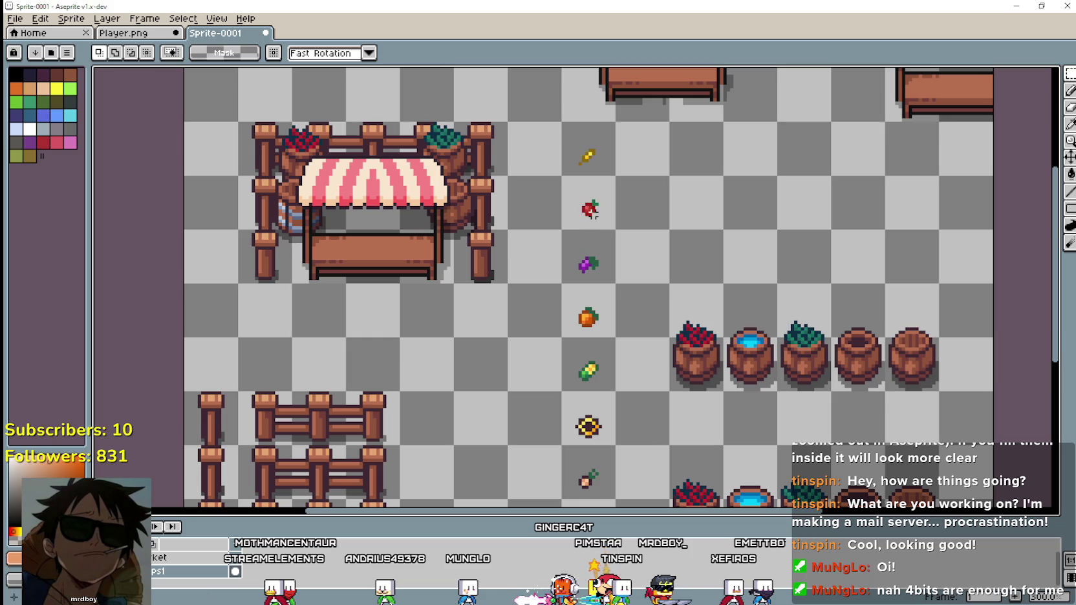
scroll(587, 216, "up", 1)
left_click_drag(587, 217, 659, 142)
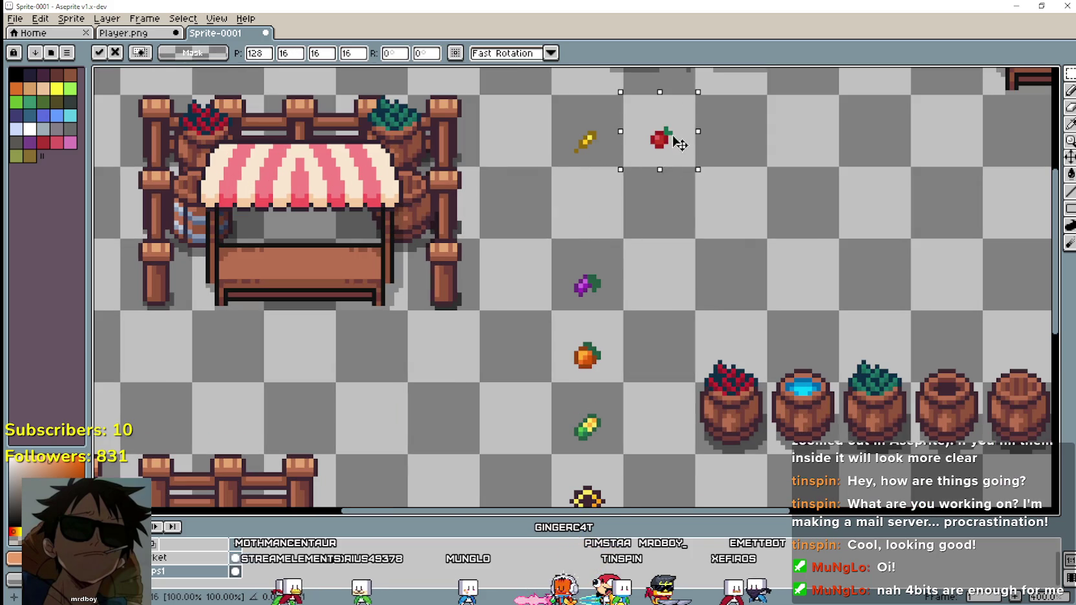
left_click(589, 282)
Select the grapes tile and move it into the top row beside the tomato.
left_click_drag(552, 240, 626, 301)
mouse_move(790, 109)
left_mouse_down()
mouse_move(718, 181)
mouse_move(636, 223)
left_mouse_up()
left_click(737, 336)
left_click_drag(554, 242, 629, 316)
left_click_drag(568, 292, 601, 271)
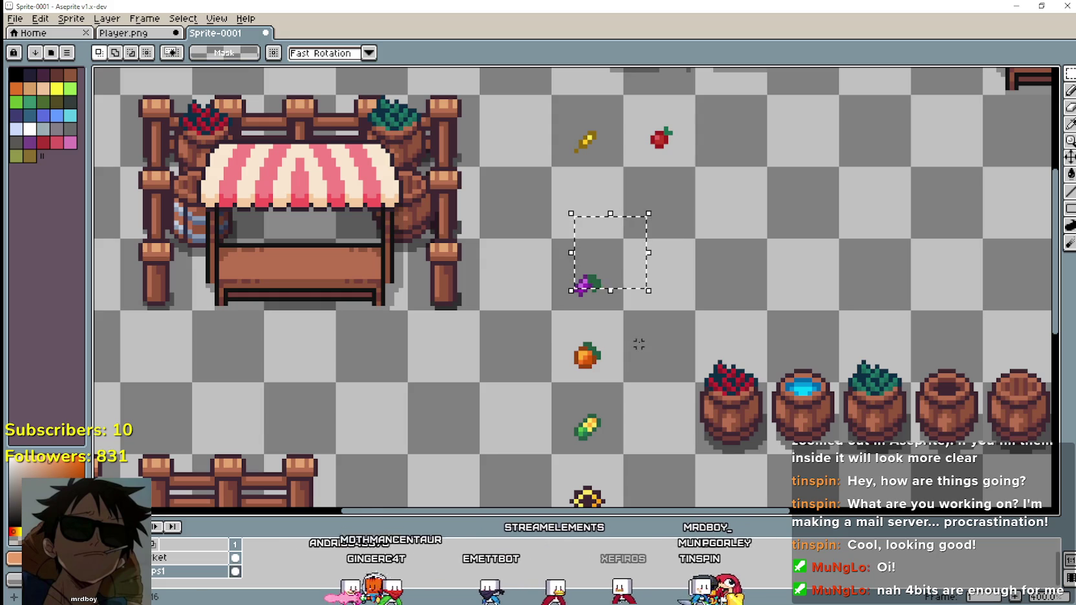
scroll(507, 389, "down", 1)
scroll(566, 349, "up", 1)
mouse_move(523, 229)
left_mouse_down()
mouse_move(614, 319)
mouse_move(576, 285)
left_mouse_up()
double_click(187, 570)
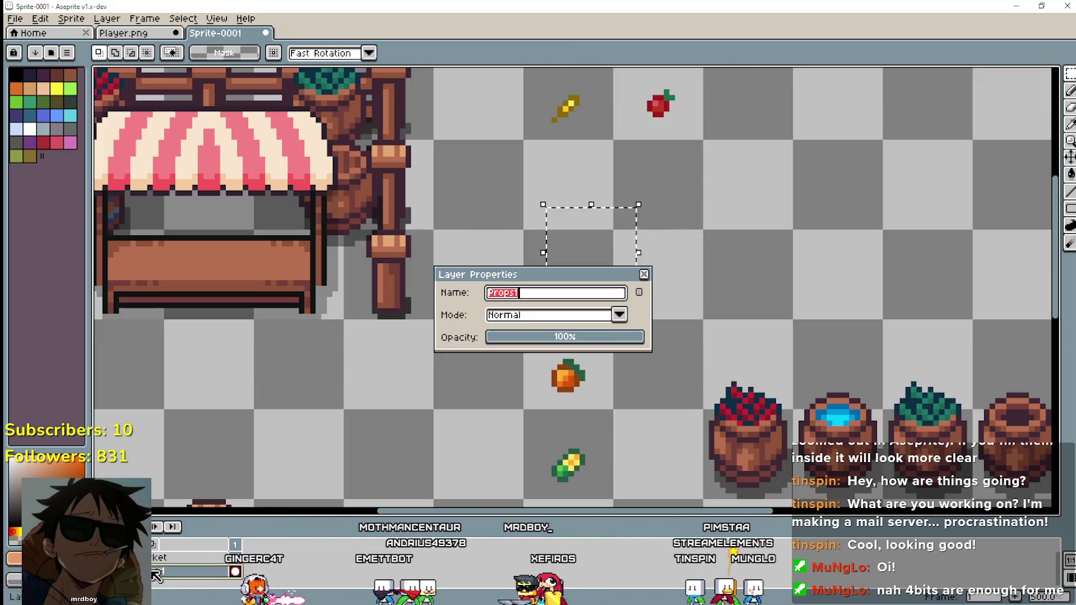
left_click(645, 276)
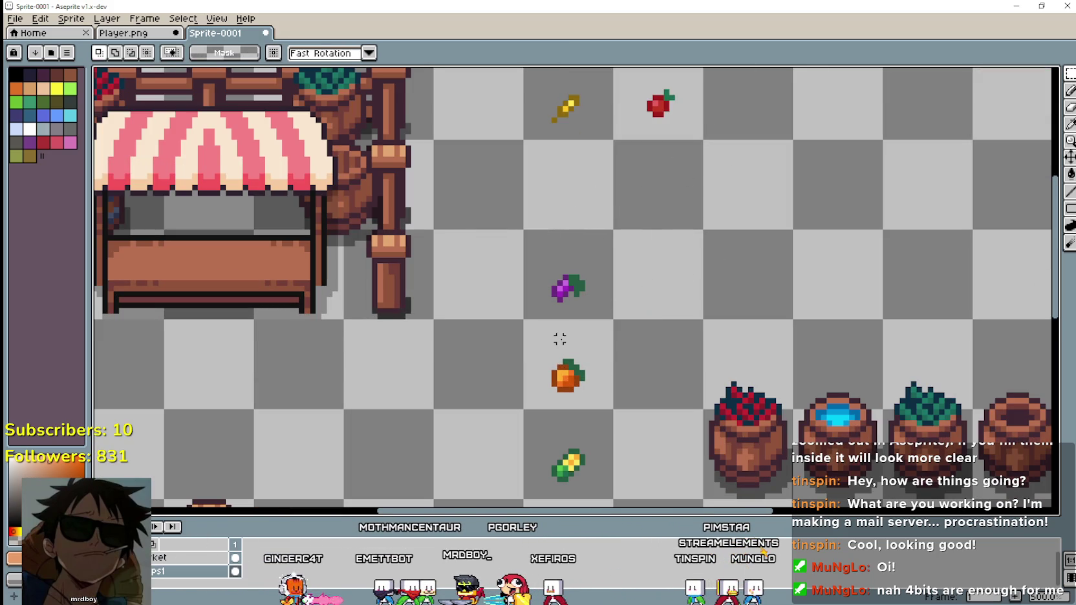
left_click_drag(555, 296, 727, 123)
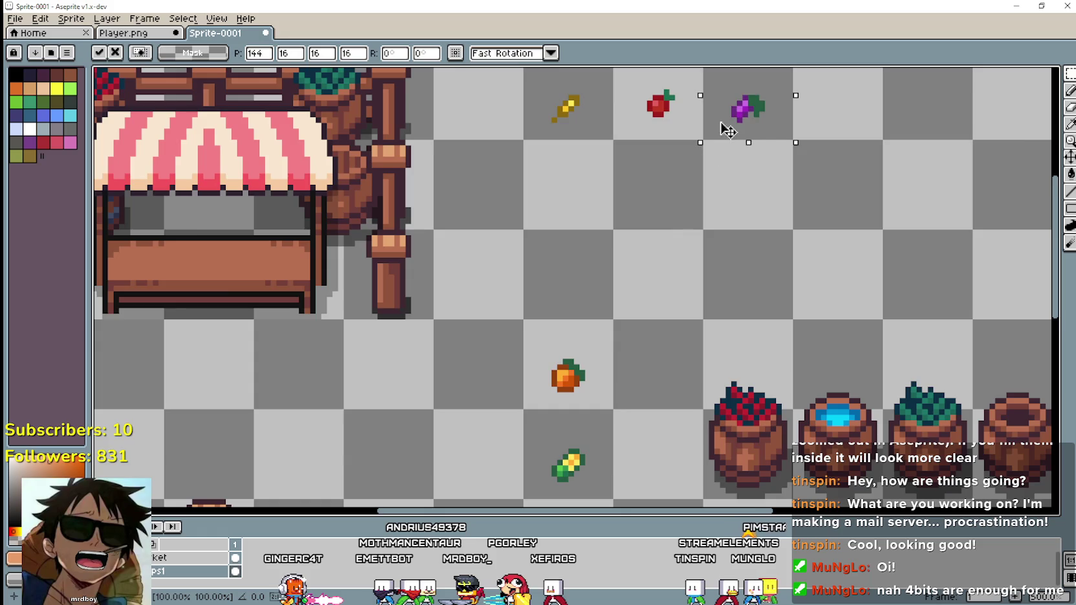
Place the orange, corn and sunflower seed side by side in the second row.
scroll(692, 261, "down", 2)
mouse_move(595, 301)
left_mouse_down()
mouse_move(640, 346)
mouse_move(629, 230)
left_mouse_up()
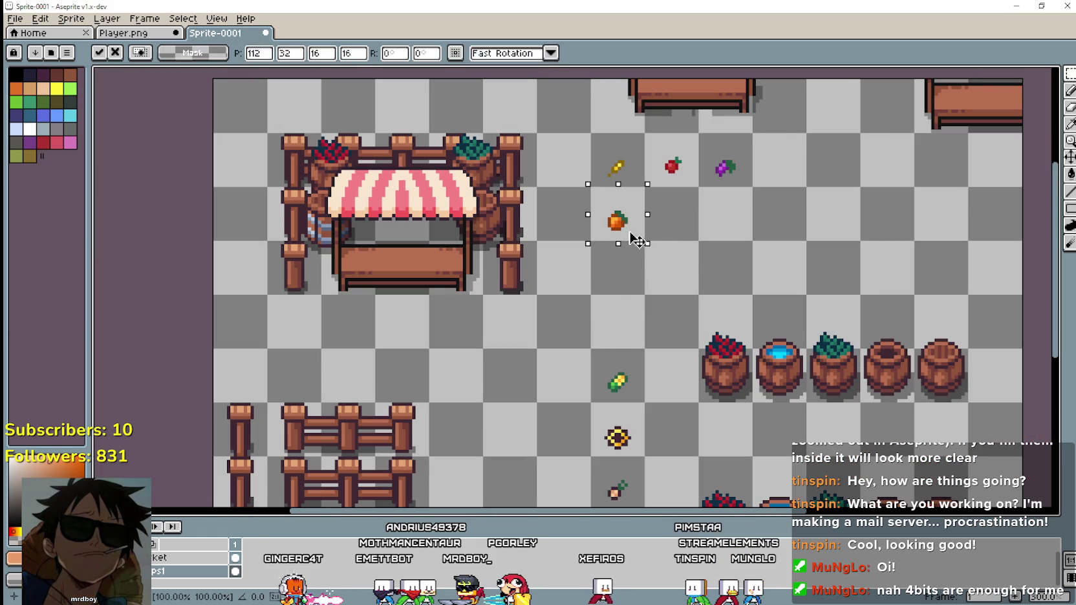
left_click(602, 377)
left_click_drag(602, 377, 657, 215)
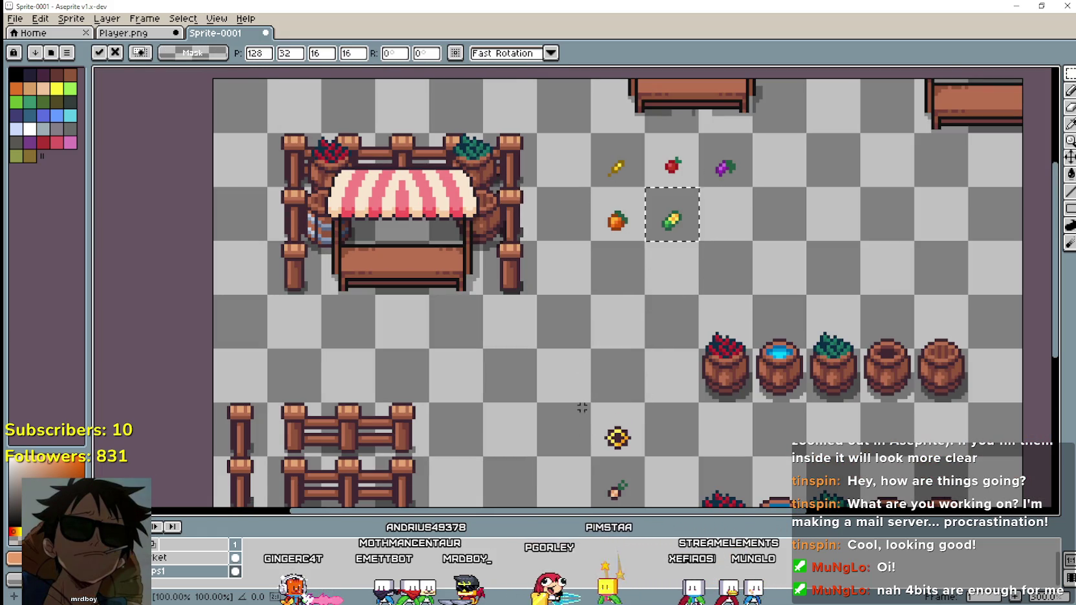
left_click(601, 451)
mouse_move(592, 403)
left_mouse_down()
mouse_move(643, 456)
mouse_move(712, 243)
left_mouse_up()
Move the sapling, brown item and radish into the third row.
scroll(601, 413, "down", 3)
mouse_move(577, 345)
left_mouse_down()
mouse_move(630, 392)
mouse_move(620, 163)
left_mouse_up()
mouse_move(578, 396)
left_mouse_down()
mouse_move(634, 453)
mouse_move(659, 169)
left_mouse_up()
mouse_move(576, 452)
left_mouse_down()
mouse_move(631, 504)
mouse_move(728, 188)
left_mouse_up()
left_click(640, 170)
Select the brown item's tile, try a copy and cancel it, viewing the stall and grid.
scroll(640, 169, "up", 1)
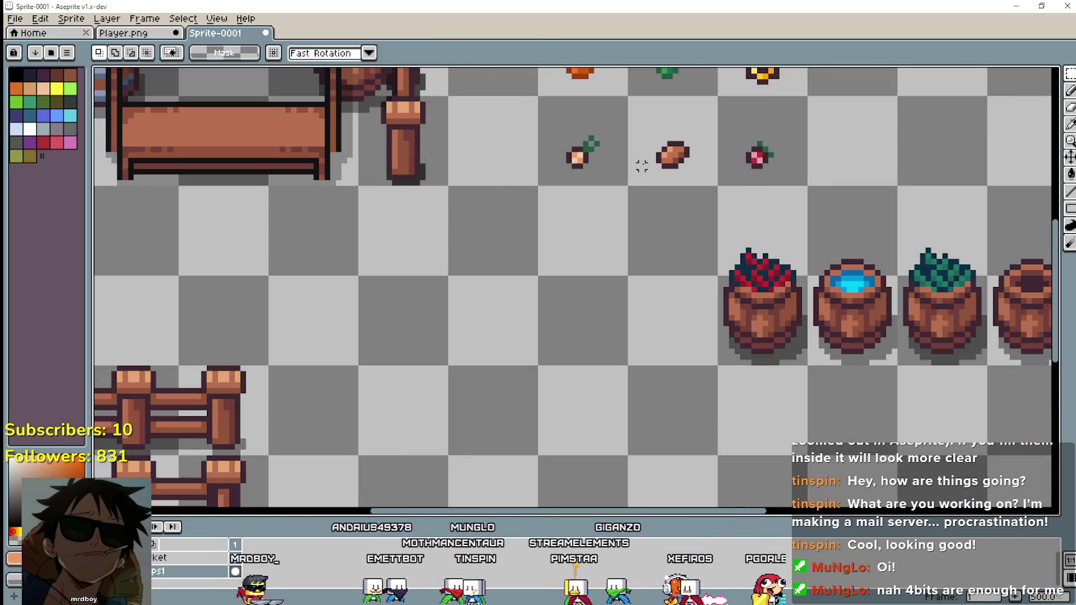
scroll(658, 156, "up", 1)
left_click_drag(673, 155, 734, 294)
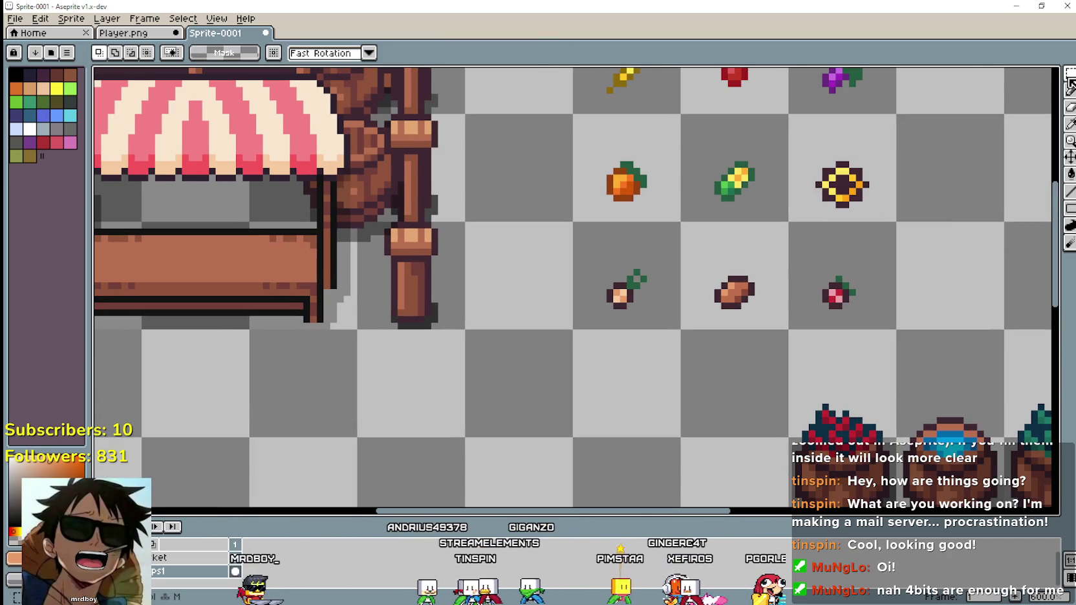
left_click_drag(683, 221, 788, 327)
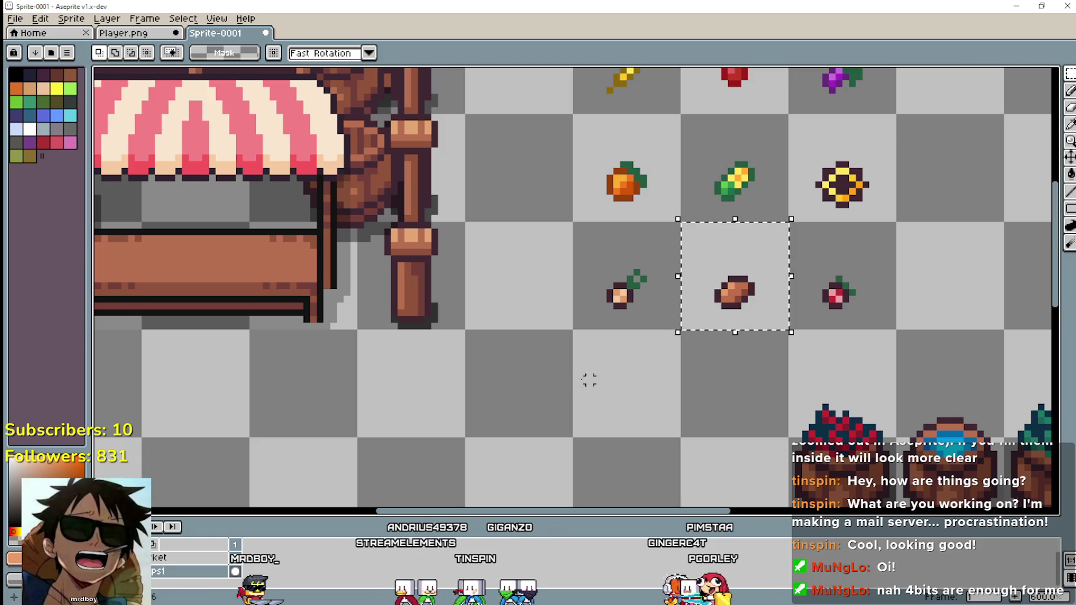
left_click_drag(440, 387, 722, 382)
key("ctrl+t")
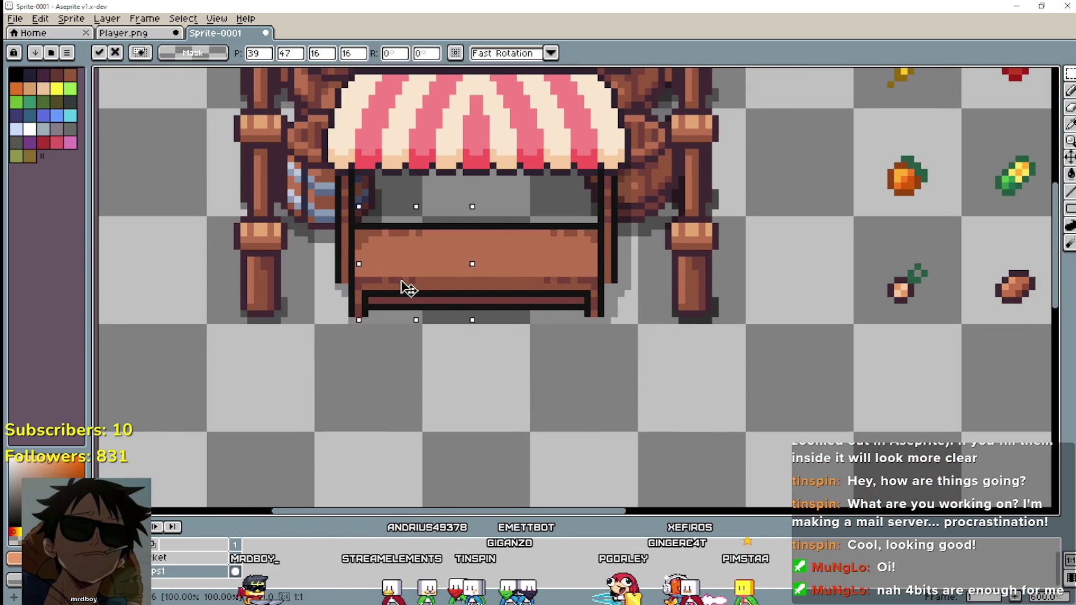
key("Escape")
left_click_drag(853, 381, 724, 353)
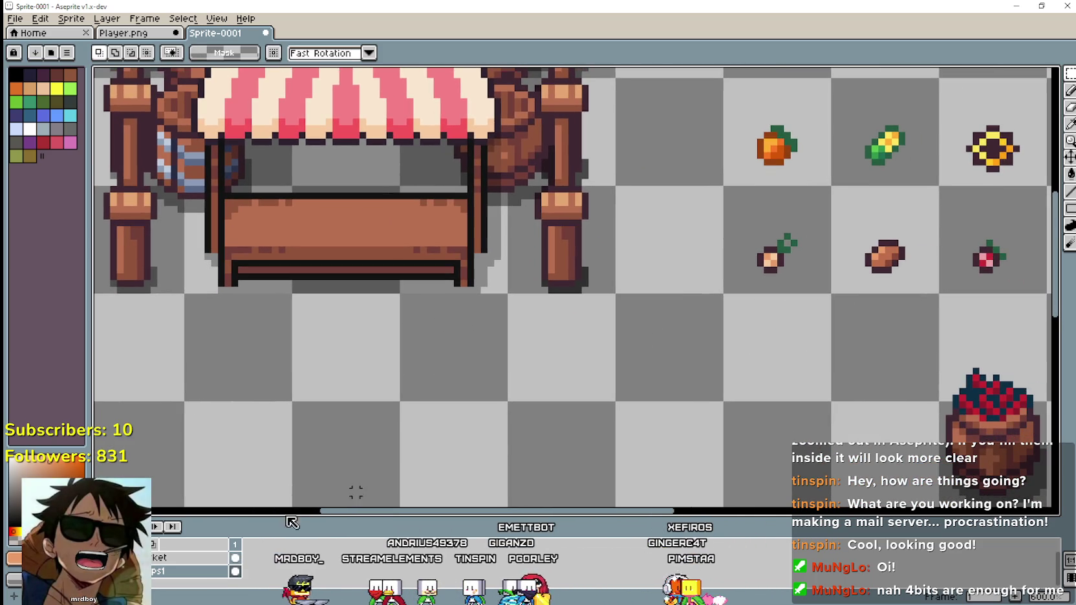
left_click(143, 19)
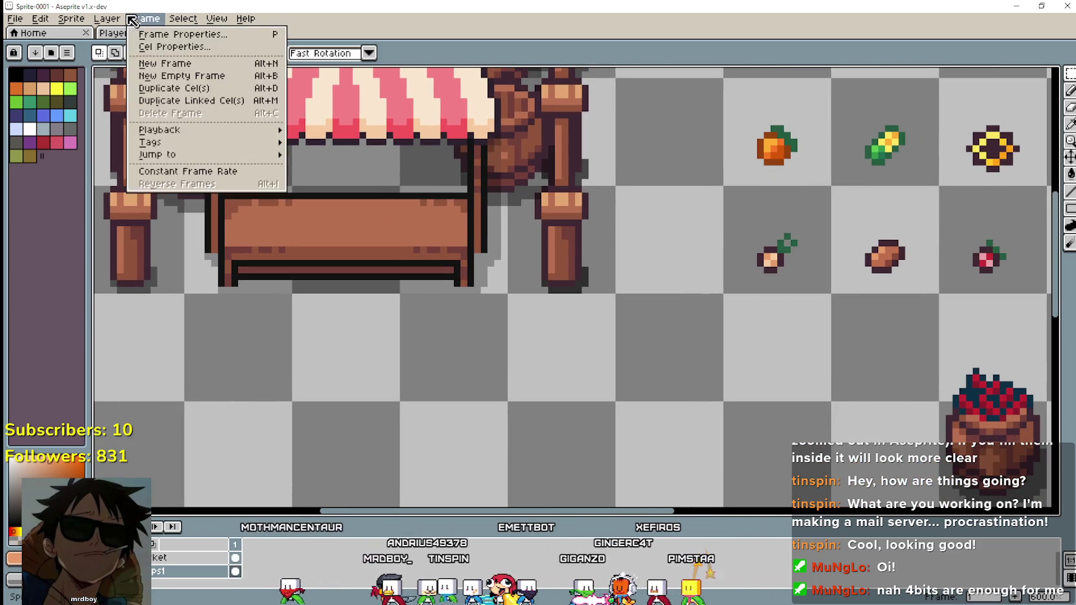
Create a new empty layer and name it PropsTop in Layer Properties.
left_click(277, 91)
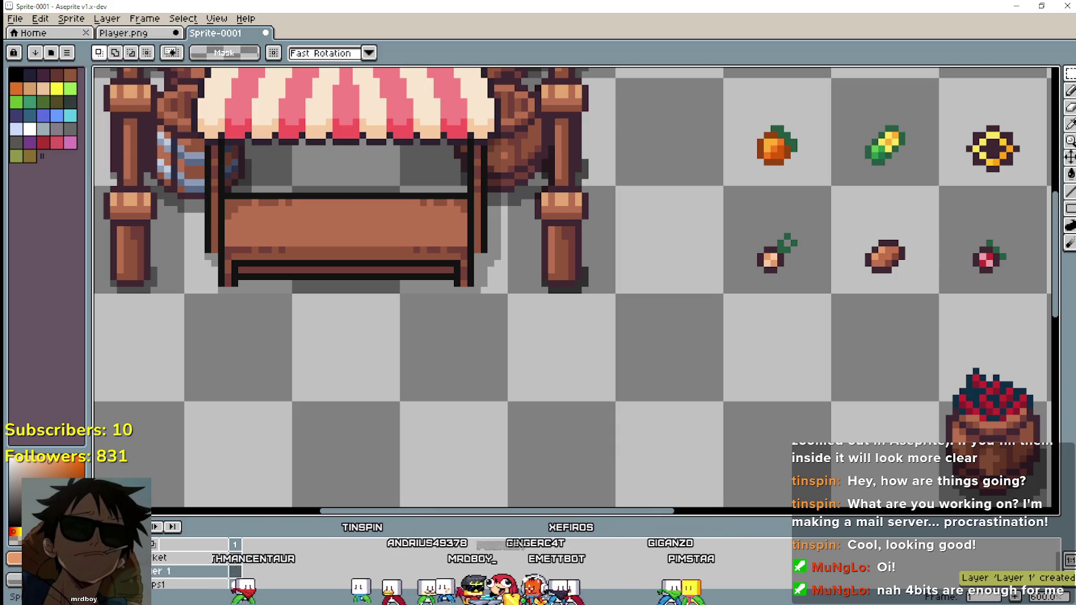
double_click(228, 568)
type("T")
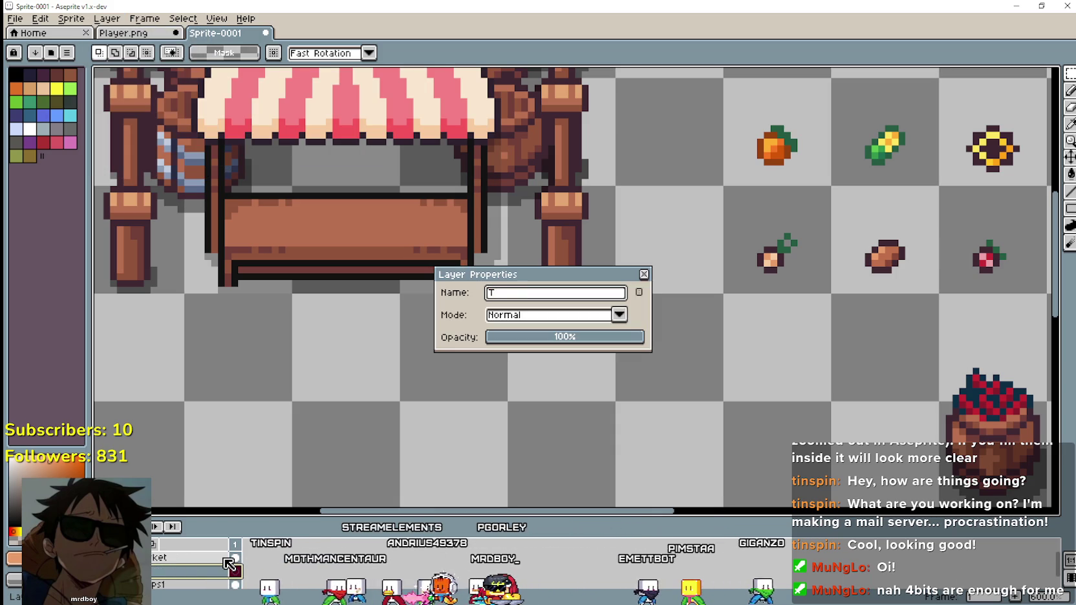
type("PropsTop")
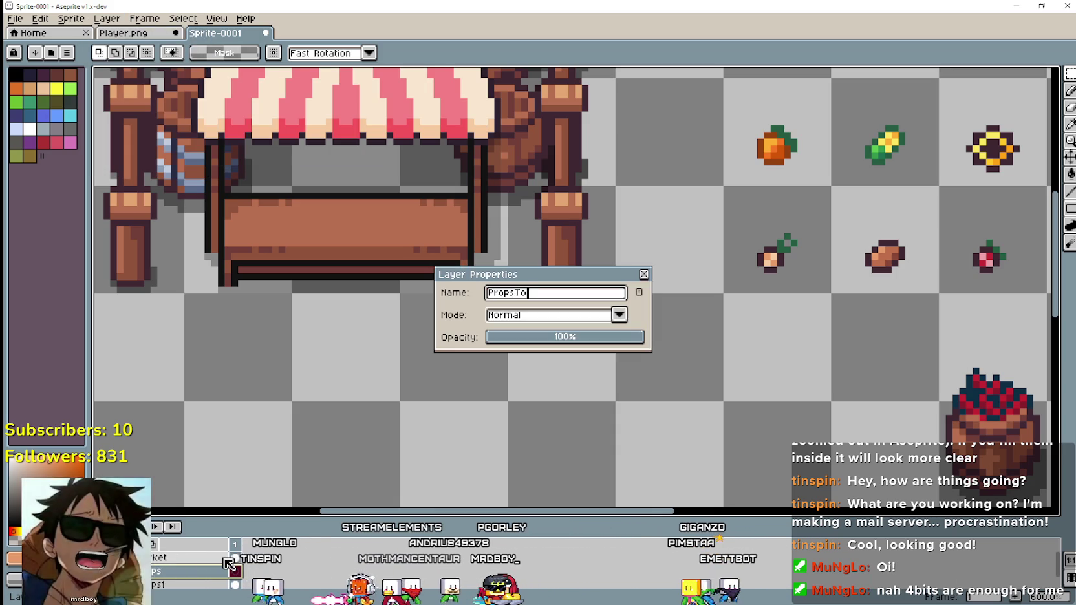
key("Return")
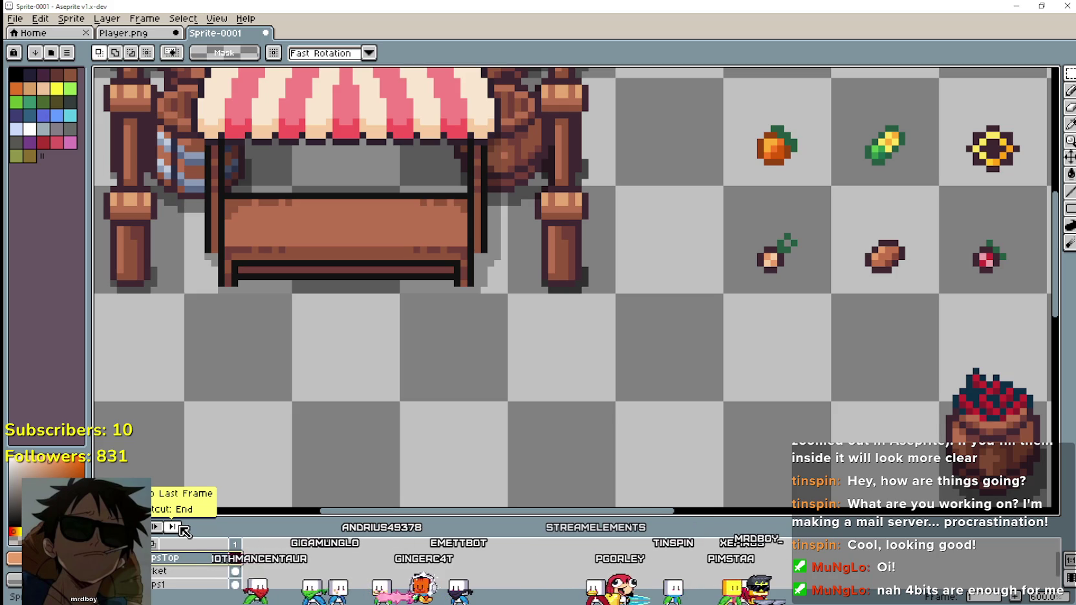
left_click_drag(155, 568, 189, 576)
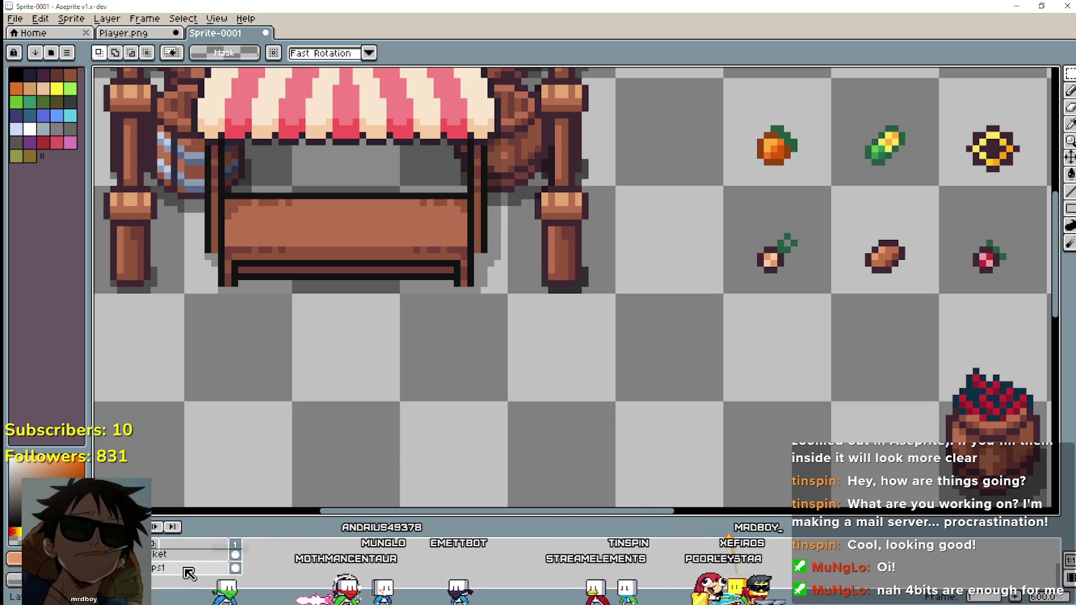
Paste a copy of the brown item and position it on the stall counter.
key("ctrl+z")
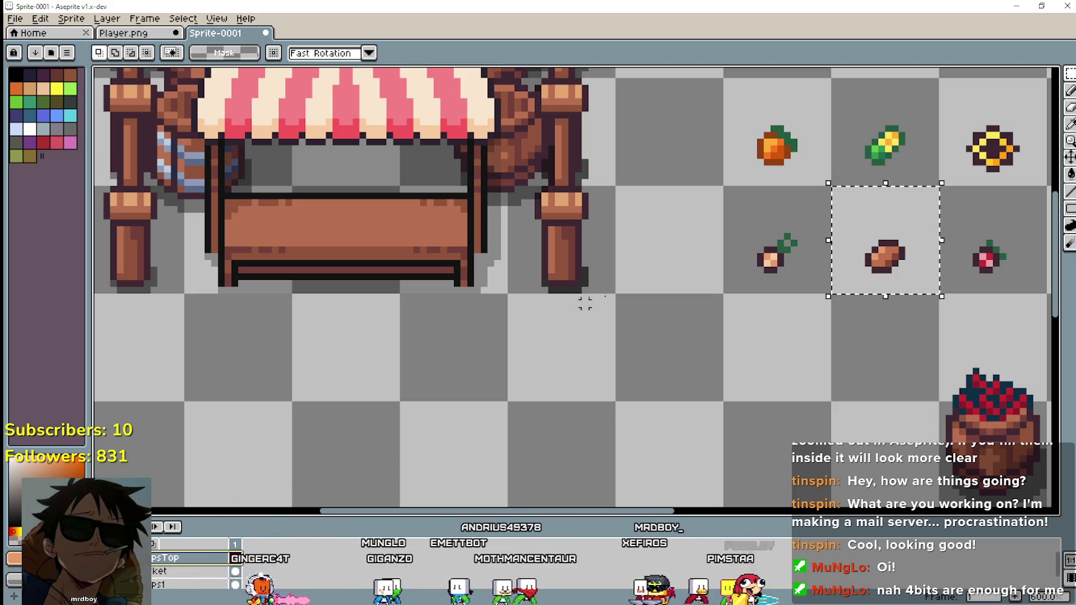
key("ctrl+c")
key("ctrl+v")
left_click_drag(919, 272, 278, 232)
scroll(329, 336, "up", 1)
mouse_move(459, 276)
left_mouse_down()
mouse_move(439, 270)
mouse_move(440, 284)
mouse_move(446, 274)
left_mouse_up()
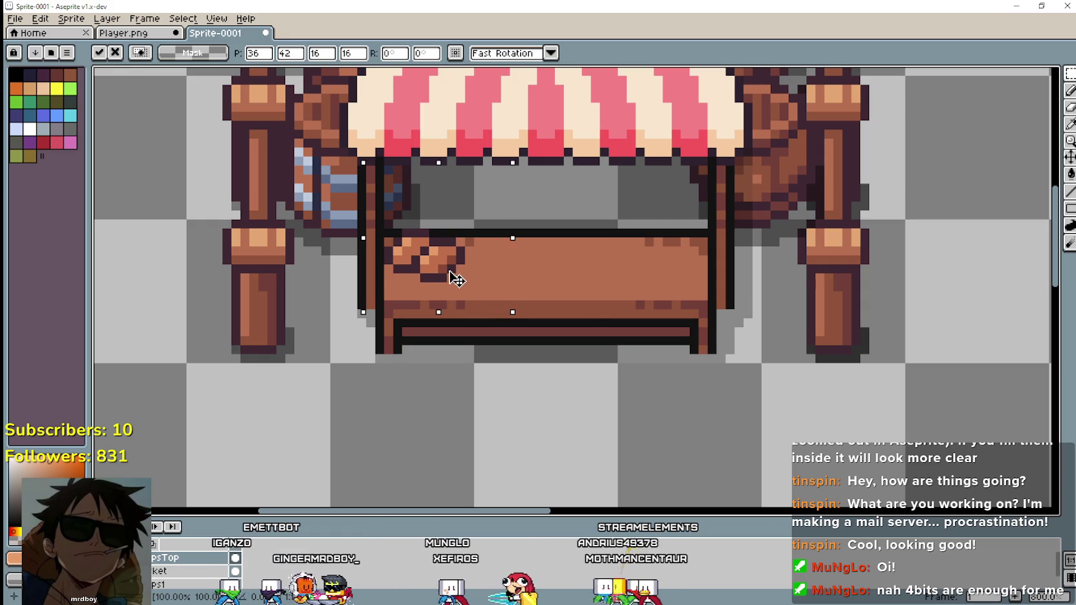
mouse_move(456, 278)
left_mouse_down()
mouse_move(542, 315)
mouse_move(442, 292)
mouse_move(572, 305)
mouse_move(456, 288)
mouse_move(482, 312)
mouse_move(587, 320)
mouse_move(502, 256)
mouse_move(463, 249)
mouse_move(461, 259)
mouse_move(480, 261)
left_mouse_up()
scroll(502, 256, "up", 1)
scroll(497, 276, "down", 3)
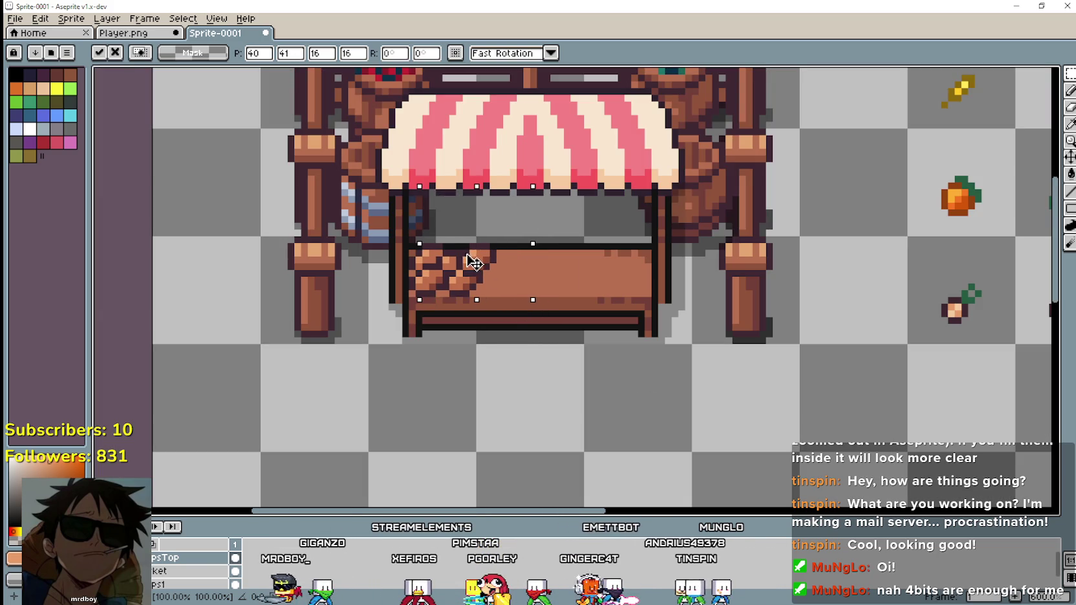
left_click_drag(494, 272, 465, 267)
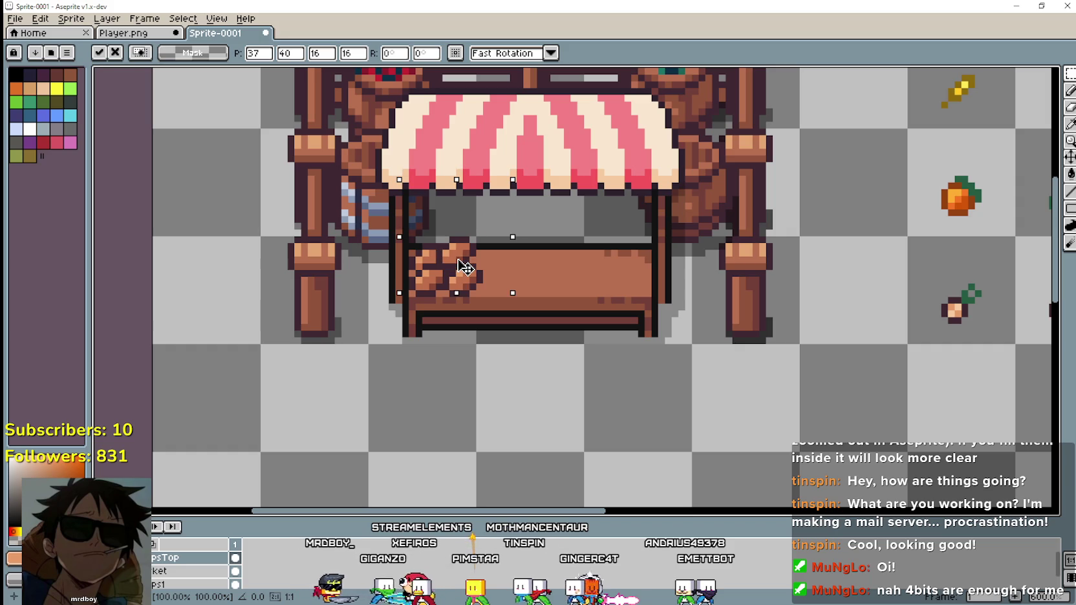
left_click(647, 408)
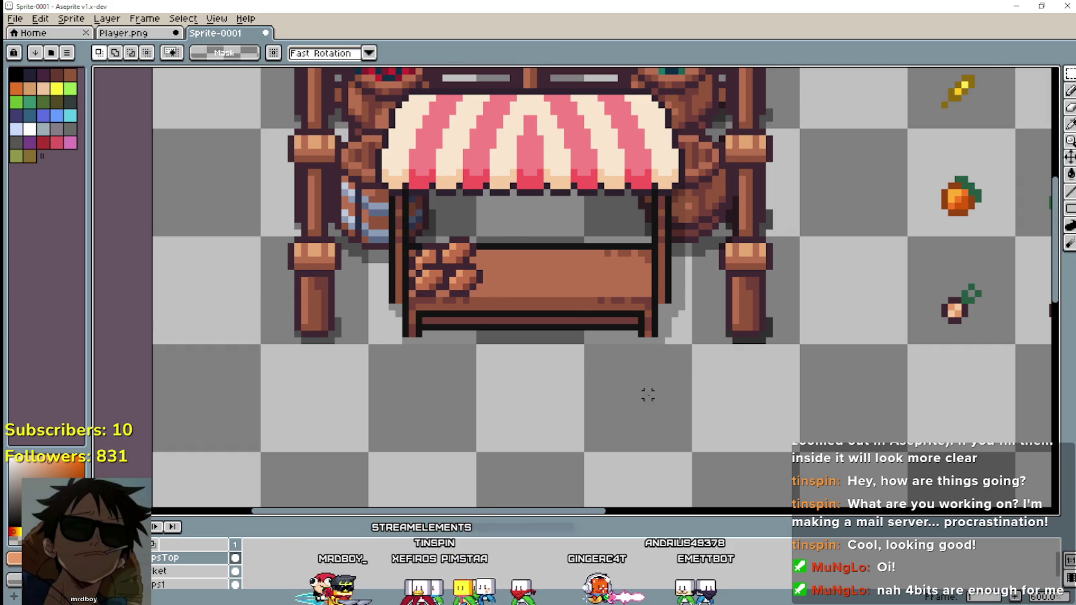
Bring the whole sheet into view and undo an accidental paste.
scroll(643, 391, "down", 1)
scroll(799, 391, "down", 1)
left_click_drag(804, 391, 569, 351)
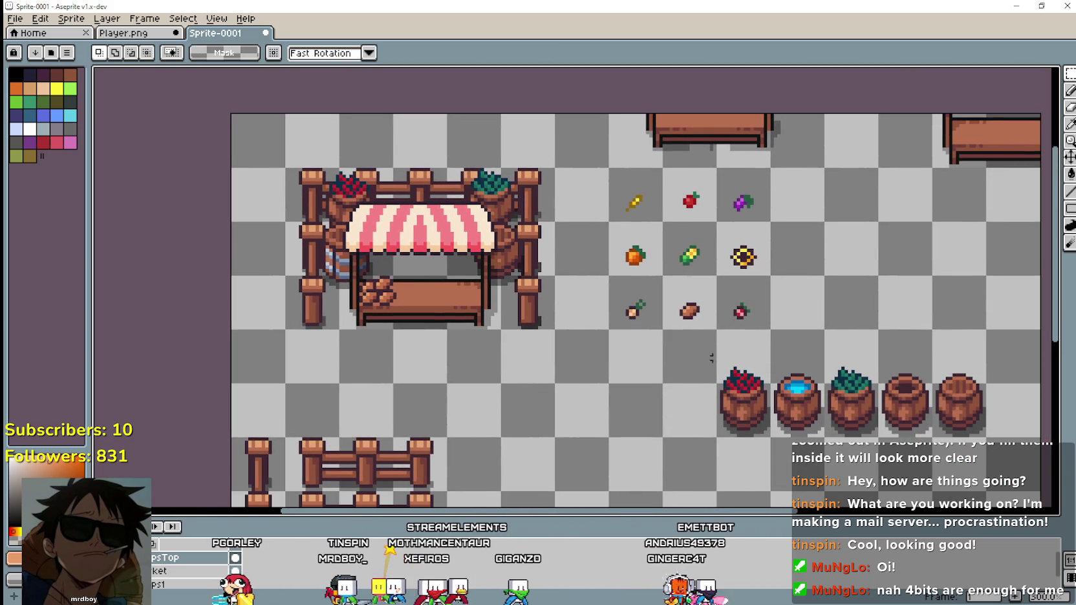
scroll(705, 247, "up", 1)
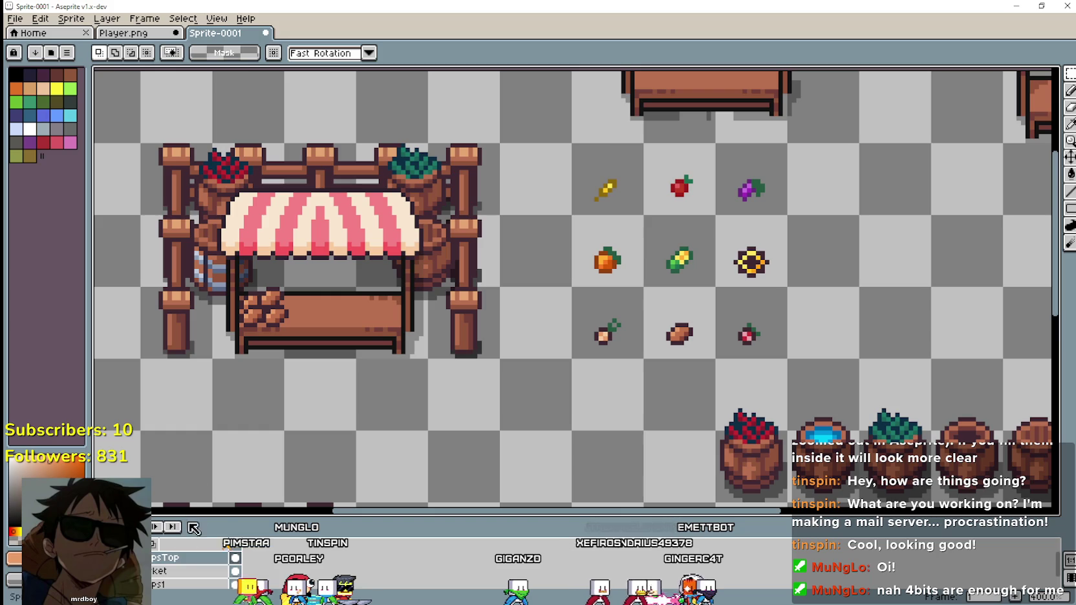
scroll(191, 562, "down", 1)
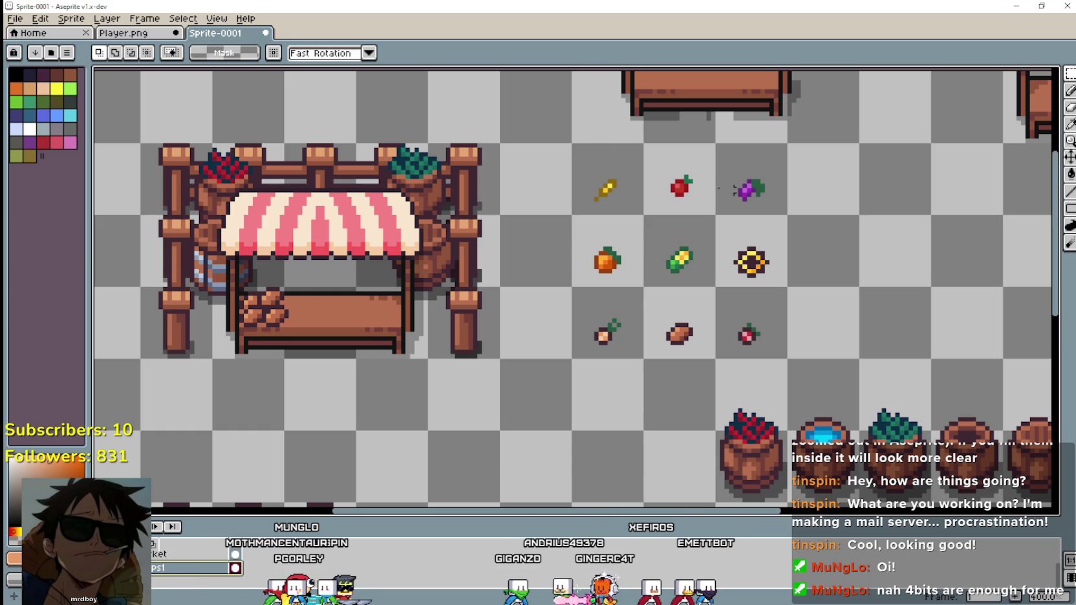
left_click(697, 196)
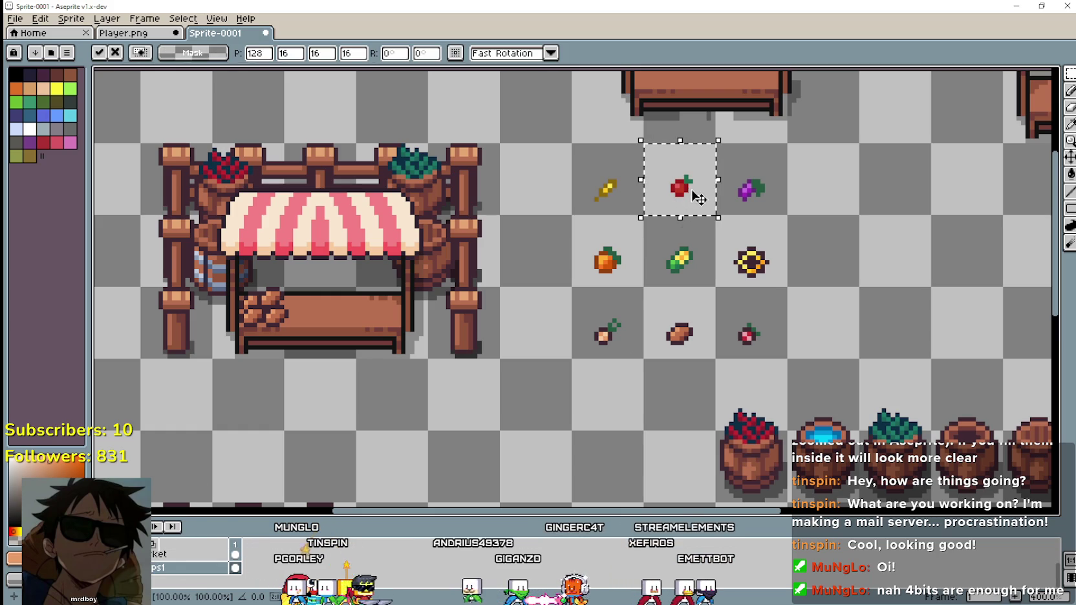
key("ctrl+z")
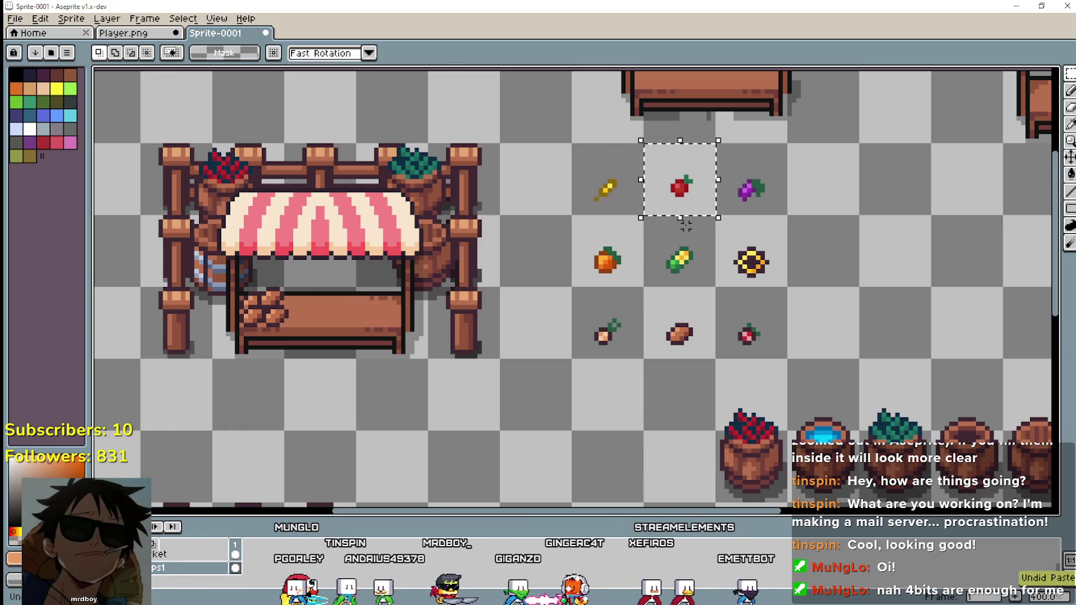
Paste the radish pile and nudge it onto the counter's right end.
scroll(181, 570, "up", 1)
key("ctrl+v")
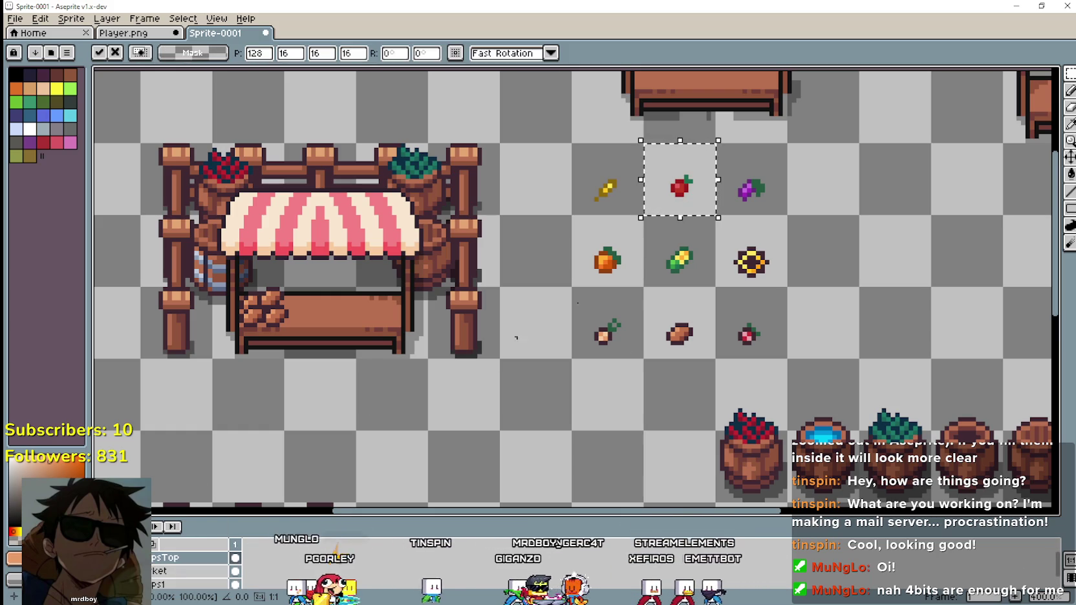
mouse_move(679, 190)
left_mouse_down()
mouse_move(355, 307)
mouse_move(412, 289)
mouse_move(412, 279)
mouse_move(408, 313)
mouse_move(425, 323)
left_mouse_up()
scroll(356, 307, "up", 1)
scroll(773, 343, "left", 2)
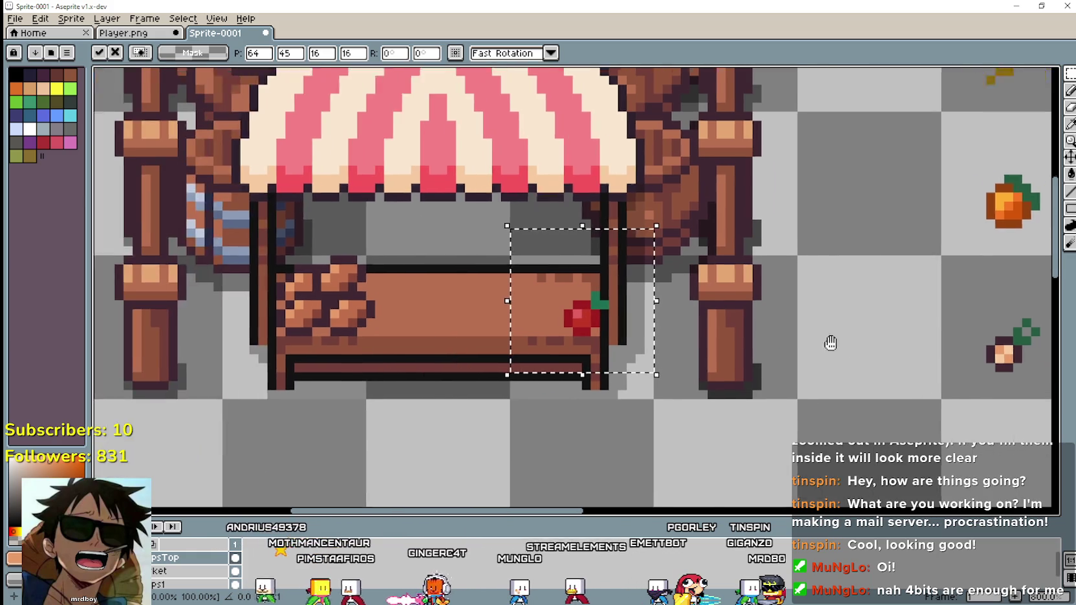
mouse_move(652, 337)
left_mouse_down()
mouse_move(560, 324)
mouse_move(619, 317)
mouse_move(622, 330)
mouse_move(593, 330)
mouse_move(625, 288)
left_mouse_up()
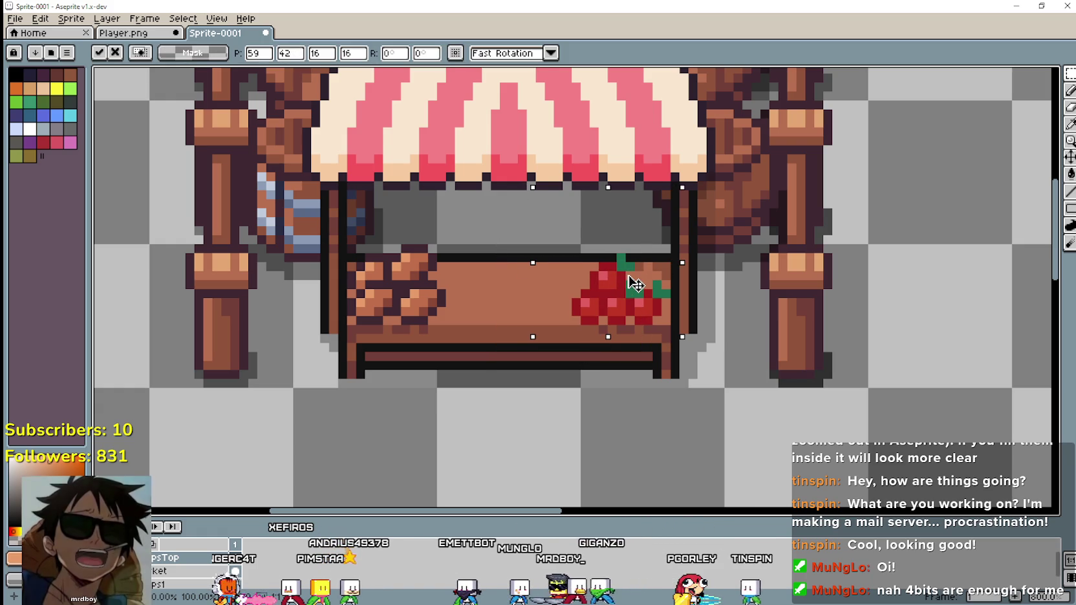
mouse_move(635, 283)
left_mouse_down()
mouse_move(665, 283)
mouse_move(619, 281)
mouse_move(587, 314)
mouse_move(625, 271)
left_mouse_up()
key("ctrl+z")
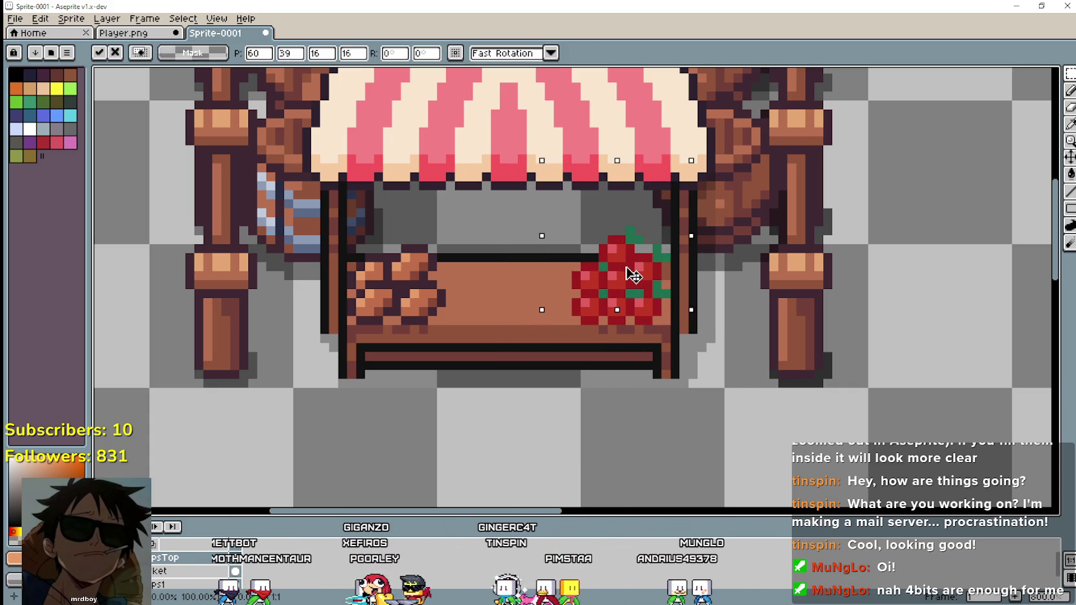
Commit the red produce pile at the counter's right end, opposite the bread.
scroll(802, 349, "down", 1)
scroll(802, 349, "down", 1)
key("Return")
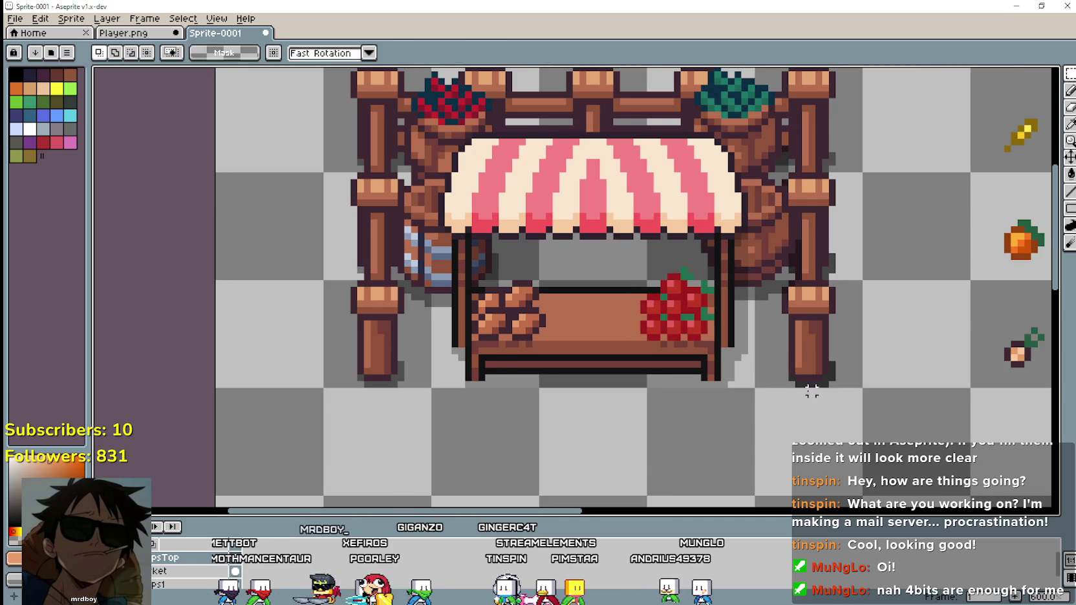
scroll(793, 384, "down", 1)
scroll(792, 384, "down", 1)
mouse_move(835, 365)
left_mouse_down()
mouse_move(639, 306)
mouse_move(505, 331)
left_mouse_up()
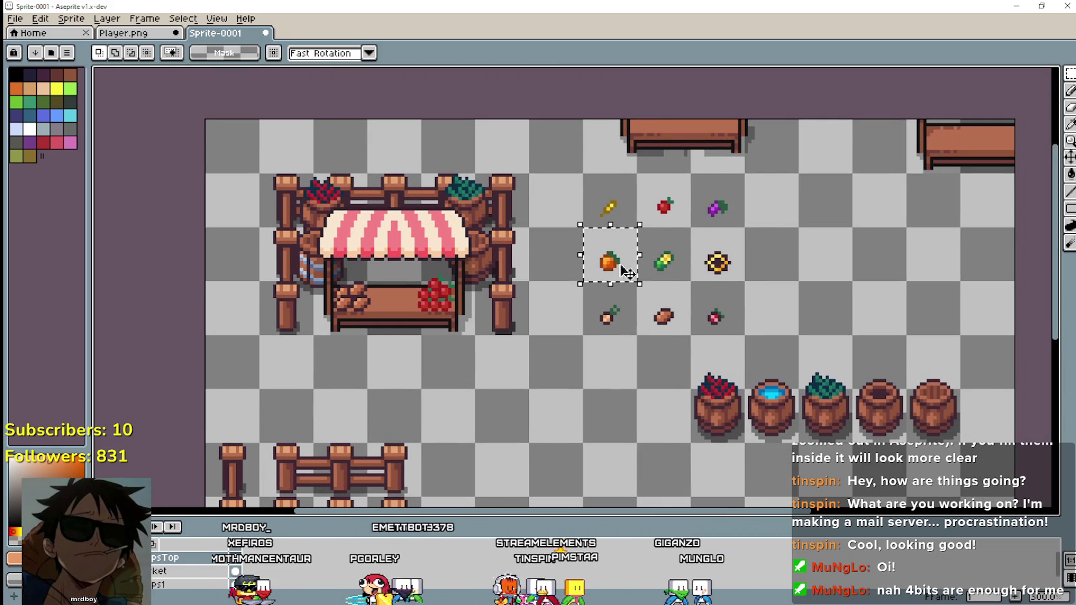
Select the corn icon, try reordering layers ps1, psTop and ket, then undo it.
left_click_drag(671, 273, 639, 228)
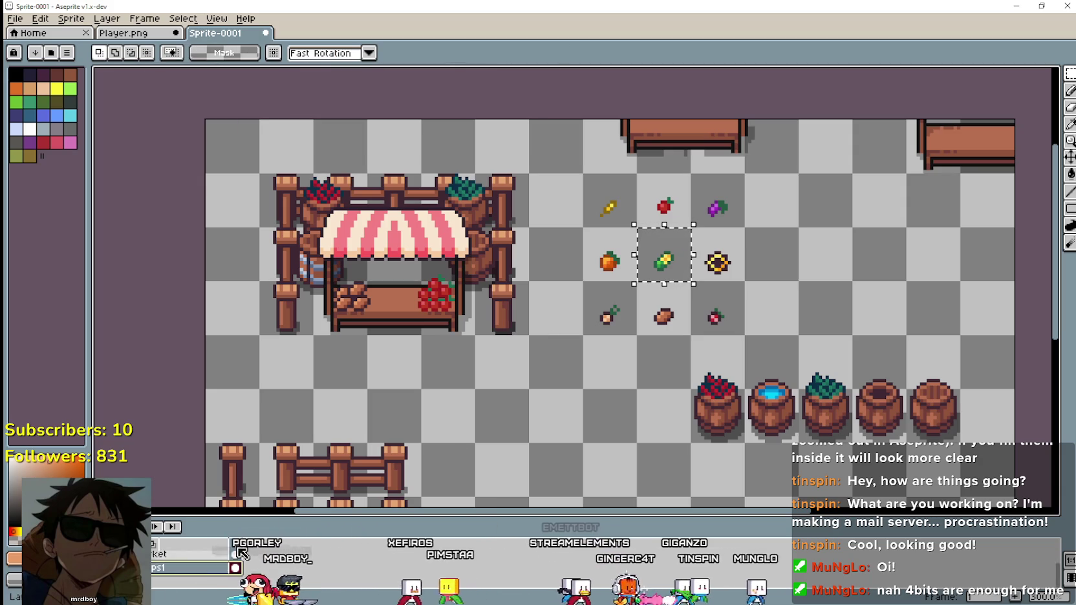
left_click_drag(237, 582, 288, 558)
left_click_drag(194, 557, 208, 572)
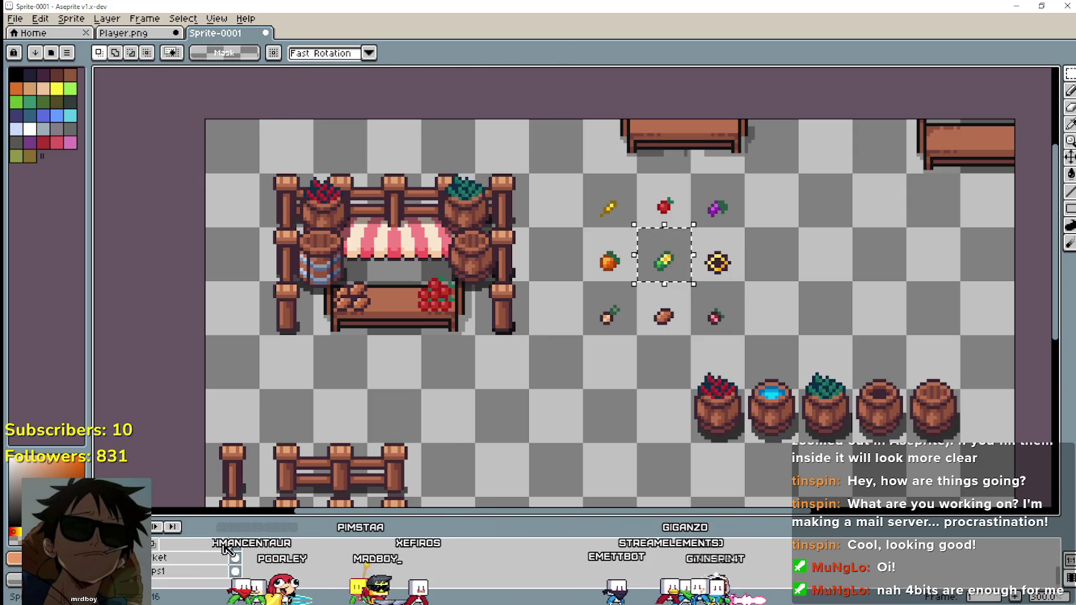
key("plus")
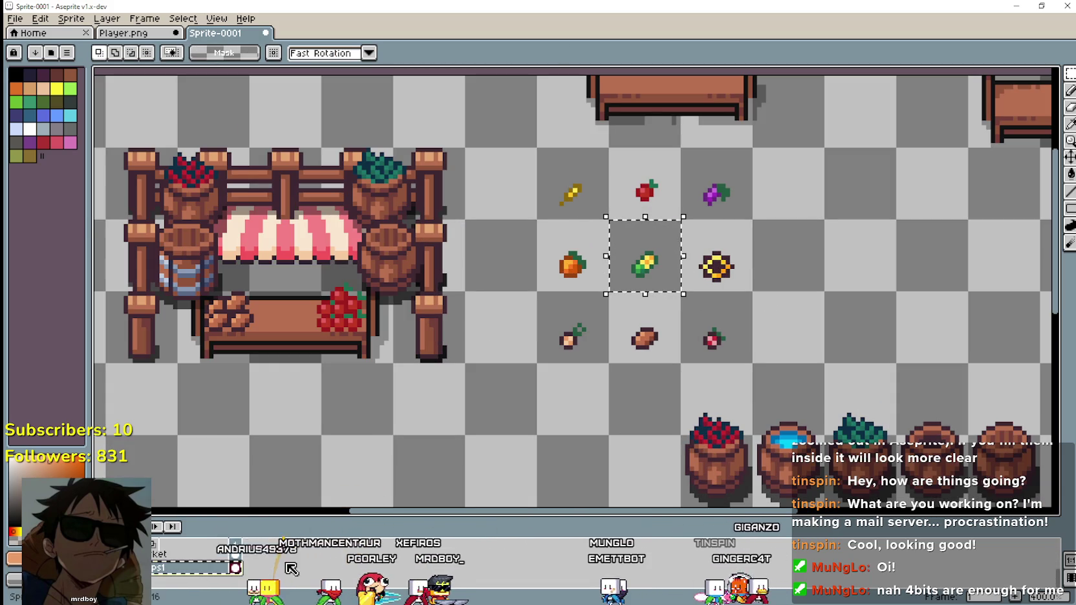
left_click_drag(208, 572, 197, 569)
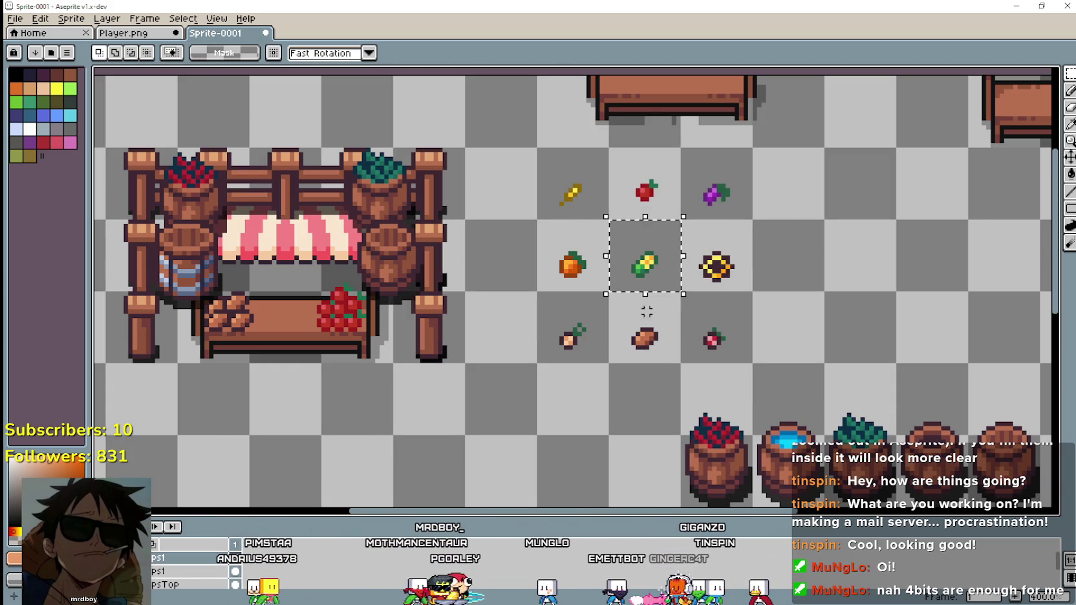
scroll(187, 572, "up", 1)
key("ctrl+z")
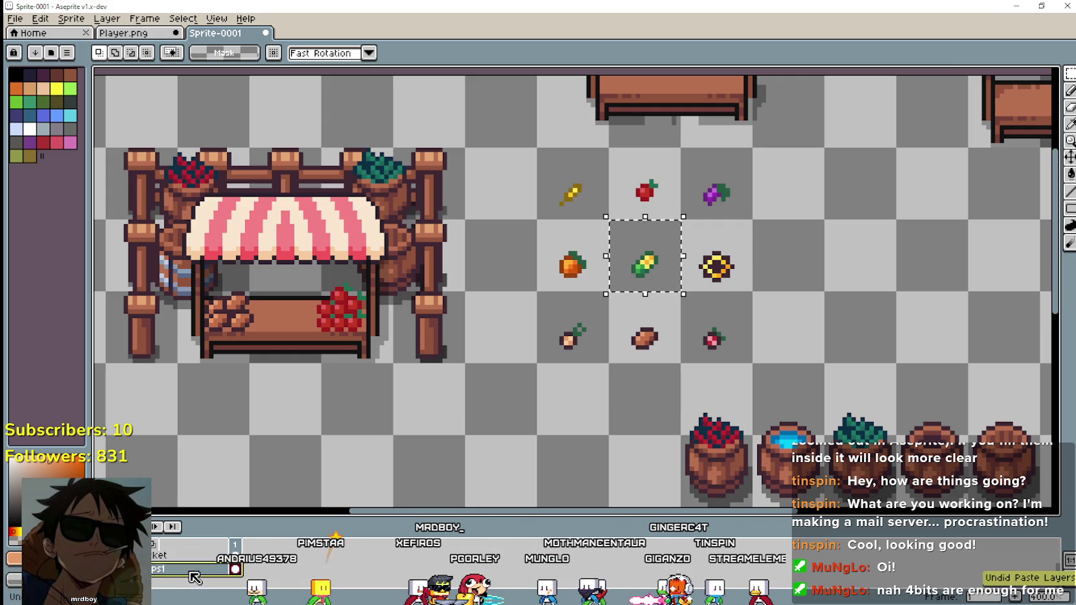
scroll(194, 572, "up", 1)
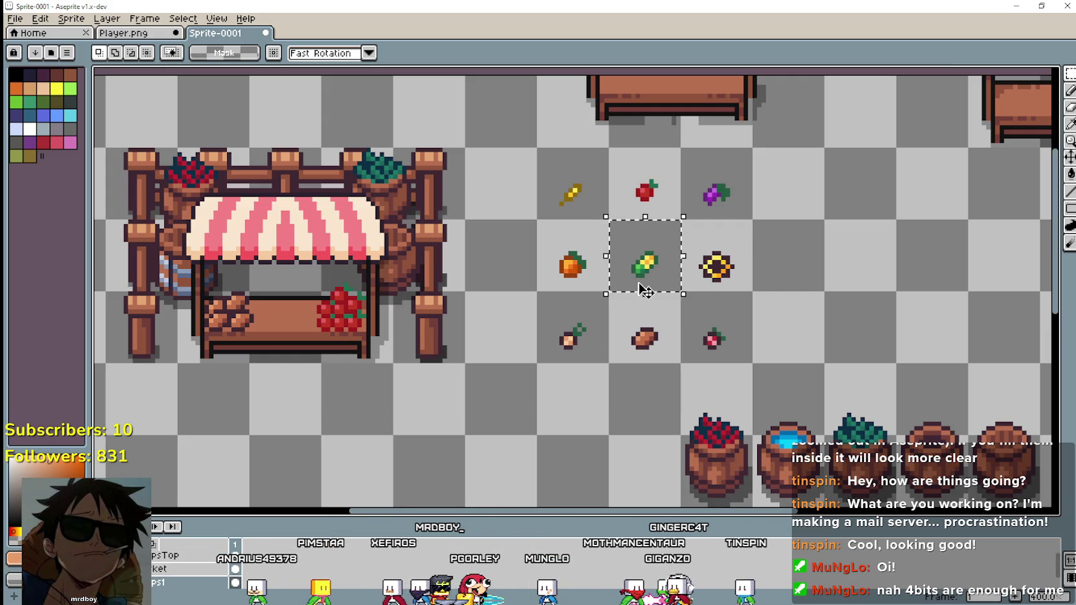
Paste the corn mid-counter between bread and berries, nudge it up a pixel, and drop it.
left_click(184, 558)
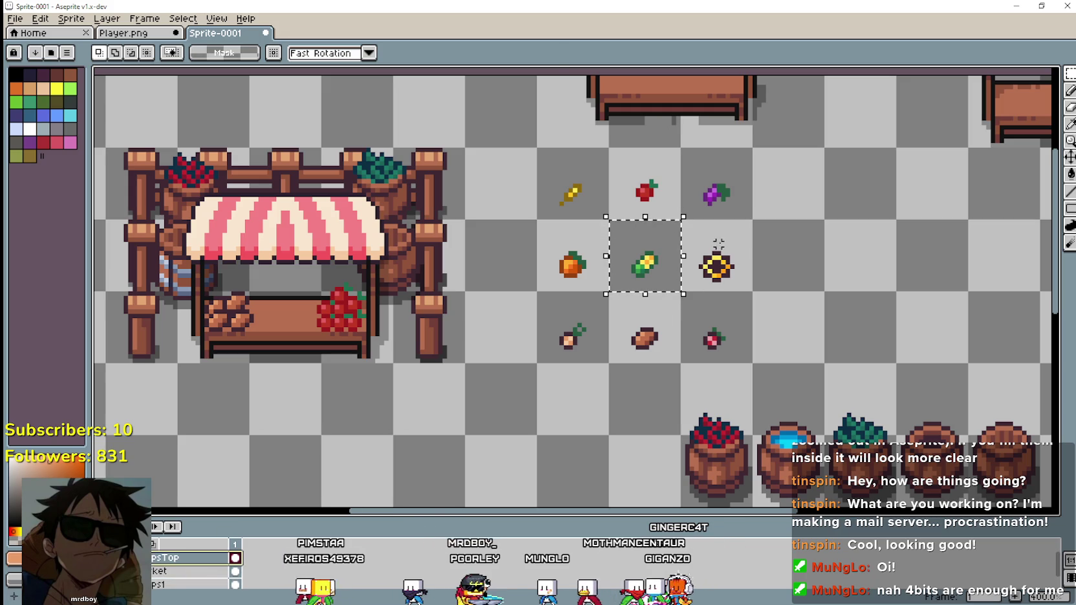
key("ctrl+v")
mouse_move(648, 267)
left_mouse_down()
mouse_move(313, 340)
mouse_move(290, 322)
left_mouse_up()
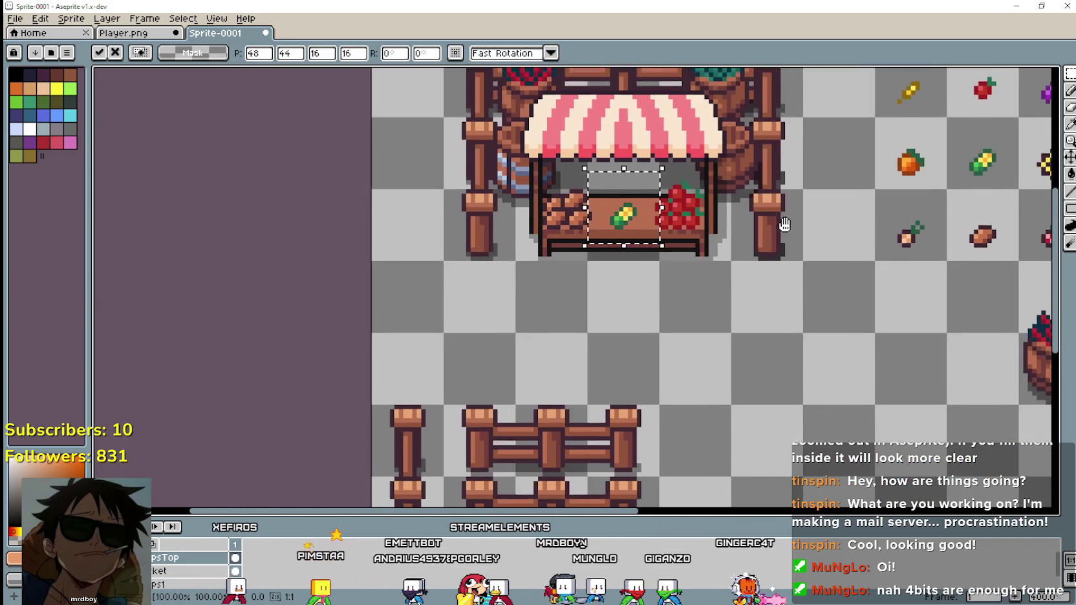
scroll(676, 205, "up", 1)
left_click_drag(596, 220, 580, 241)
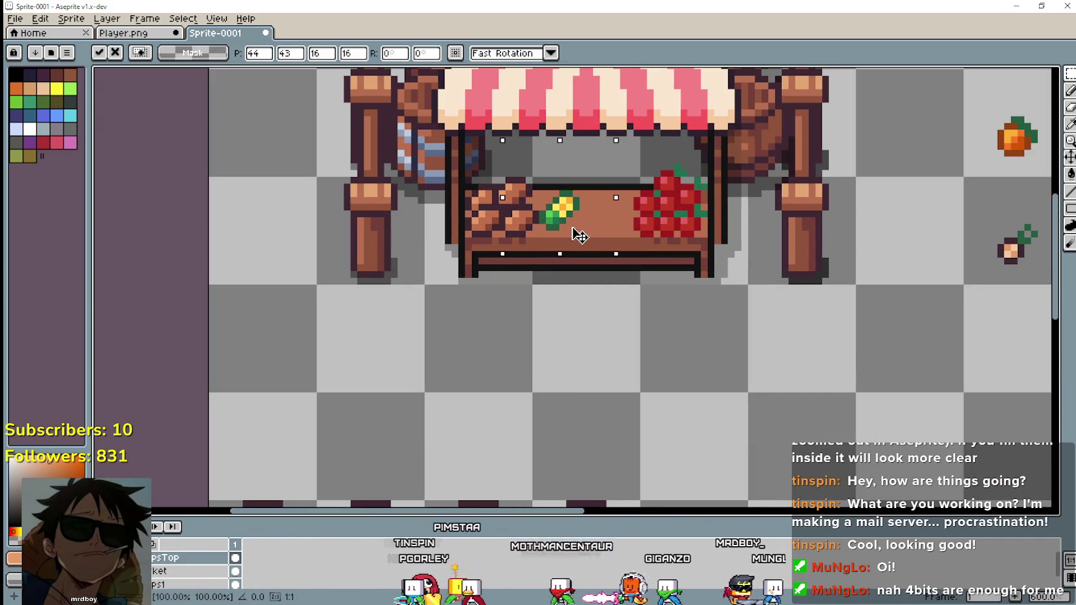
scroll(709, 253, "down", 1)
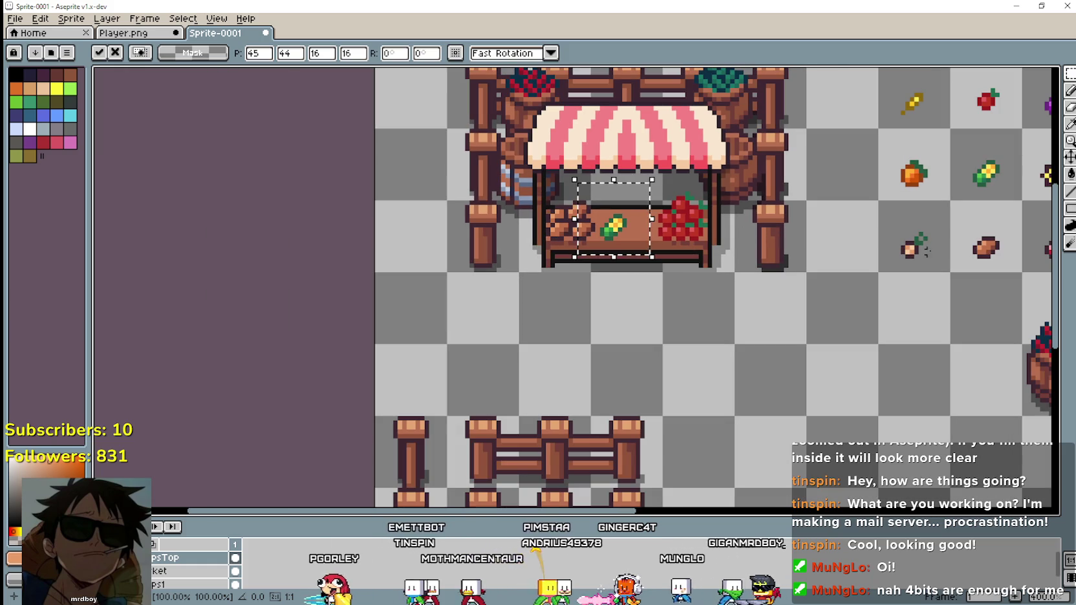
left_click_drag(628, 265, 629, 256)
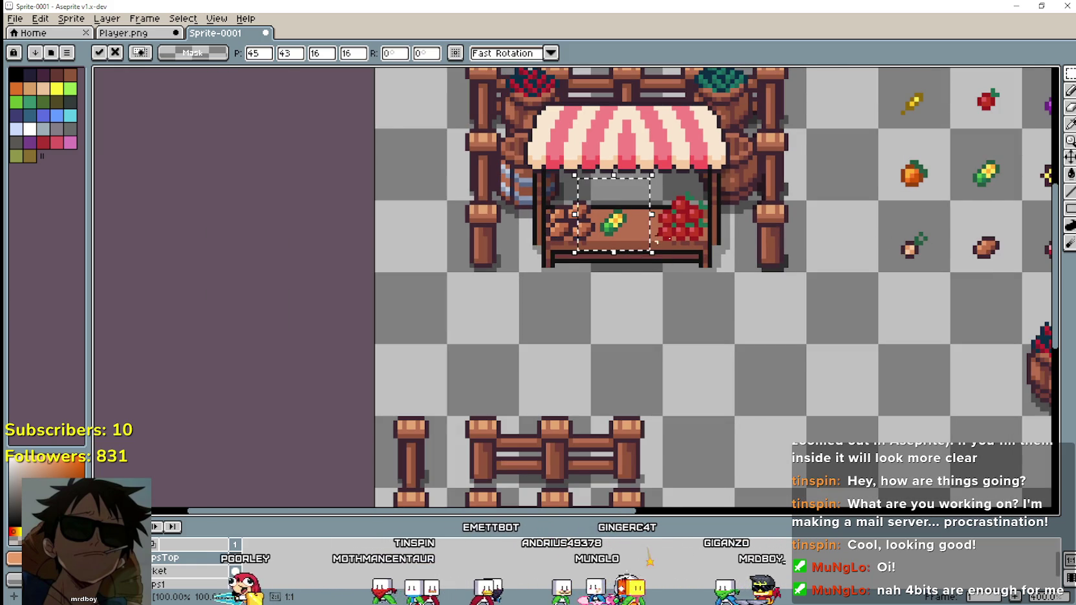
scroll(629, 257, "down", 2)
scroll(724, 284, "up", 1)
key("ctrl+d")
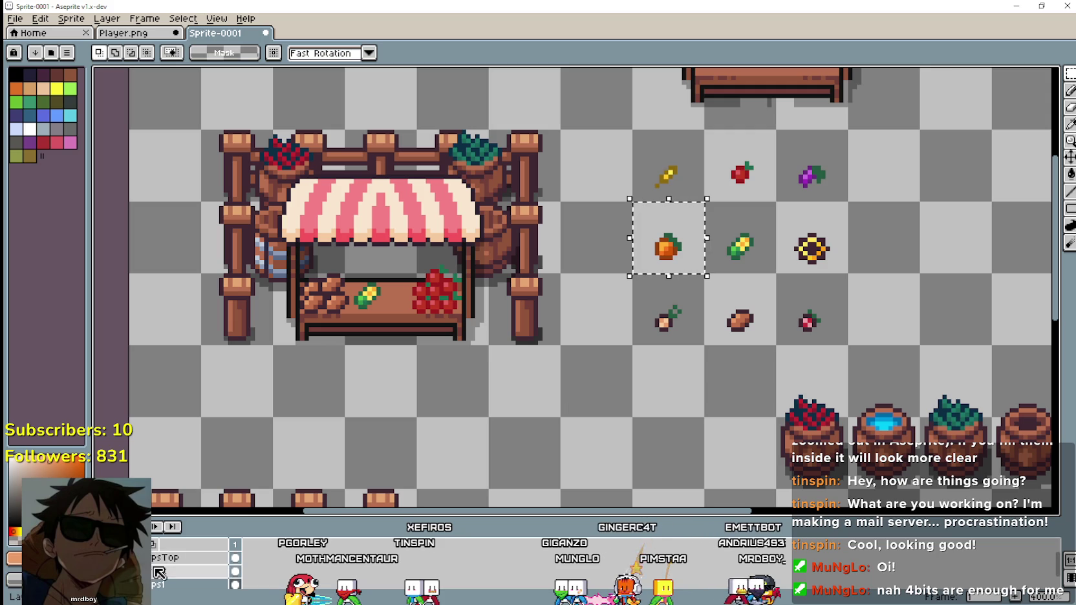
Paste the orange beside the corn on the counter and drop it in place.
key("ctrl+t")
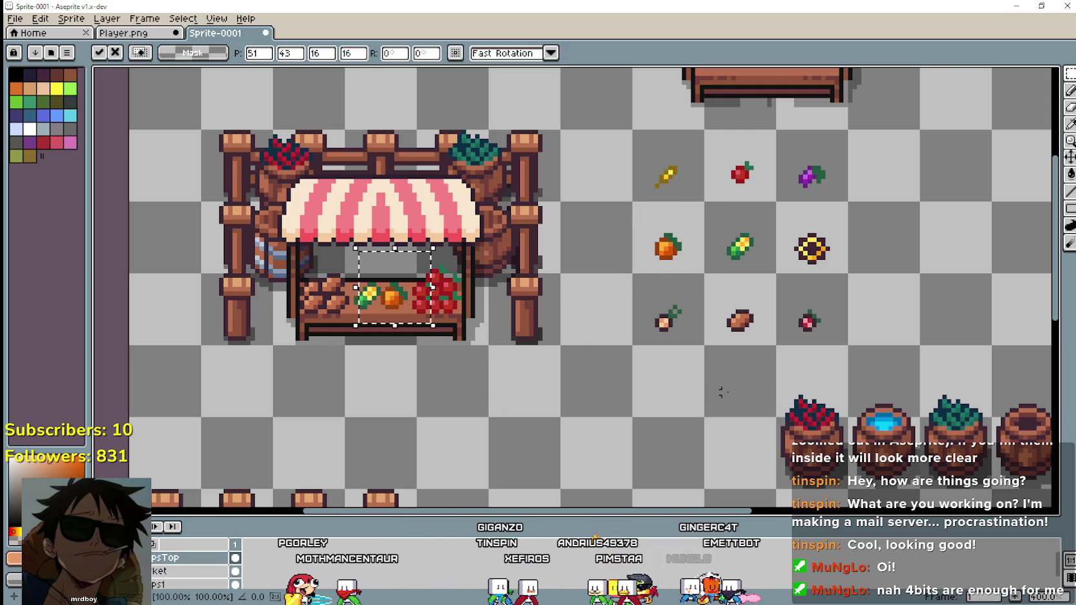
key("ctrl+d")
scroll(706, 392, "down", 1)
scroll(634, 372, "down", 1)
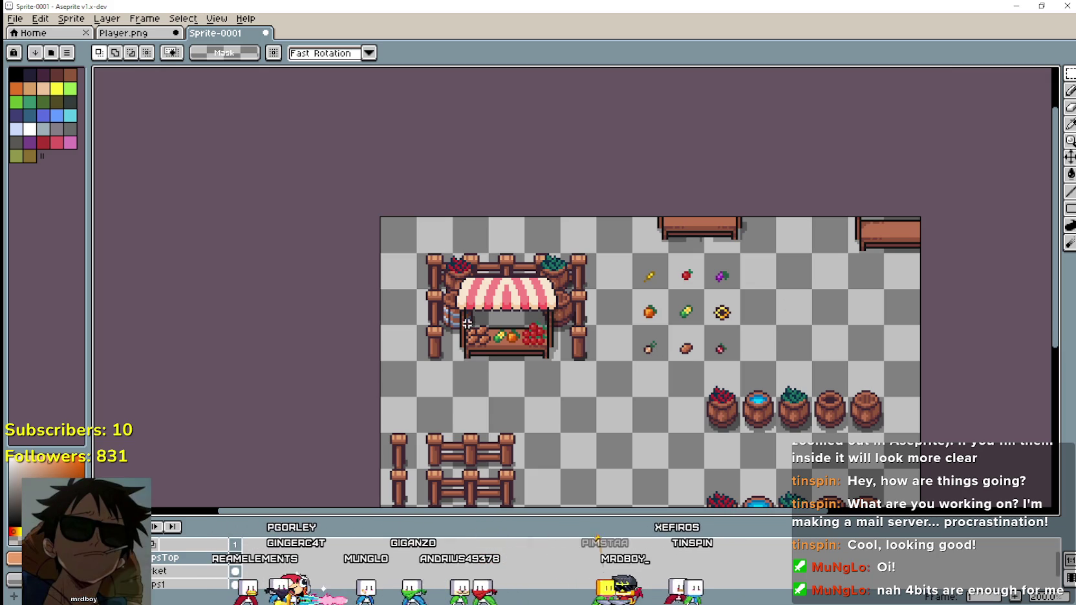
Scroll and pan the view of the fully stocked market sheet.
scroll(462, 318, "down", 1)
scroll(461, 238, "up", 1)
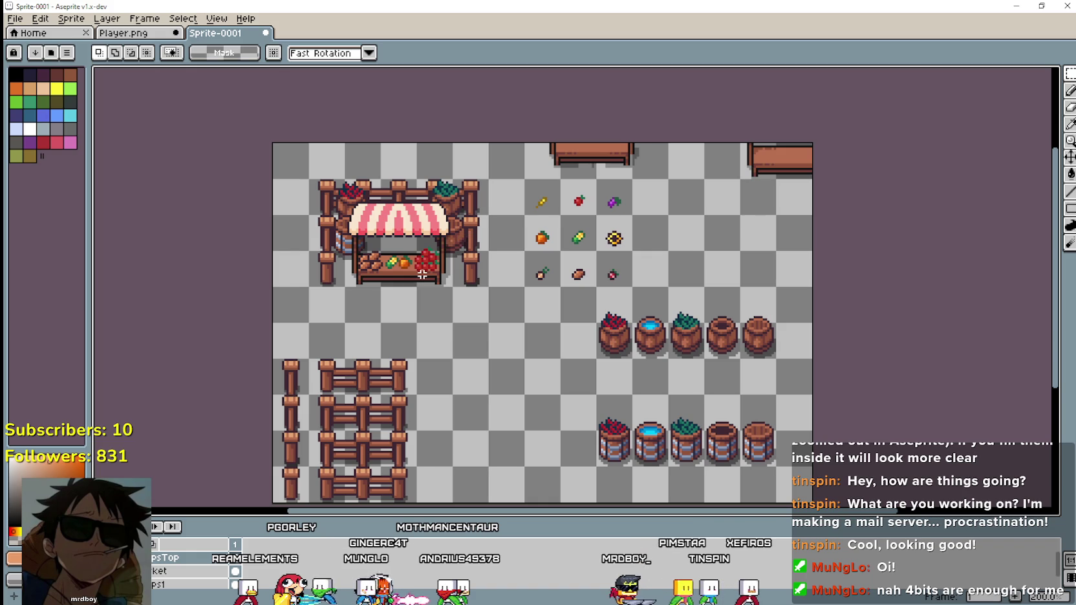
scroll(531, 348, "left", 3)
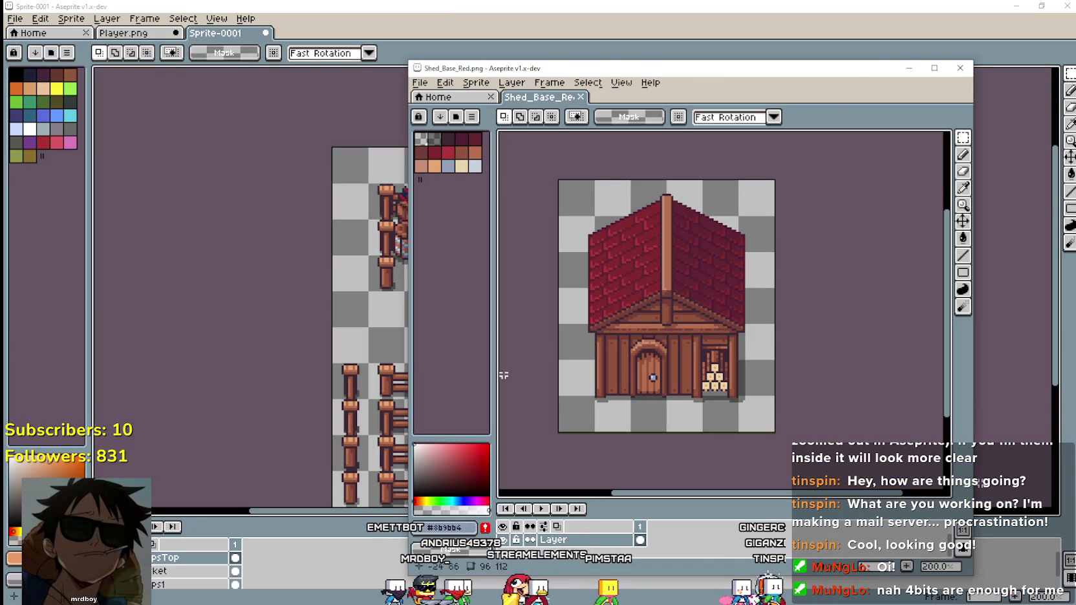
Close the Shed_Base_Red, Outdoor_Decor and White_Fence reference windows.
left_click(953, 70)
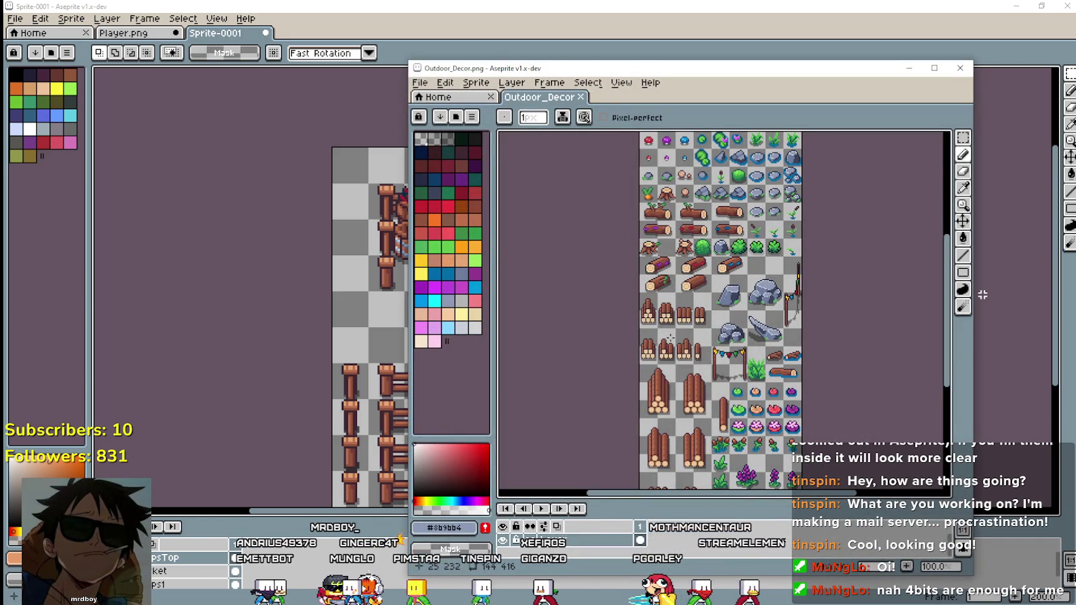
scroll(776, 278, "down", 3)
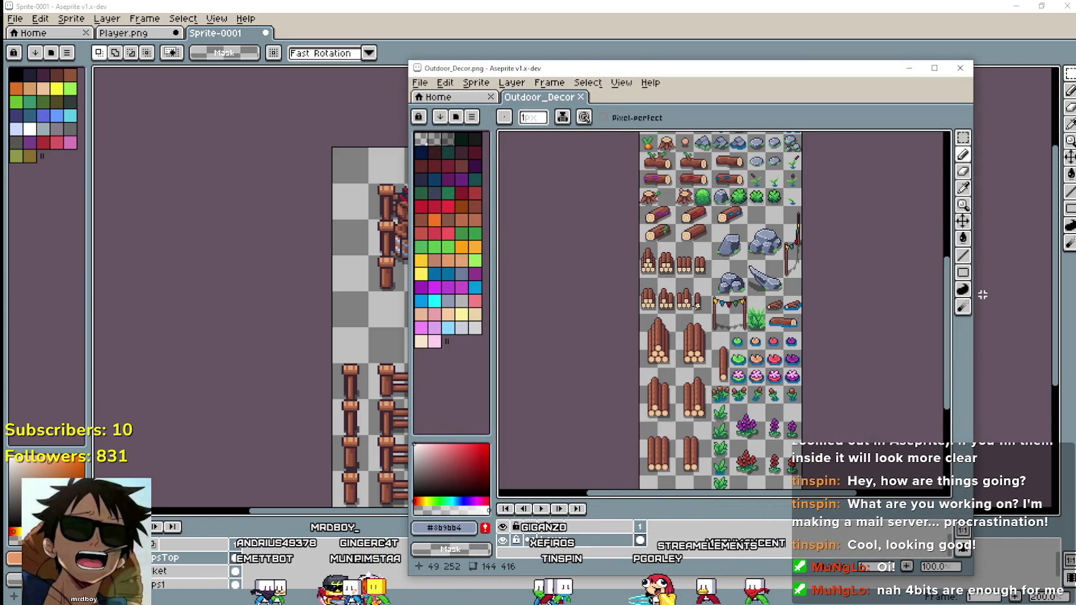
scroll(720, 359, "up", 8)
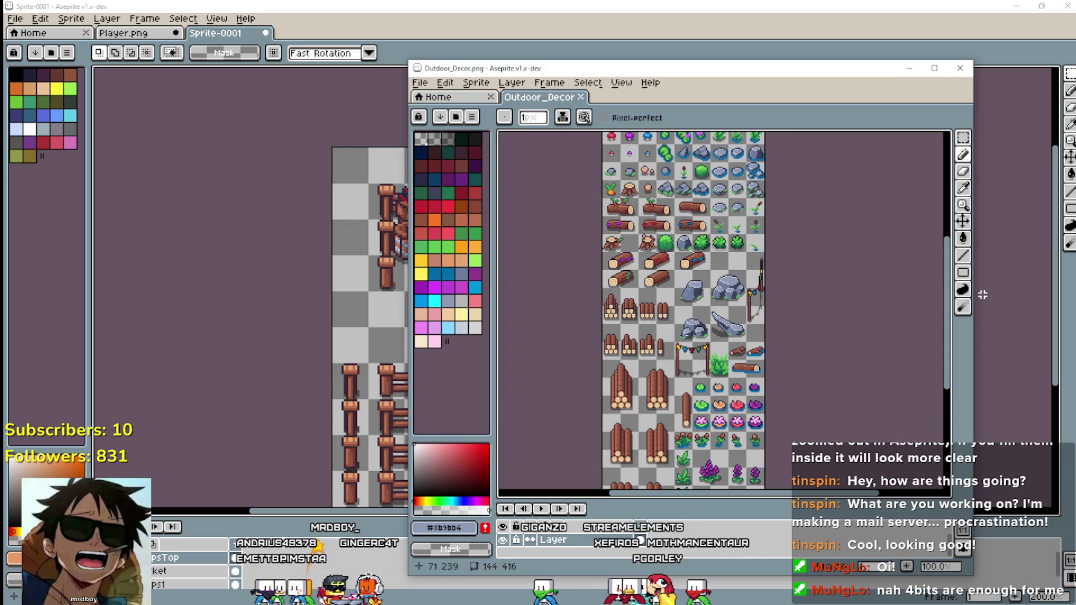
left_click_drag(833, 327, 807, 202)
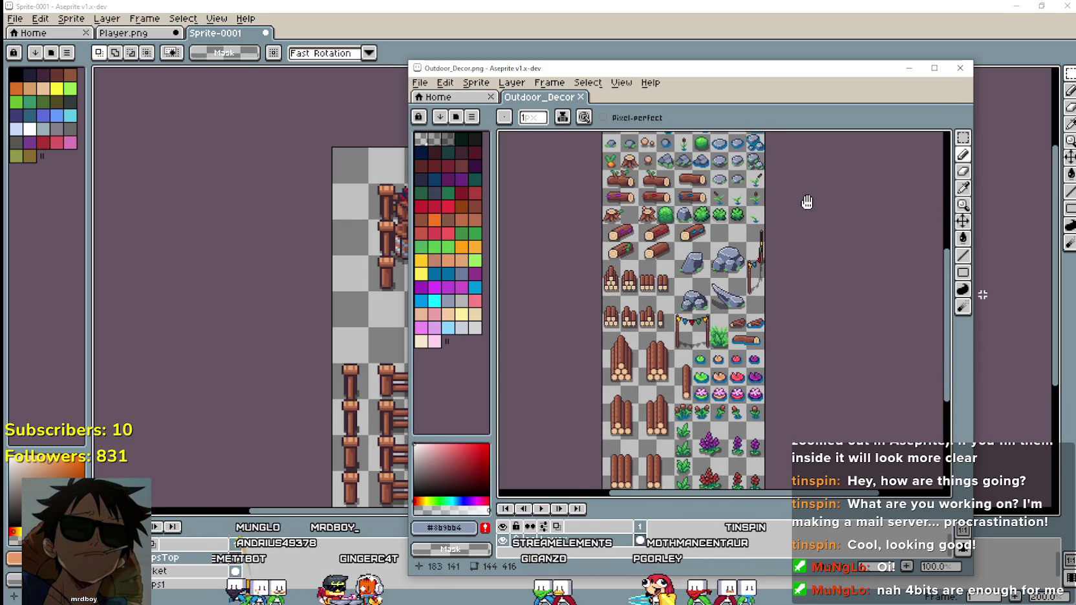
left_click(960, 69)
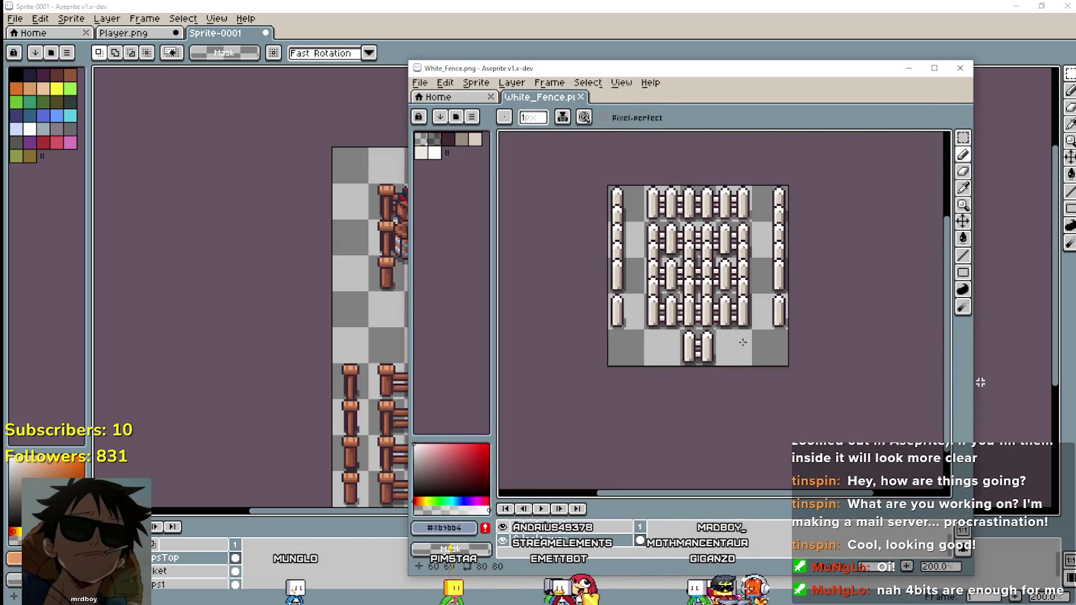
left_click(962, 67)
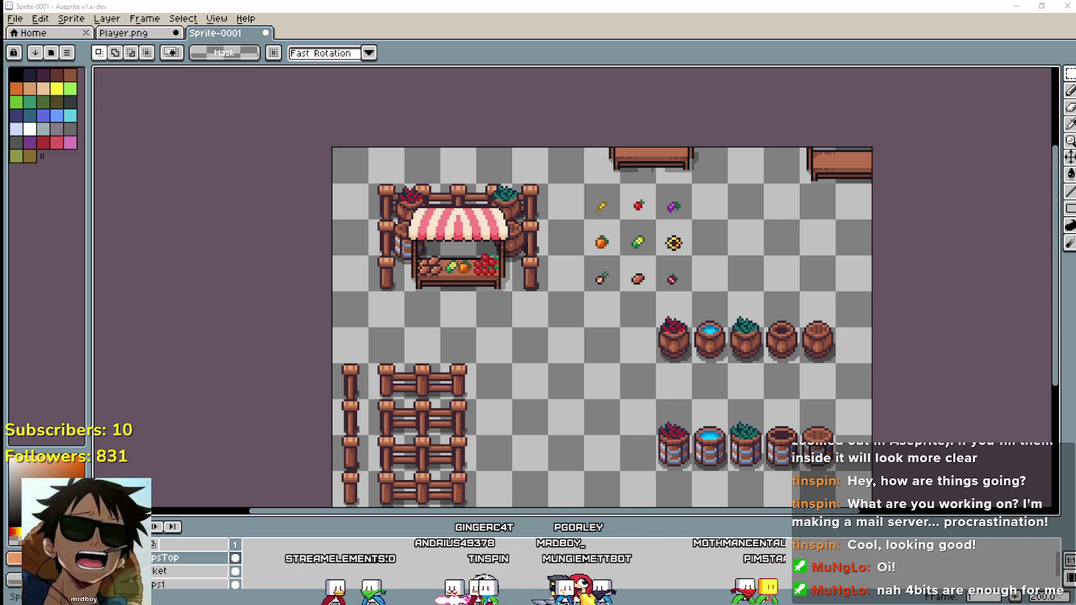
Delete the psTop layer, restore it with undo, and pick a selection tool.
scroll(432, 227, "up", 1)
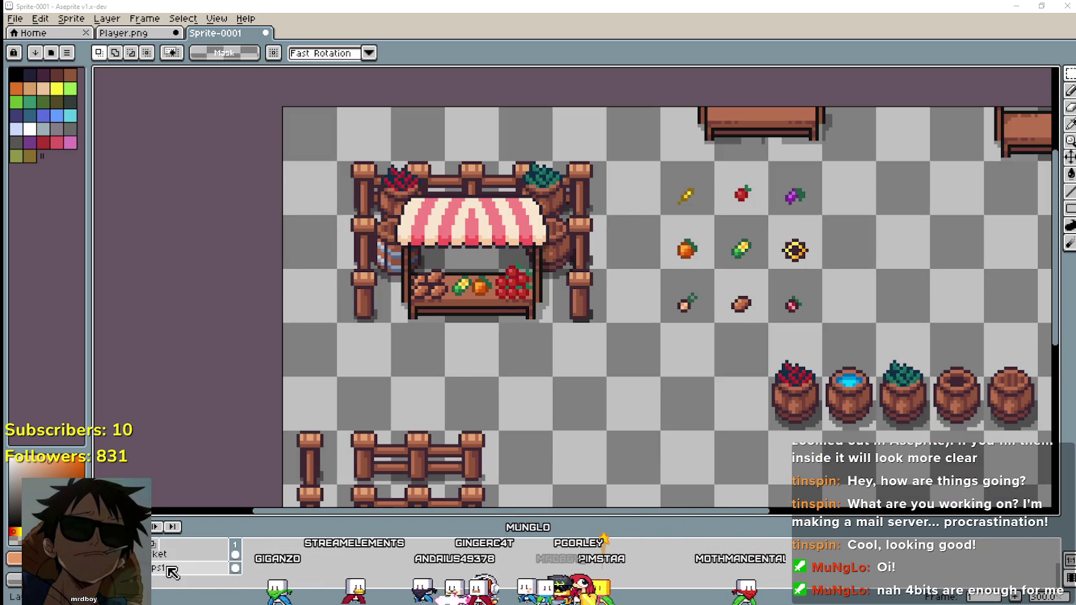
key("Delete")
key("ctrl+z")
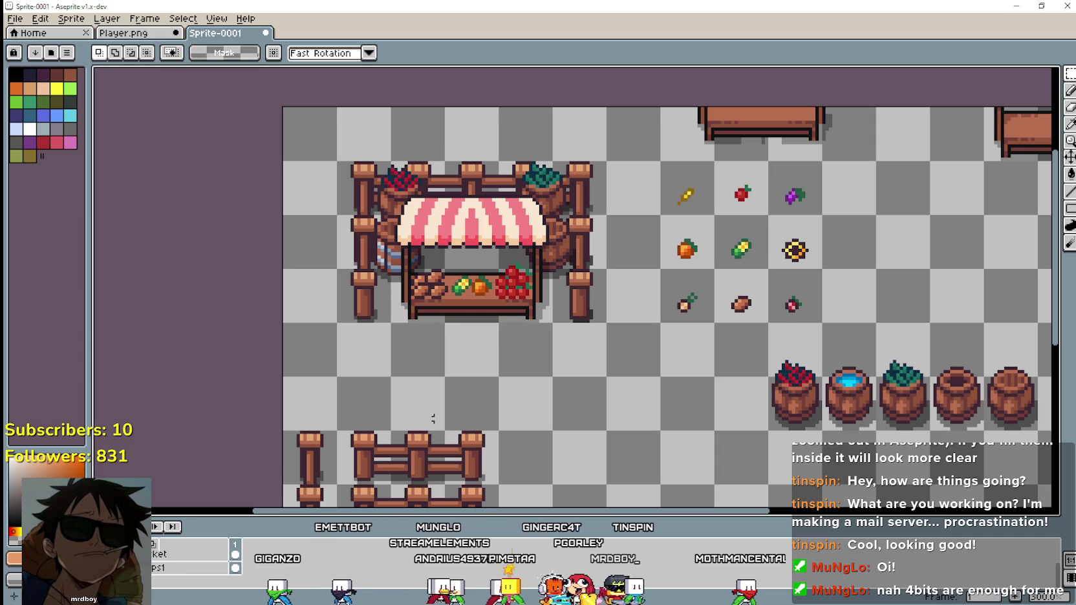
scroll(421, 262, "down", 1)
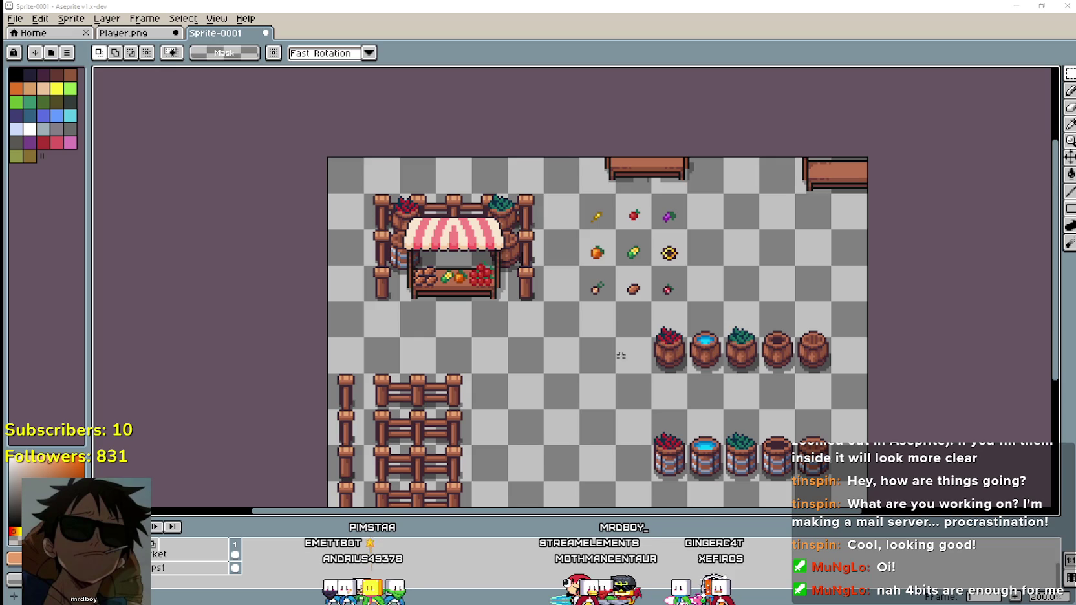
left_click(1070, 73)
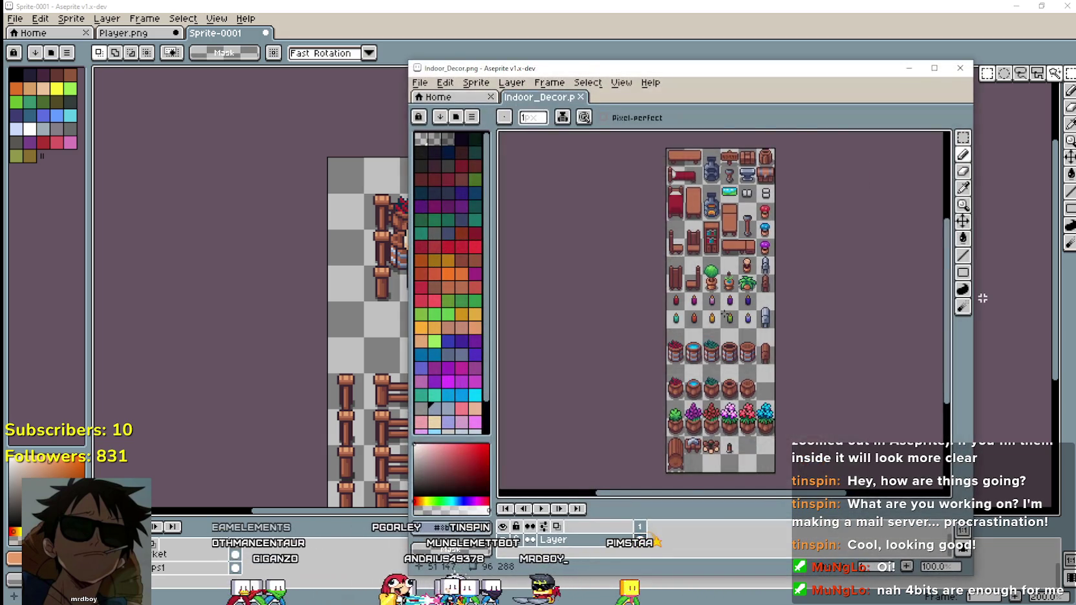
Rectangle-select the 16x16 chest tile in Indoor_Decor.png.
scroll(721, 396, "up", 2)
scroll(720, 396, "up", 1)
left_click_drag(721, 395, 718, 408)
left_click(963, 138)
left_click_drag(777, 184, 818, 225)
scroll(853, 300, "down", 2)
scroll(853, 300, "up", 1)
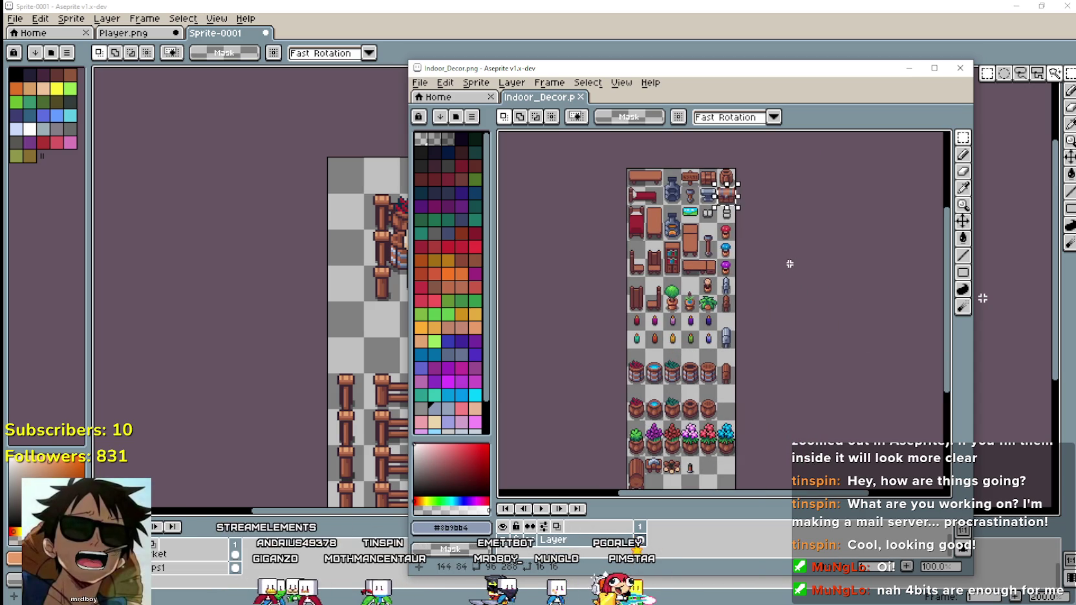
Pan Indoor_Decor to the candles, buckets and flower pots, then move its window aside.
mouse_move(781, 418)
left_mouse_down()
mouse_move(858, 347)
mouse_move(767, 335)
left_mouse_up()
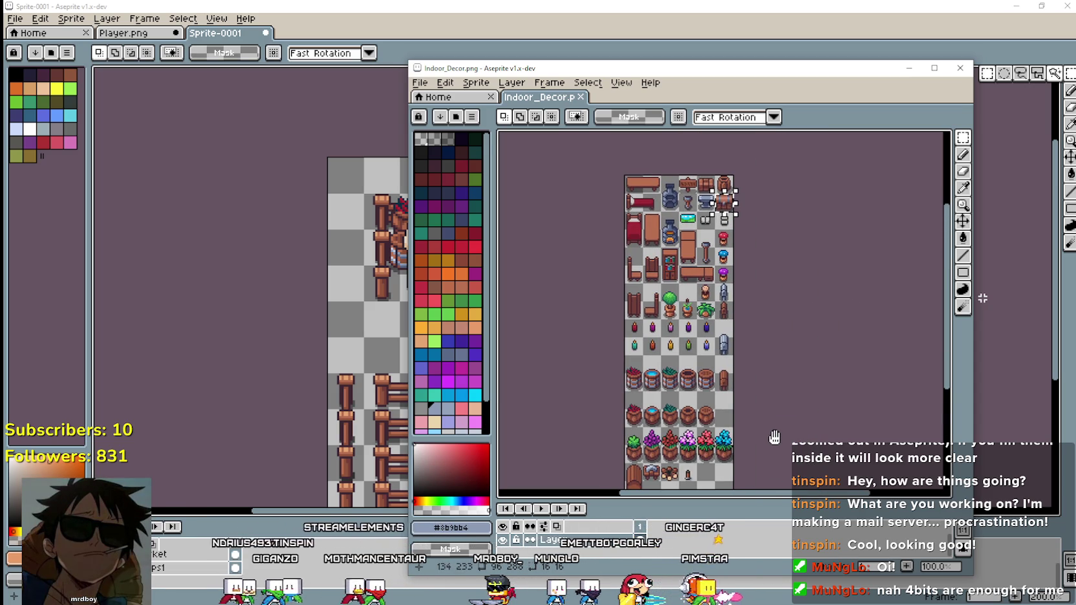
mouse_move(767, 335)
left_mouse_down()
mouse_move(800, 349)
mouse_move(805, 431)
left_mouse_up()
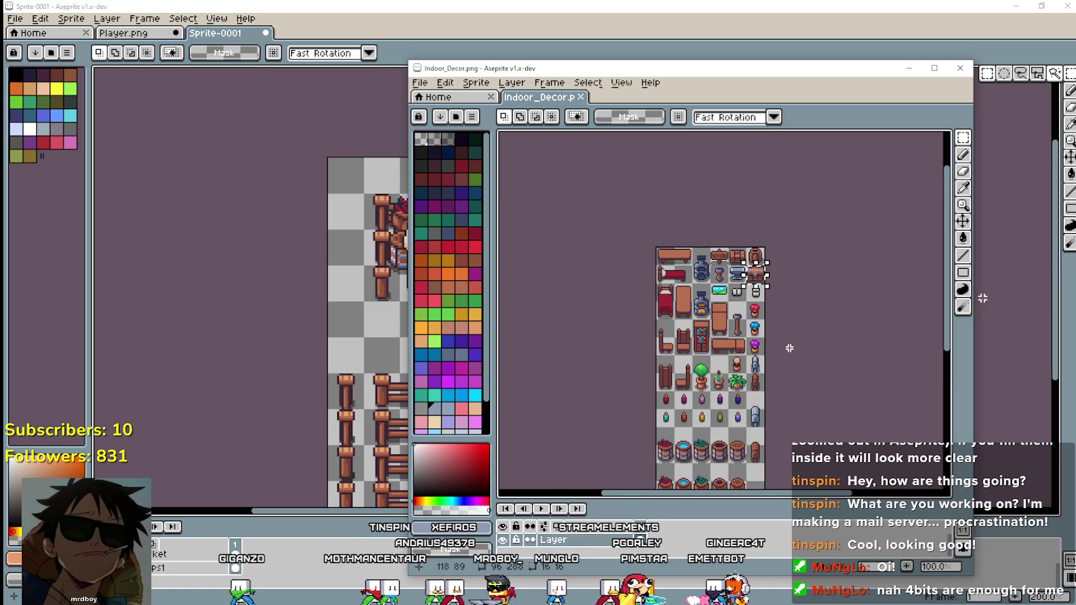
scroll(761, 192, "up", 1)
left_click_drag(772, 214, 874, 227)
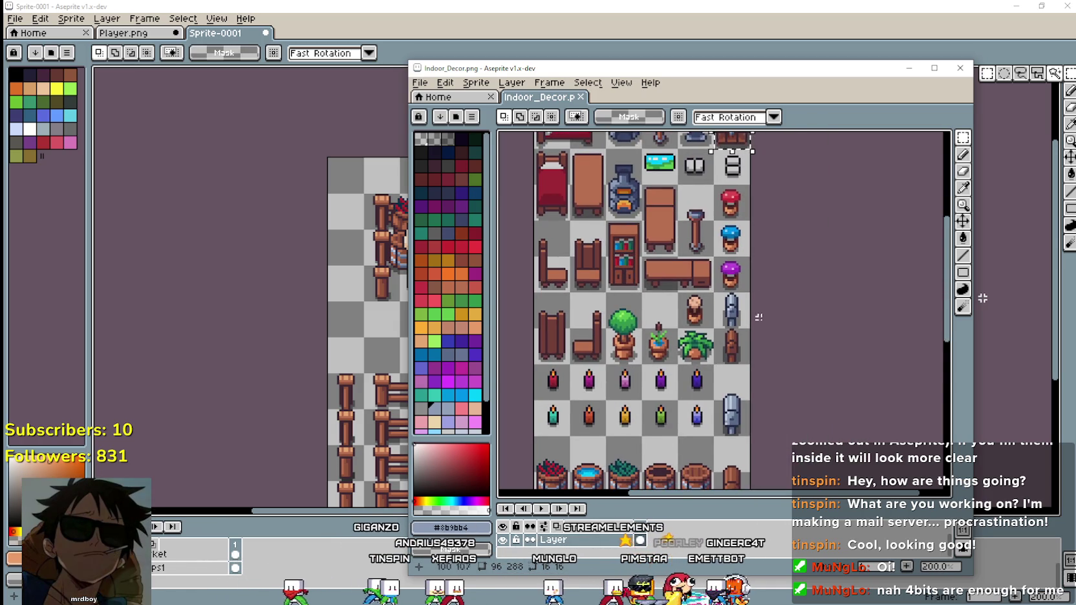
mouse_move(873, 227)
left_mouse_down()
mouse_move(926, 246)
mouse_move(774, 205)
mouse_move(861, 358)
left_mouse_up()
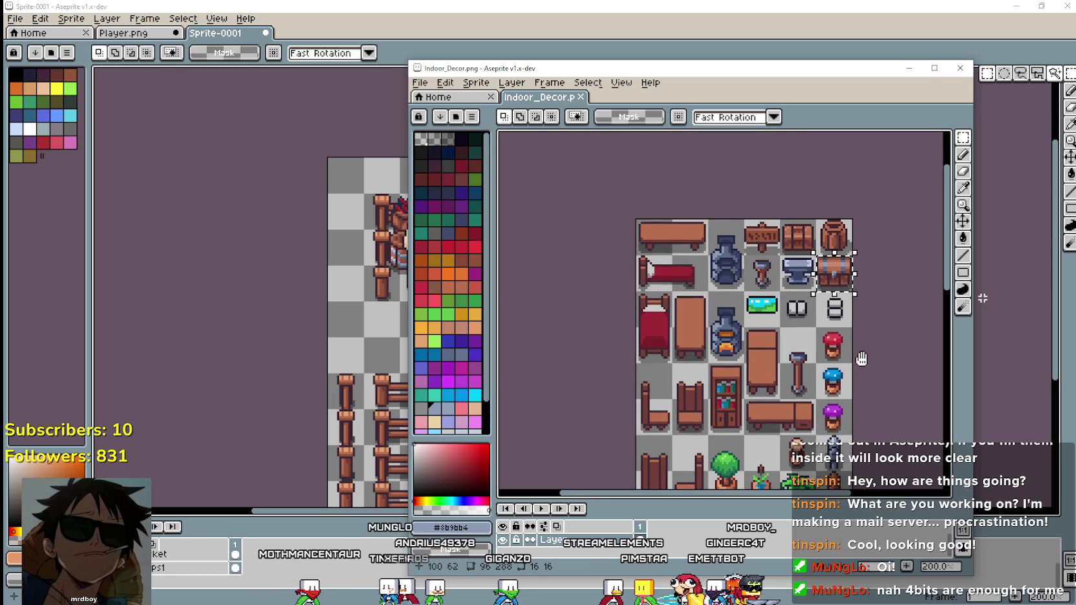
left_click_drag(625, 70, 829, 42)
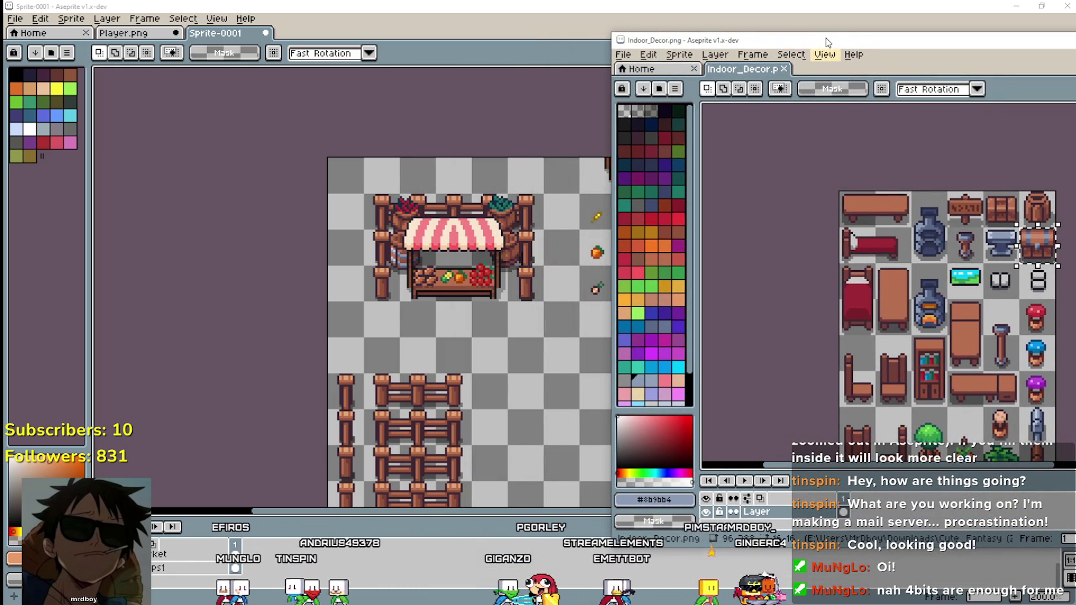
left_click_drag(828, 42, 768, 40)
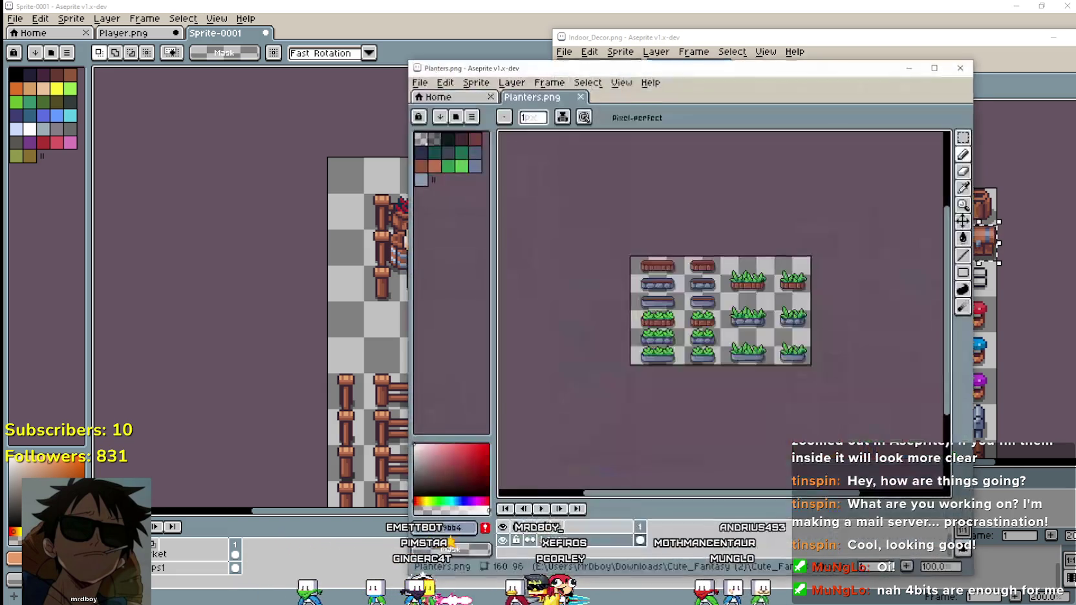
Select the left planter in Planters.png's fifth row, reposition the window, then close it.
scroll(692, 324, "up", 1)
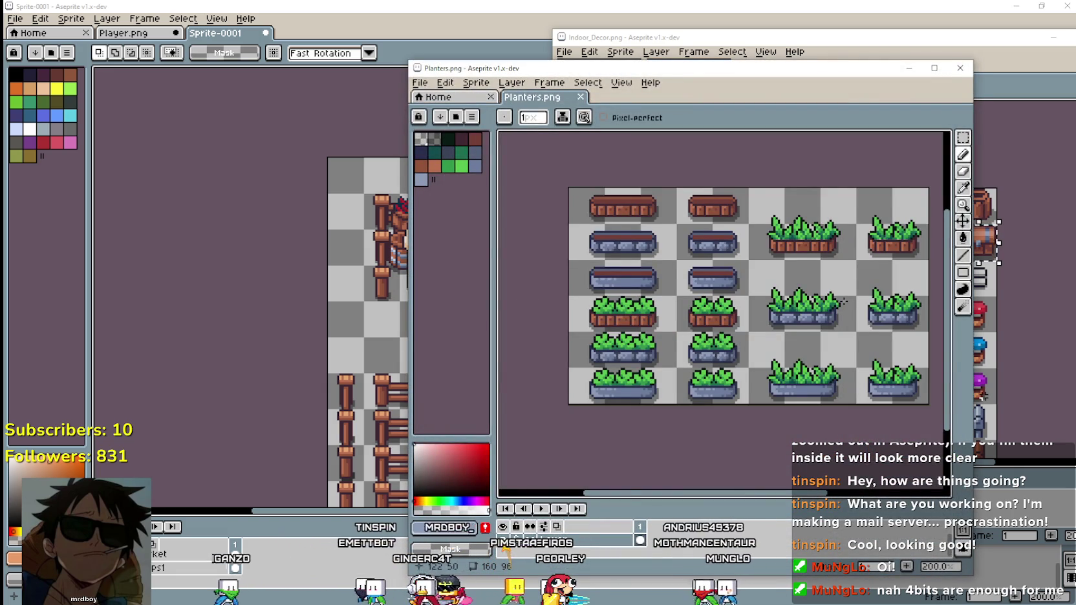
scroll(751, 291, "right", 2)
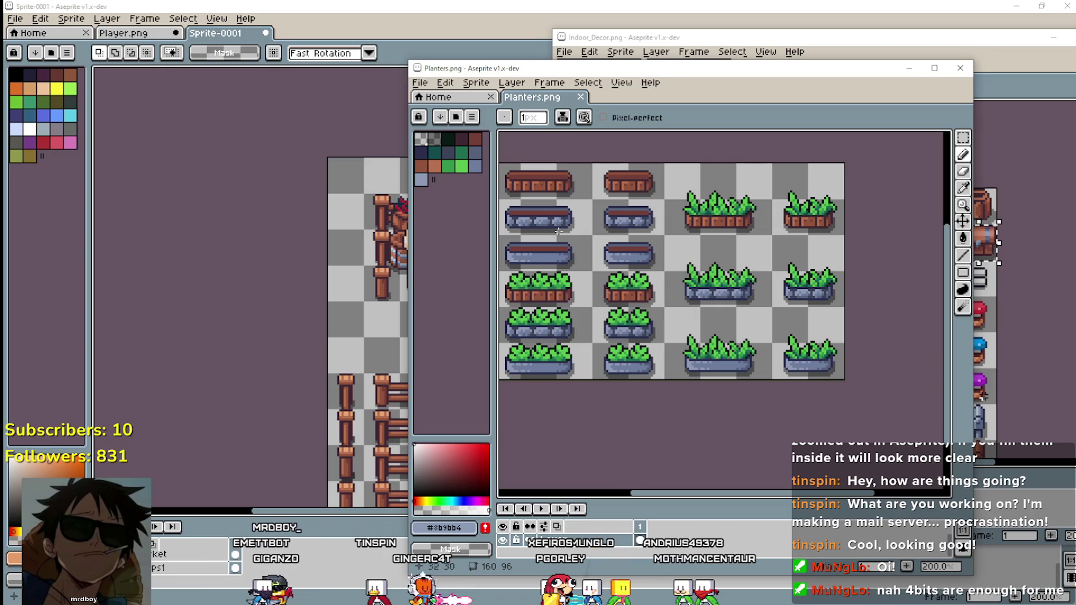
scroll(730, 238, "left", 2)
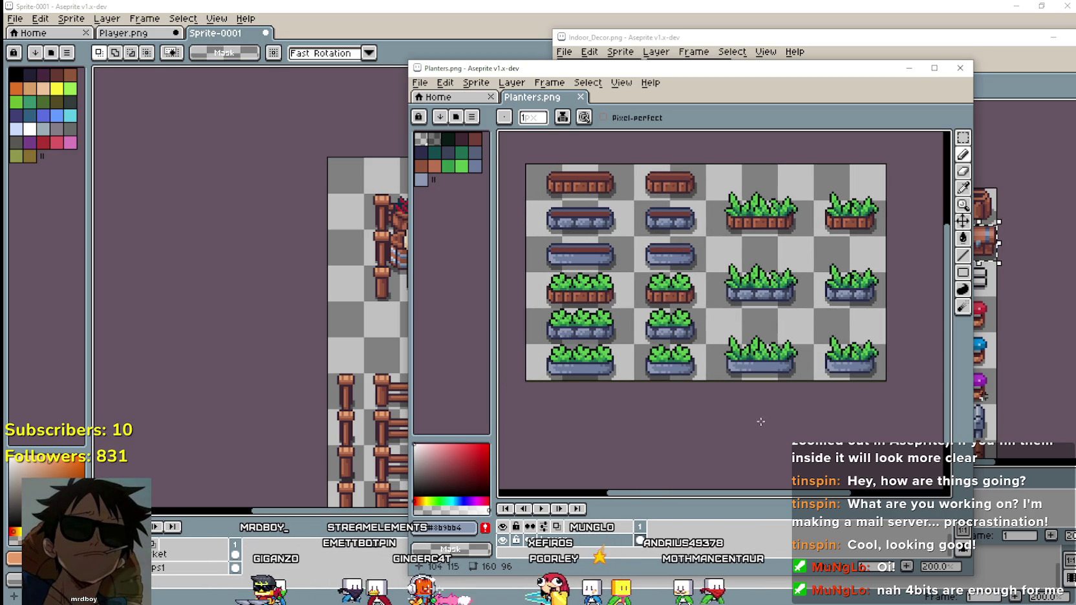
left_click(968, 139)
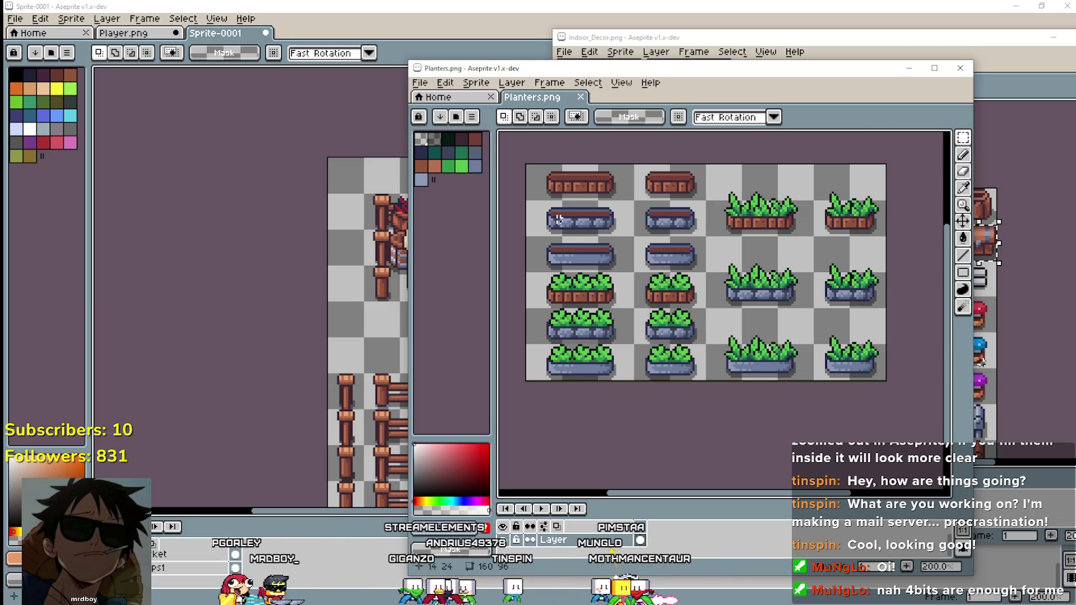
left_click_drag(545, 330, 634, 344)
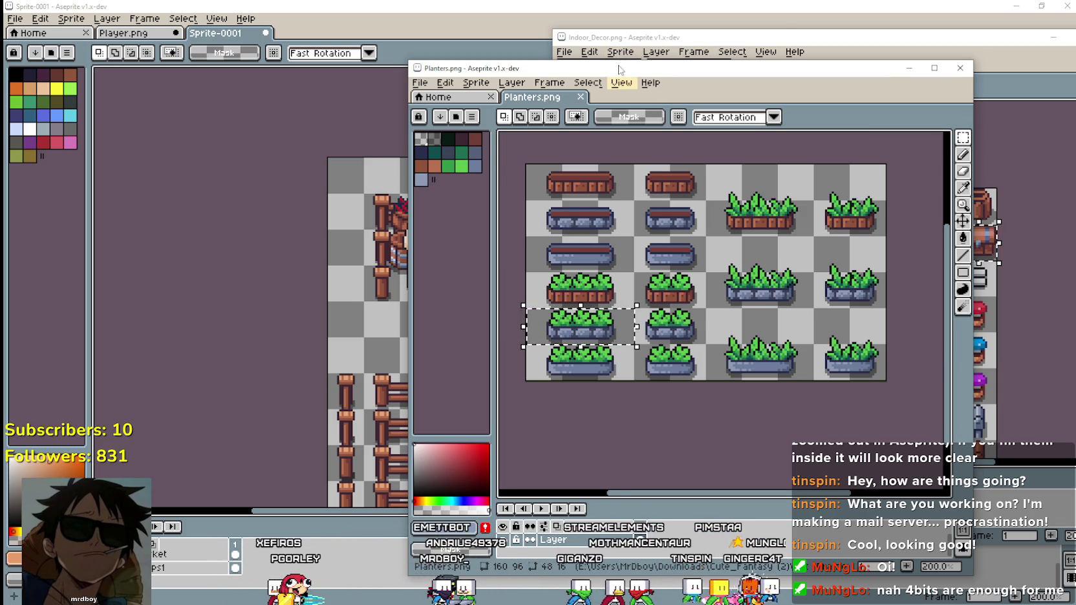
left_click_drag(620, 69, 777, 65)
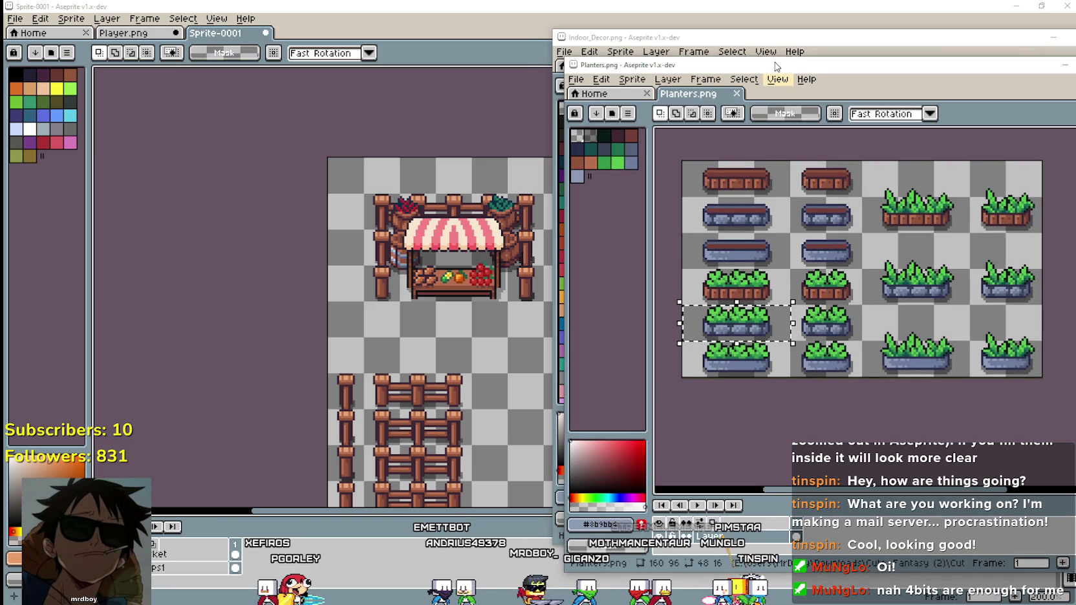
left_click_drag(776, 66, 779, 56)
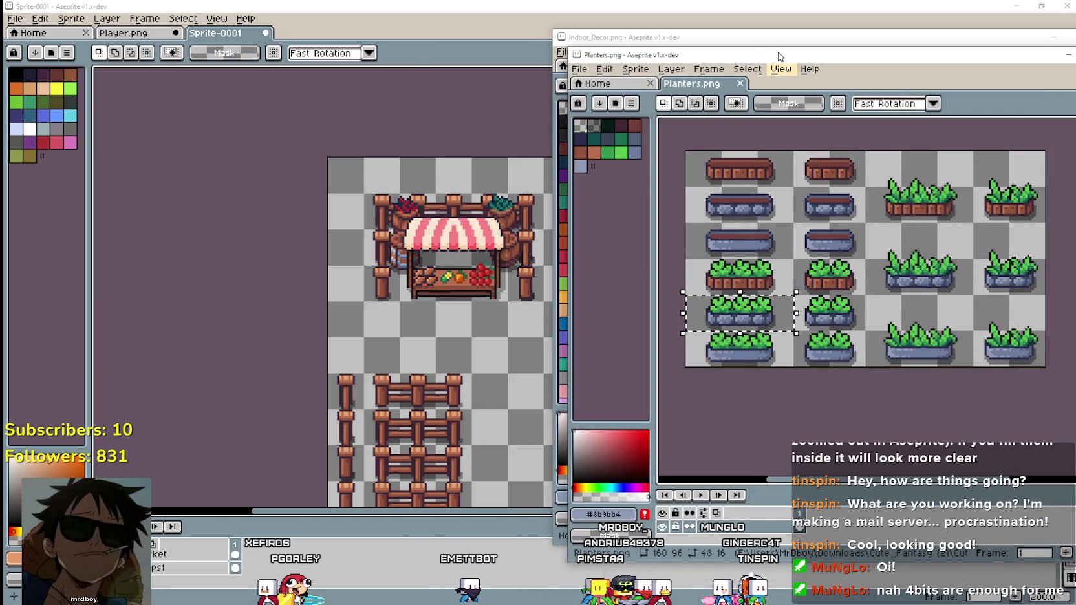
left_click_drag(779, 56, 736, 33)
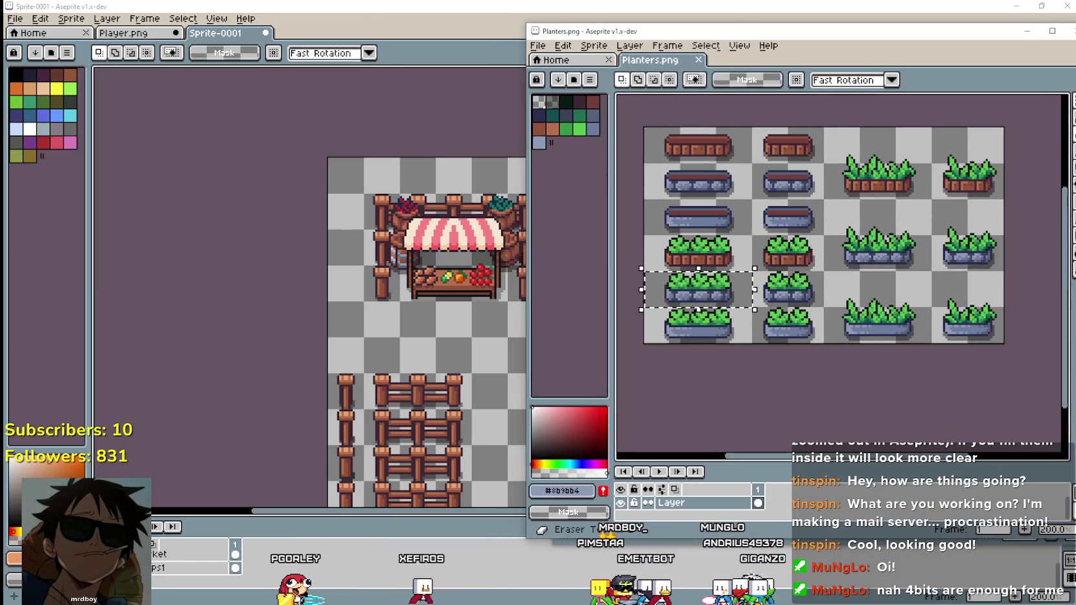
left_click_drag(1014, 33, 944, 32)
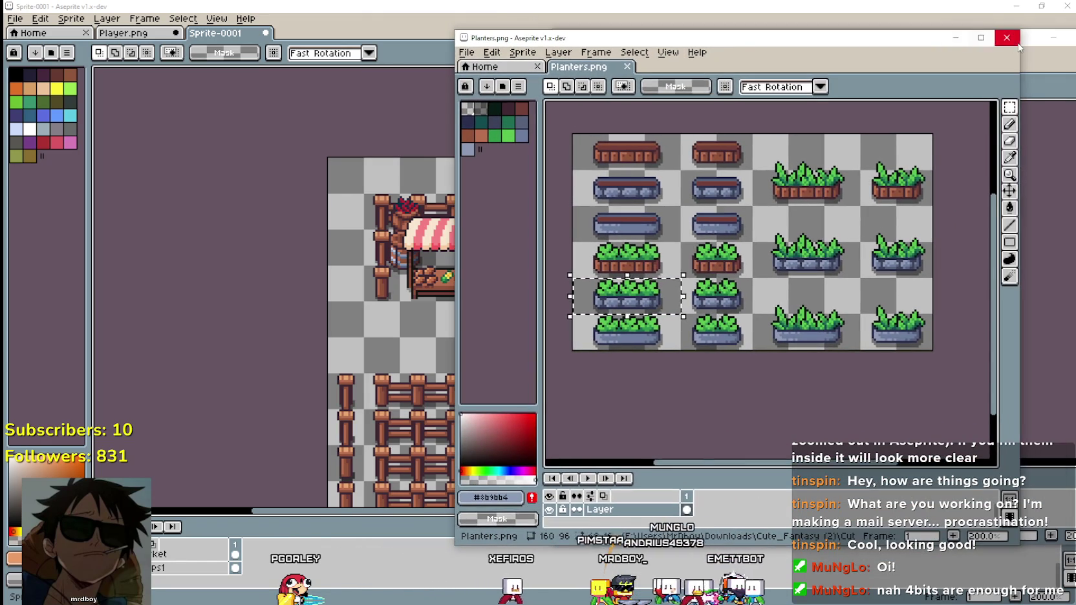
left_click(1007, 31)
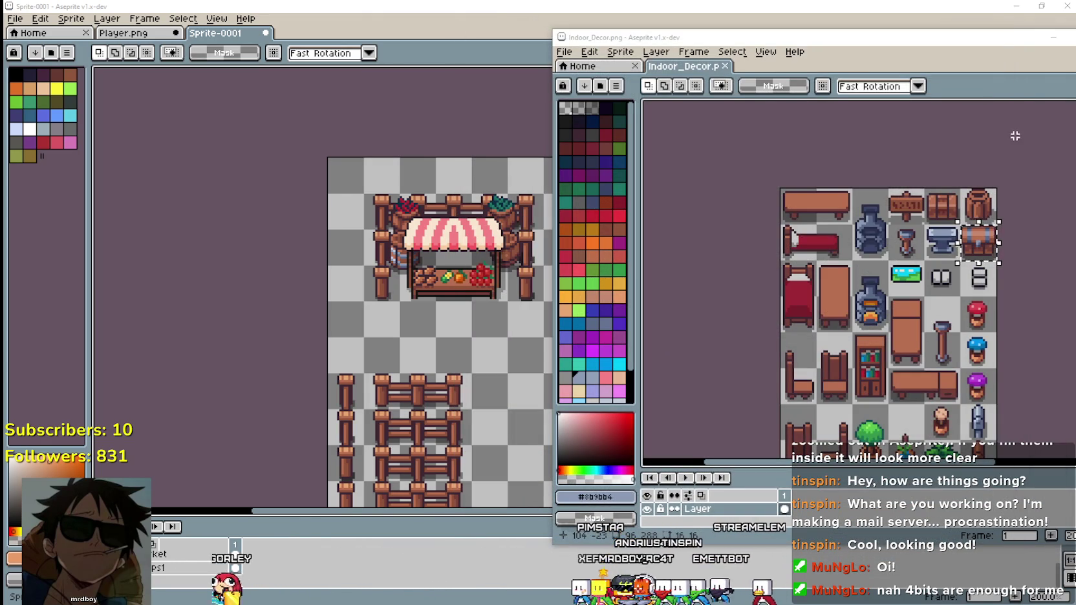
scroll(986, 324, "down", 1)
mouse_move(1049, 402)
left_mouse_down()
mouse_move(986, 323)
mouse_move(967, 255)
left_mouse_up()
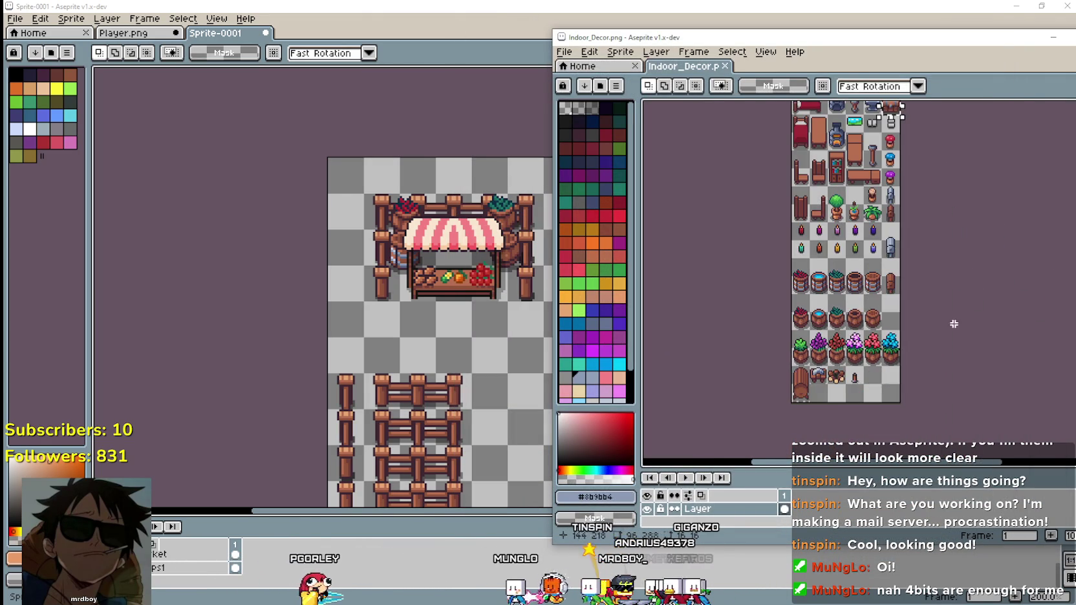
scroll(929, 306, "up", 1)
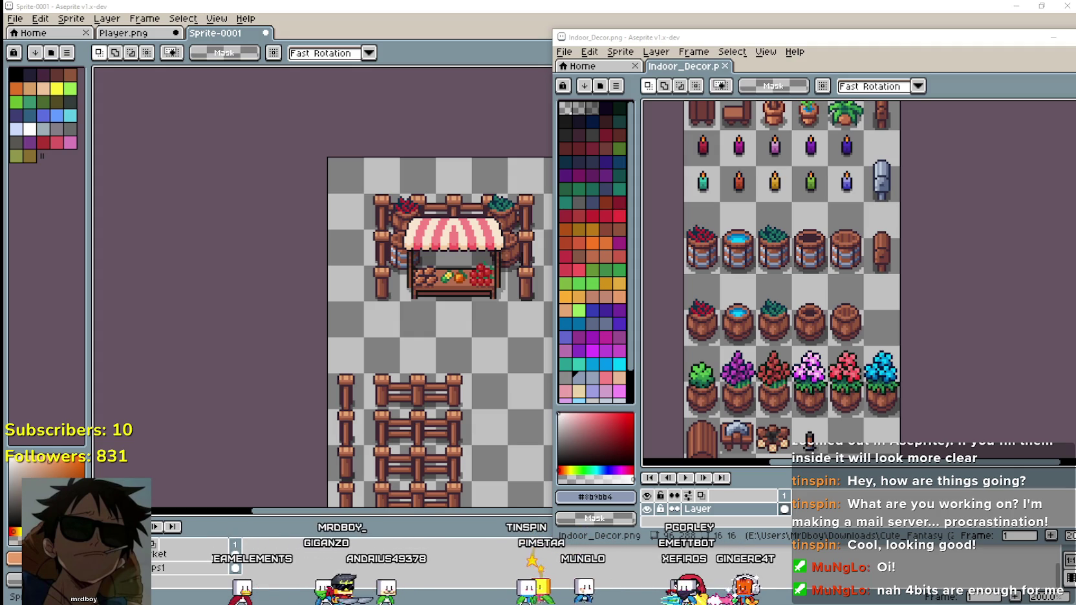
scroll(445, 247, "up", 1)
scroll(445, 247, "down", 1)
Bring the market tileset to the front and delete the fence artwork.
left_click(446, 247)
scroll(518, 301, "up", 1)
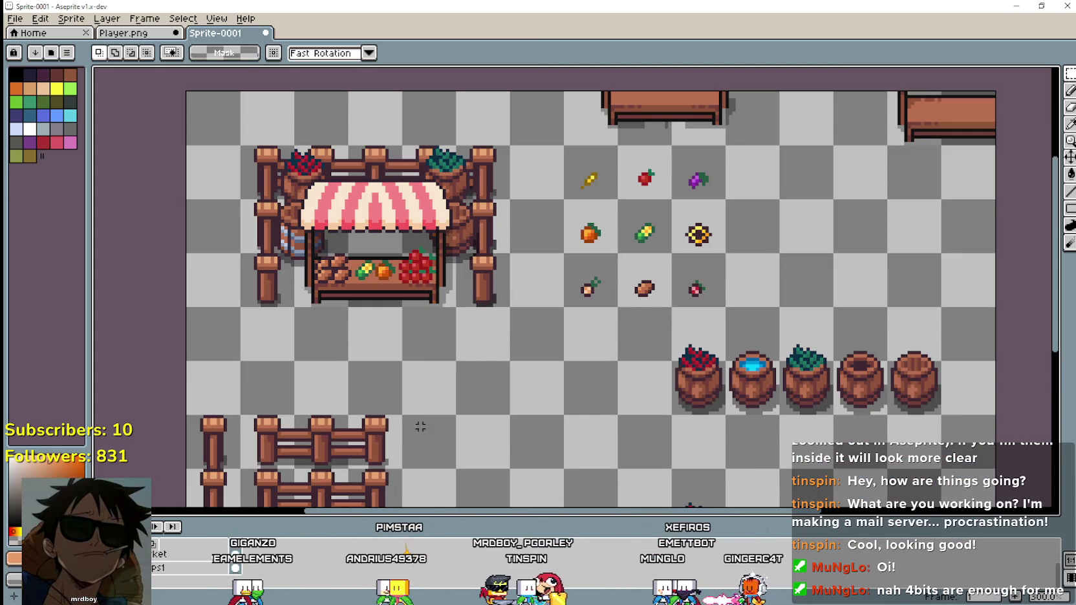
scroll(519, 301, "down", 1)
scroll(418, 355, "down", 1)
scroll(418, 356, "down", 3)
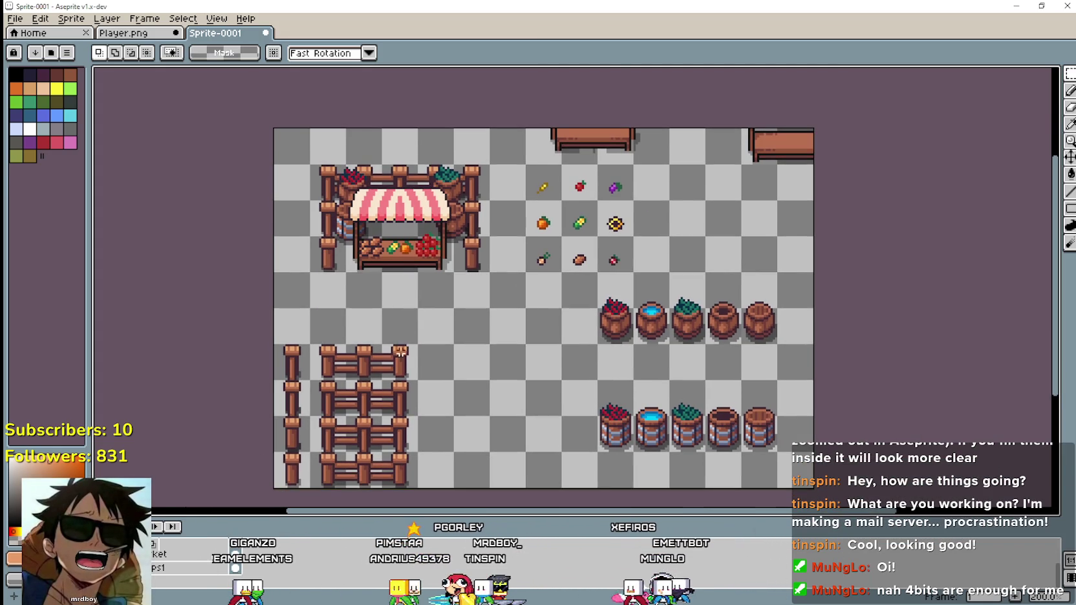
left_click(173, 570, "ctrl")
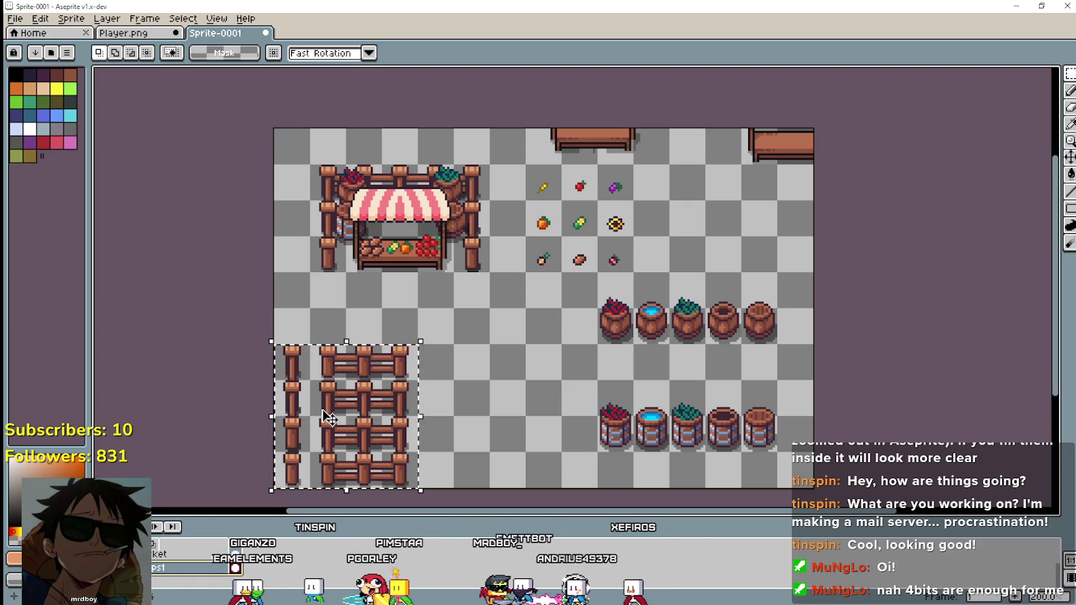
key("Delete")
Erase the posts and baskets around the stall and switch to the Player.png sheet.
scroll(343, 236, "up", 1)
left_click_drag(294, 291, 567, 126)
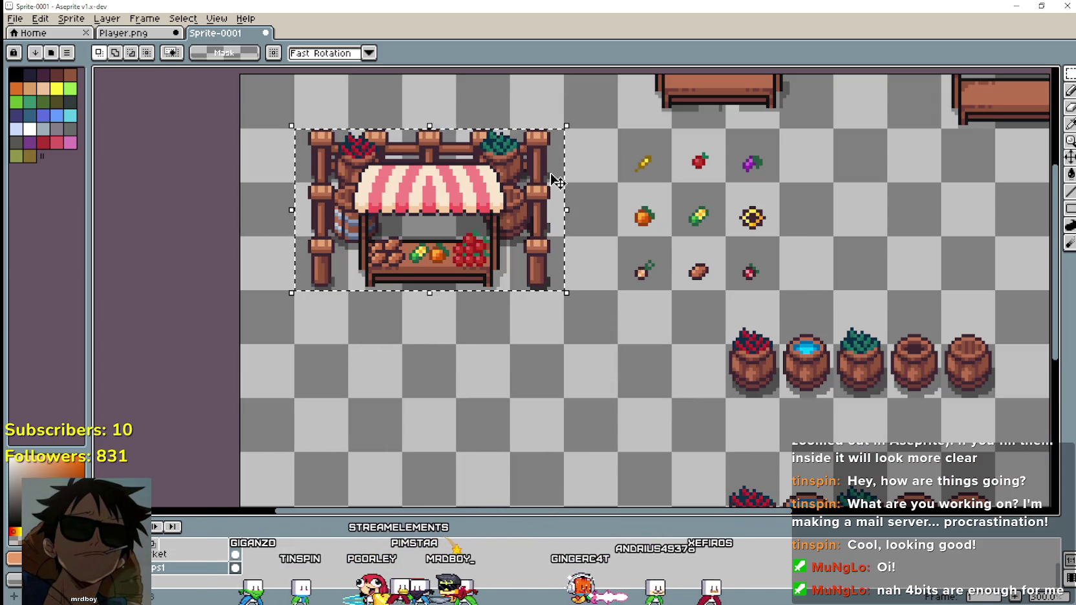
key("Delete")
left_click_drag(468, 249, 463, 291)
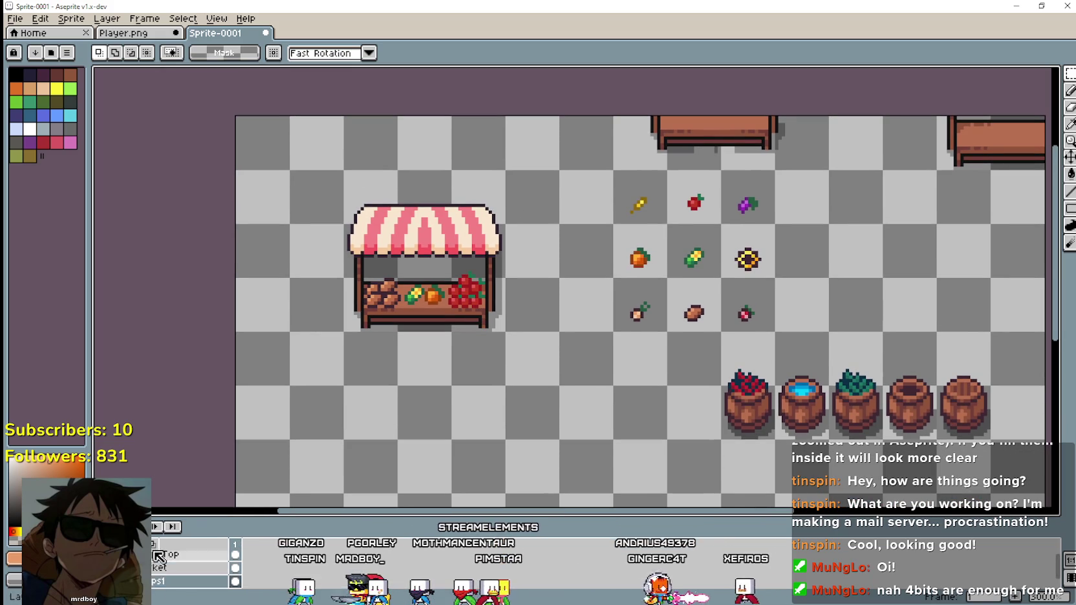
scroll(695, 411, "down", 2)
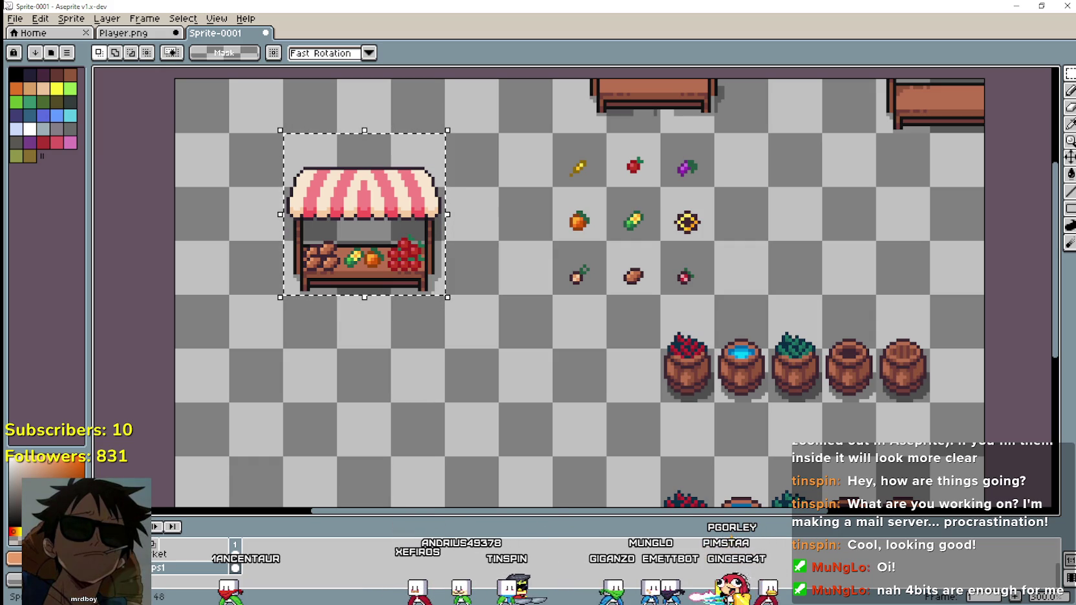
left_click(122, 33)
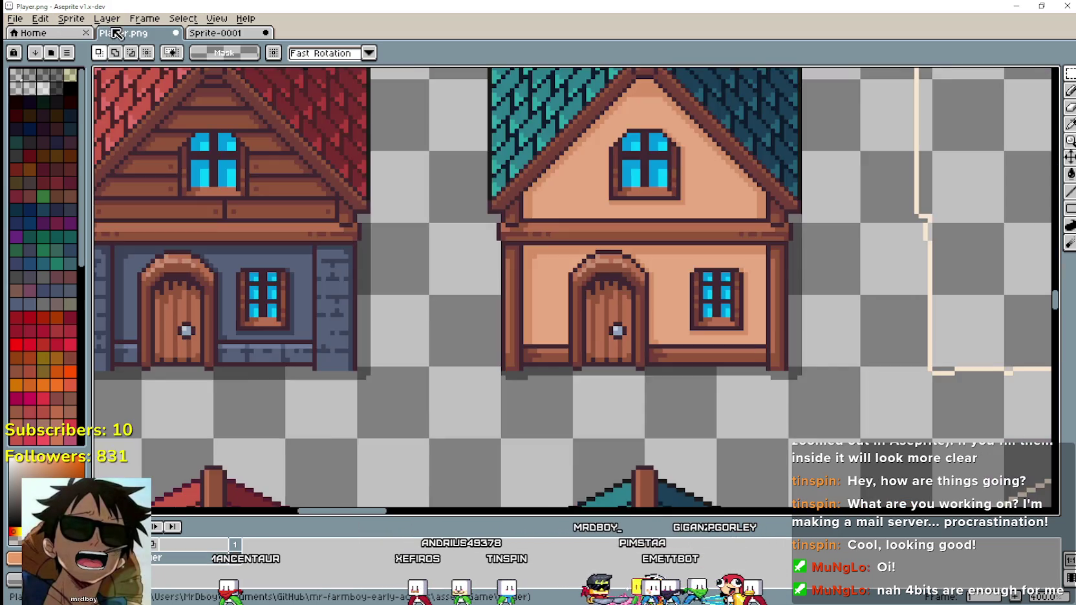
scroll(580, 277, "down", 3)
scroll(580, 277, "down", 2)
scroll(758, 263, "up", 5)
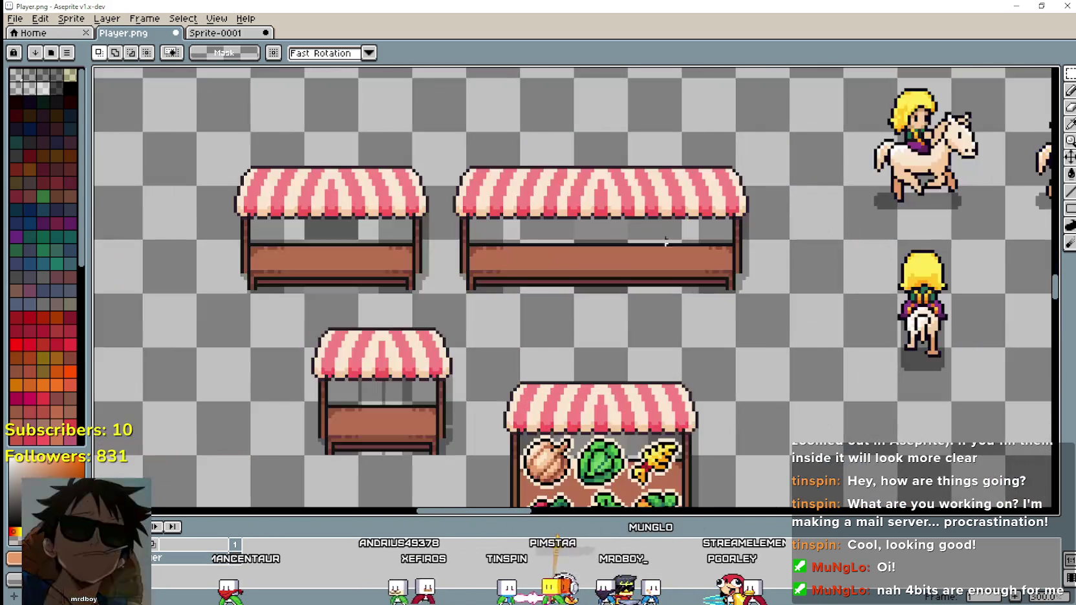
left_click_drag(465, 295, 737, 130)
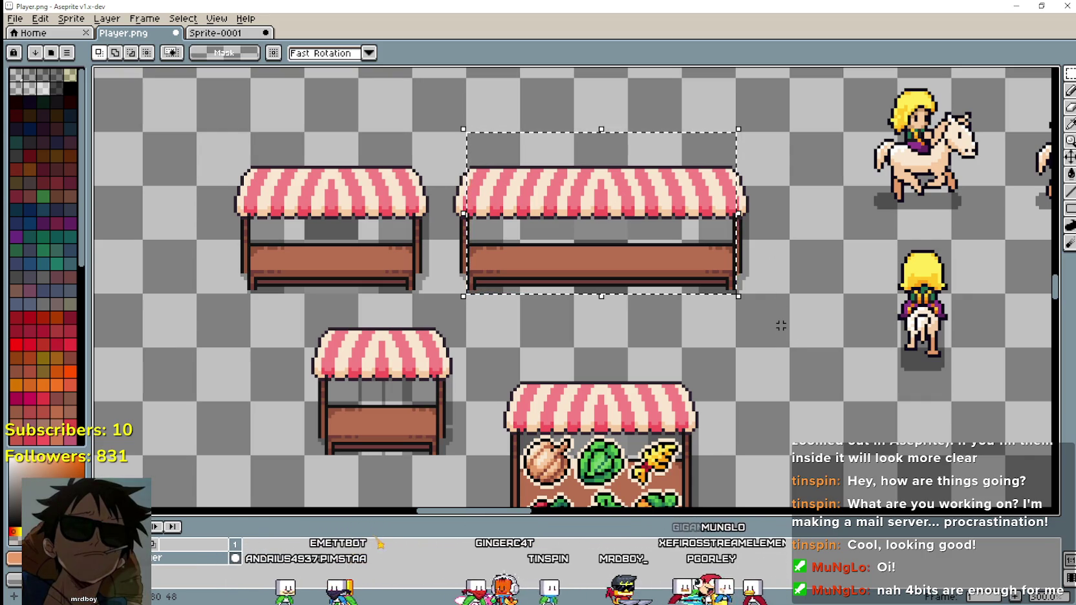
left_click(527, 283)
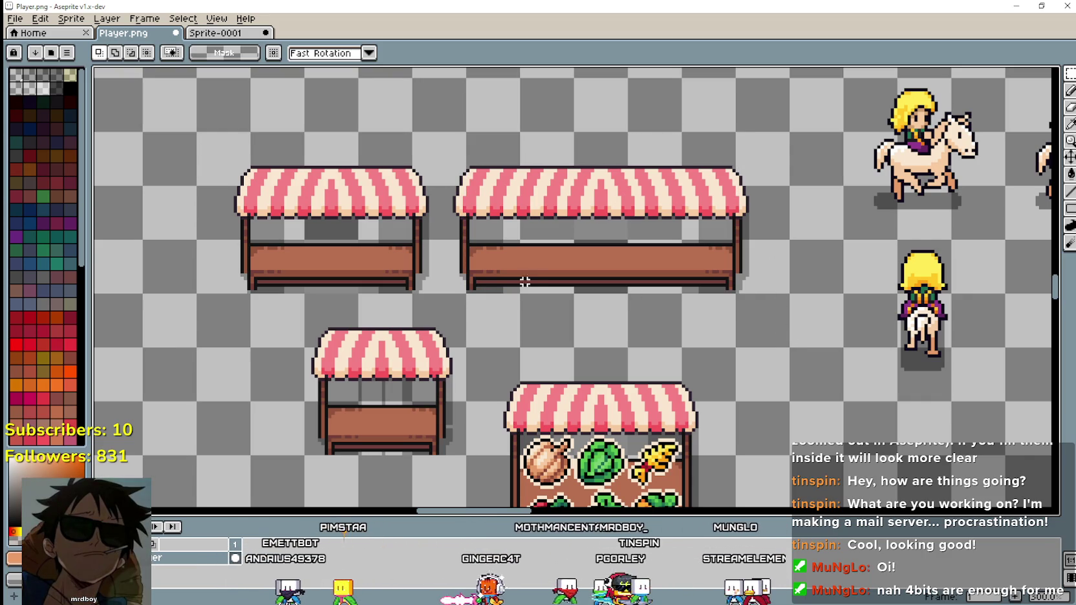
left_click_drag(450, 285, 732, 132)
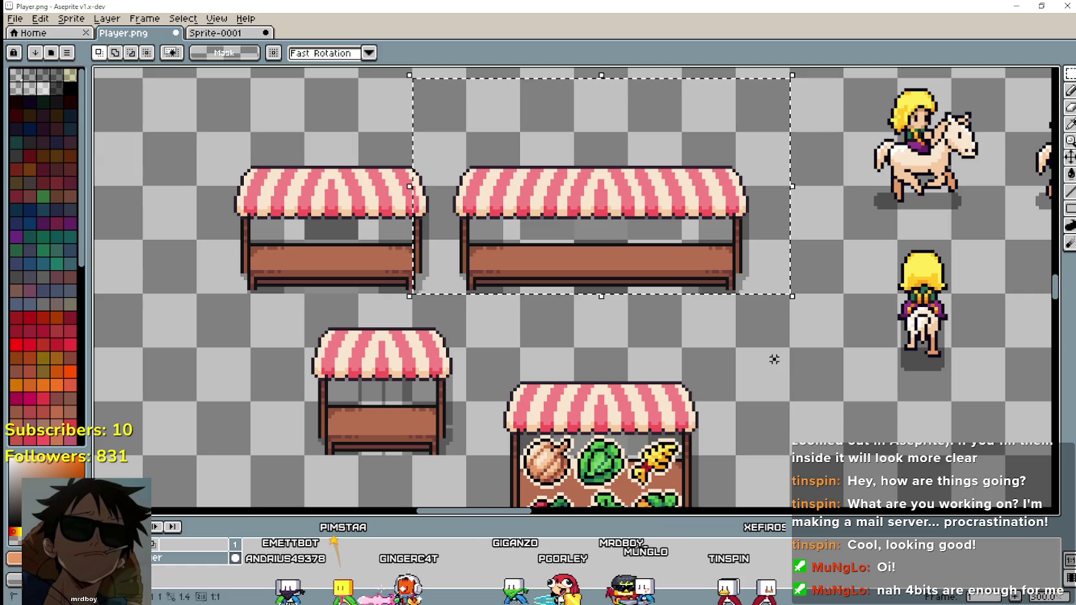
left_click_drag(788, 292, 411, 132)
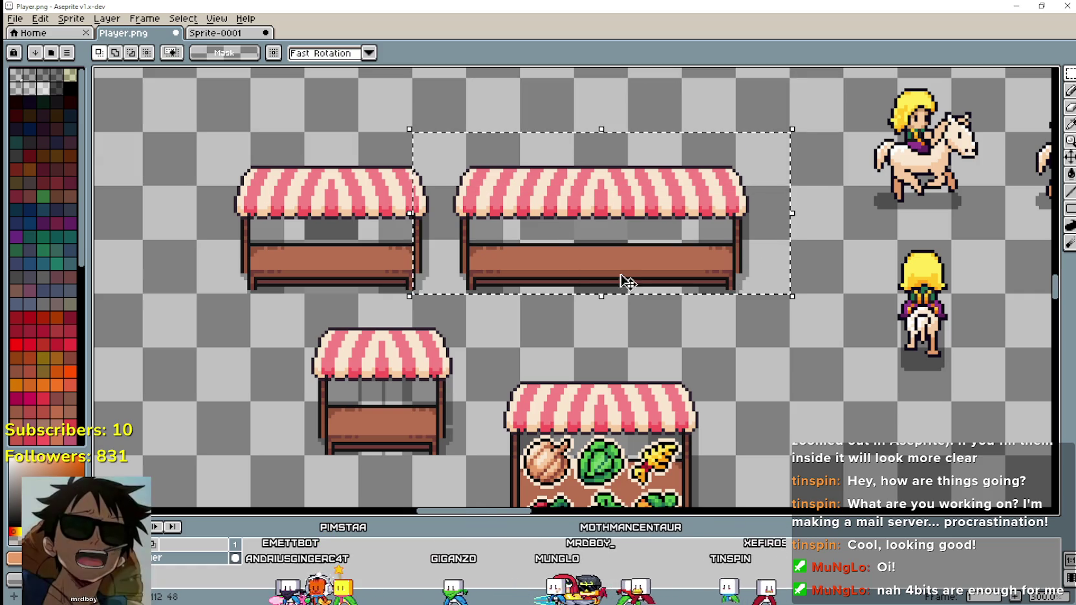
scroll(696, 341, "down", 1)
scroll(696, 341, "up", 1)
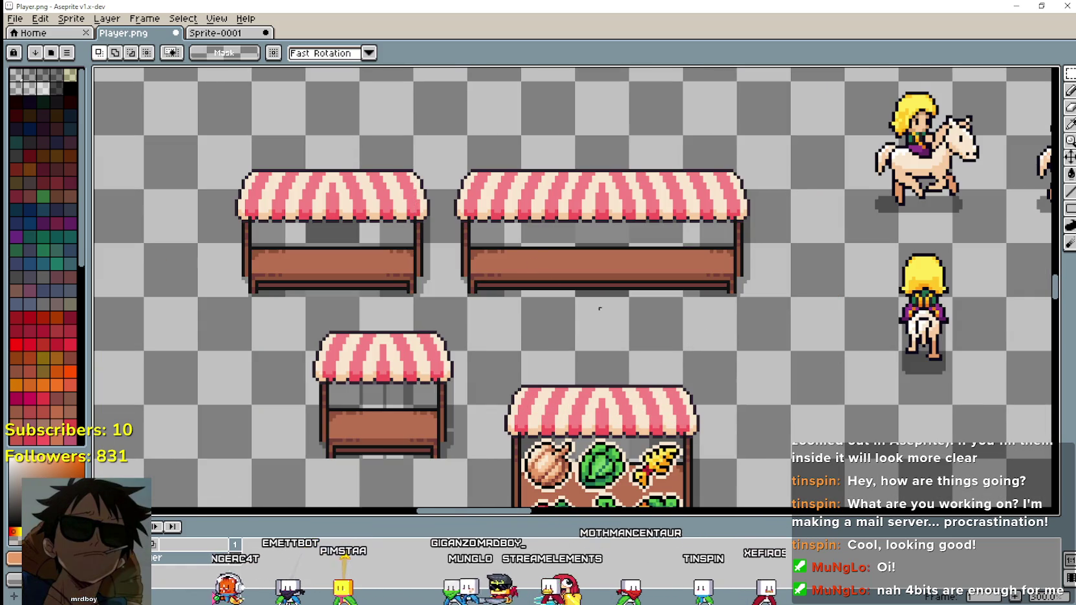
left_click_drag(523, 264, 664, 264)
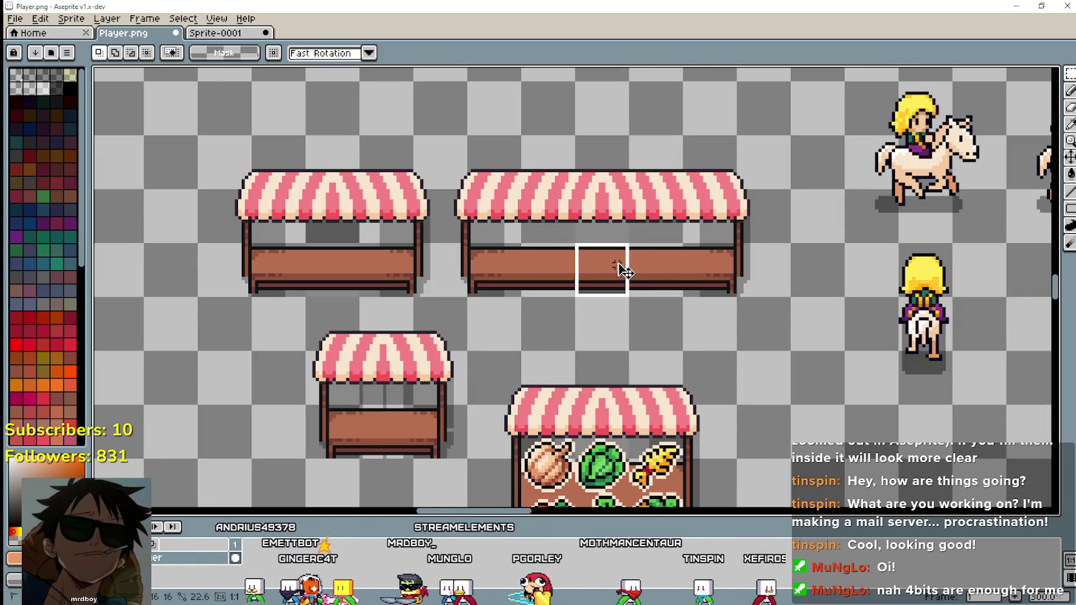
scroll(768, 339, "down", 1)
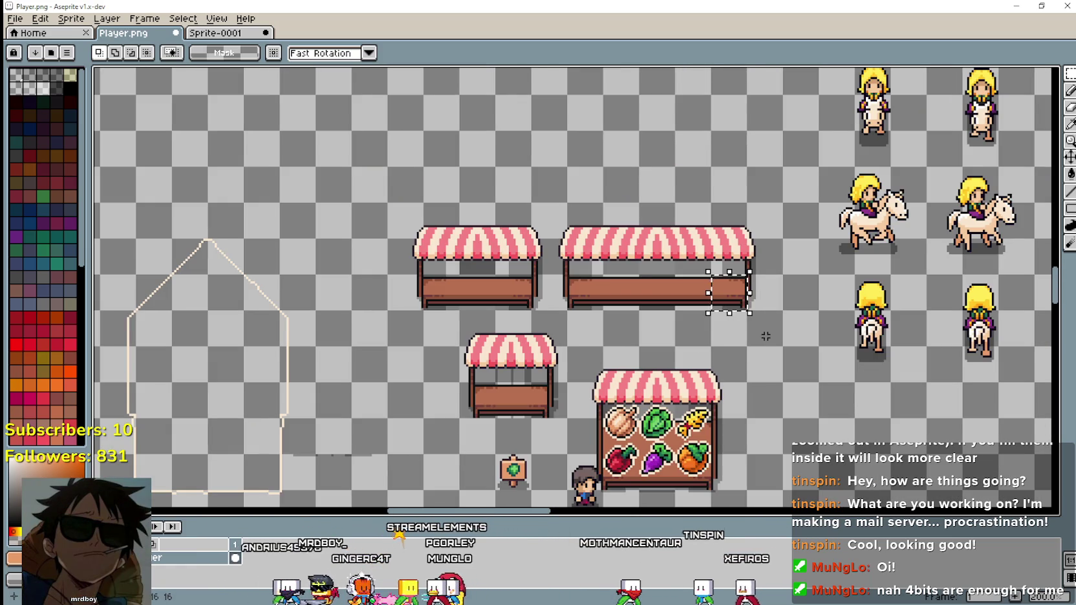
scroll(566, 223, "up", 1)
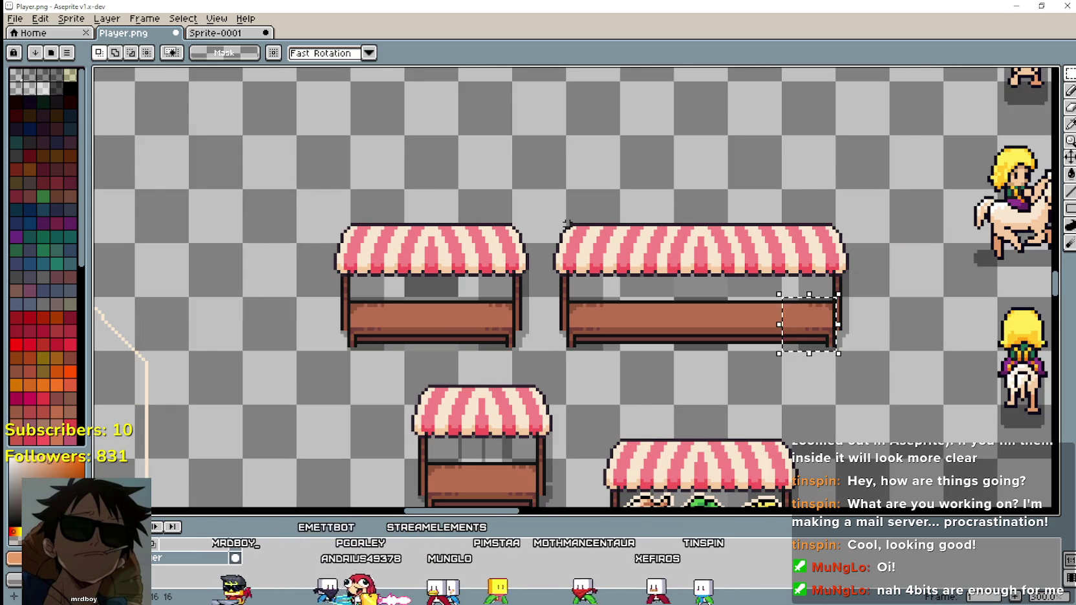
scroll(566, 223, "down", 1)
scroll(566, 223, "up", 1)
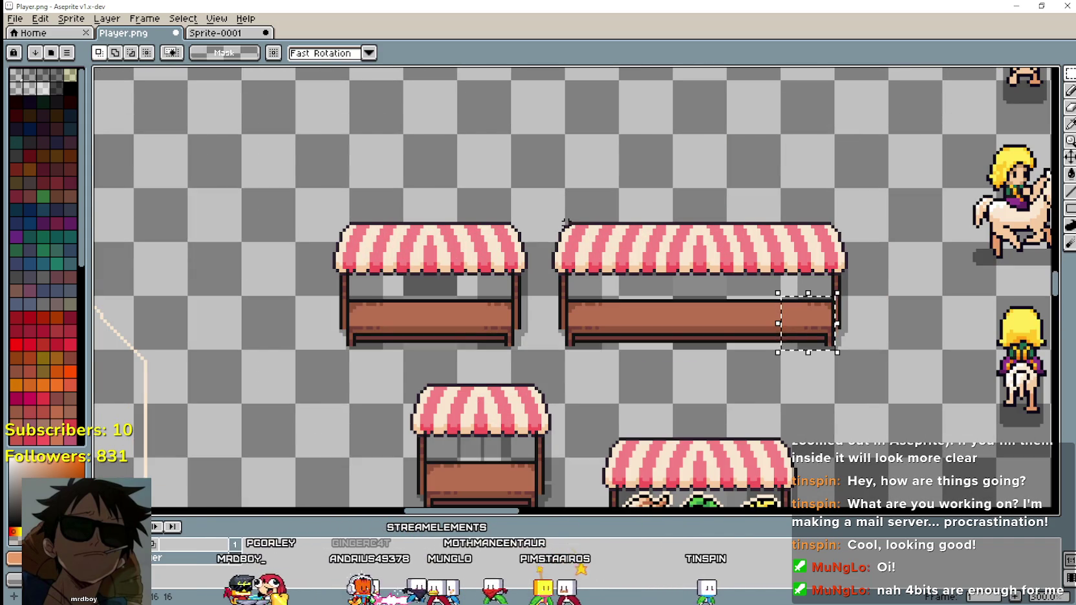
left_click_drag(566, 223, 481, 179)
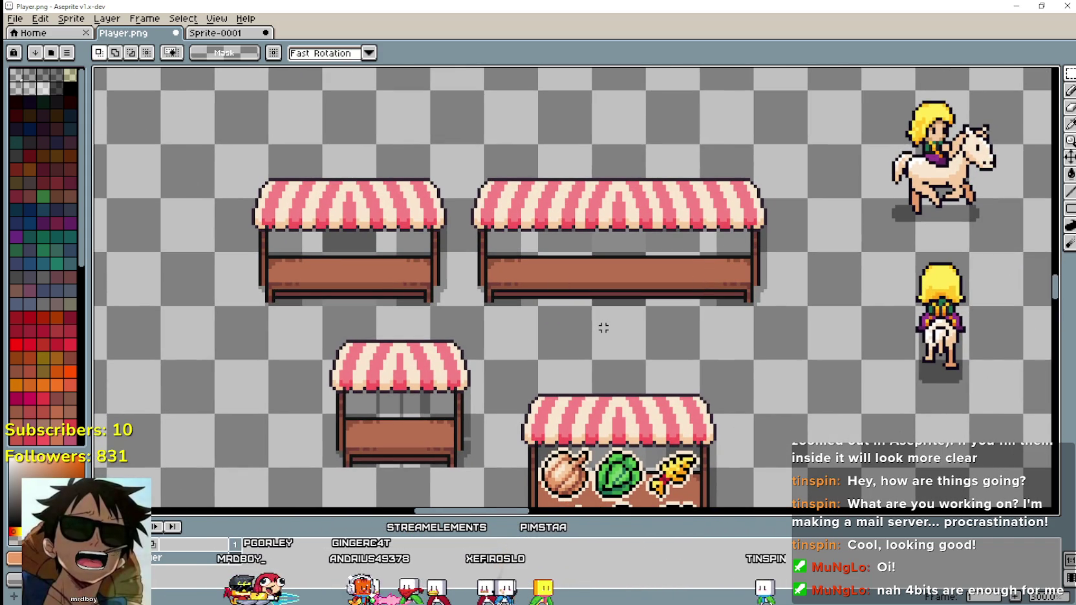
scroll(602, 327, "down", 1)
scroll(602, 328, "up", 1)
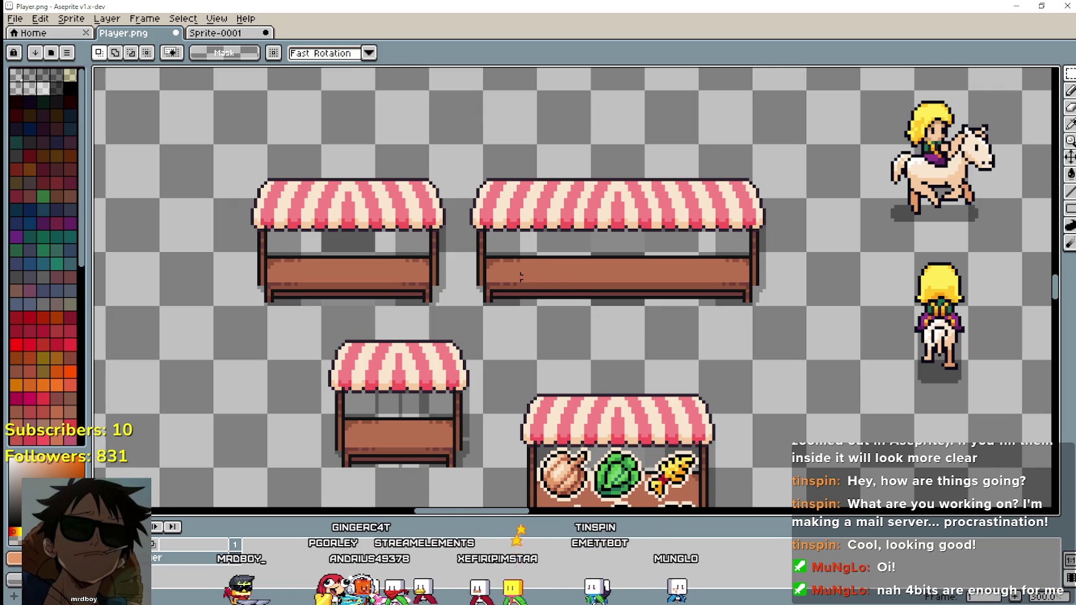
Marquee the wide stall's counter and stretch the selection up to its awning.
left_click_drag(479, 249, 648, 308)
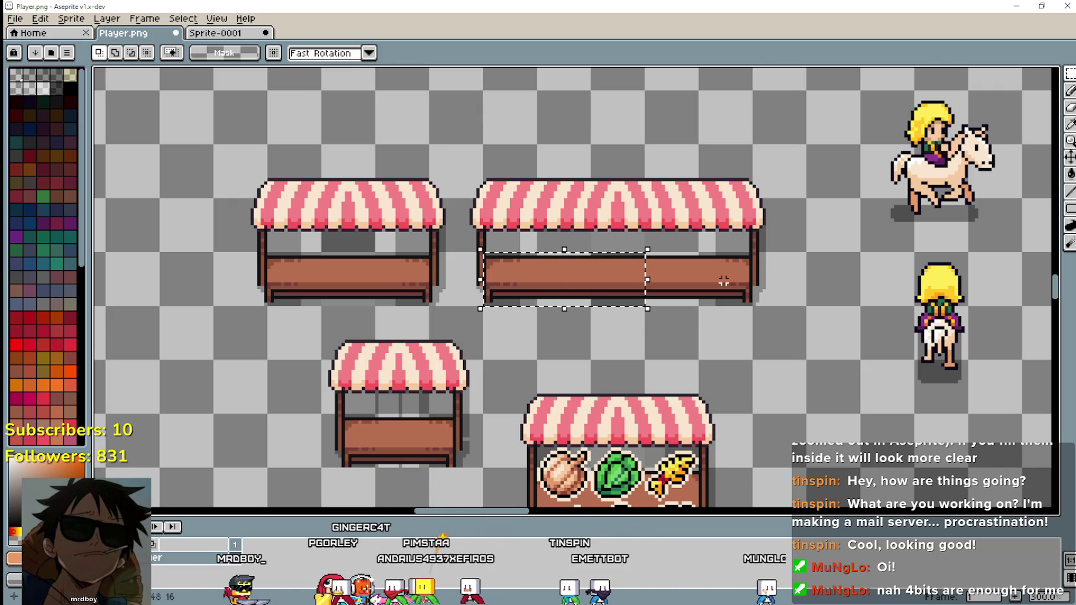
left_click_drag(479, 249, 755, 309)
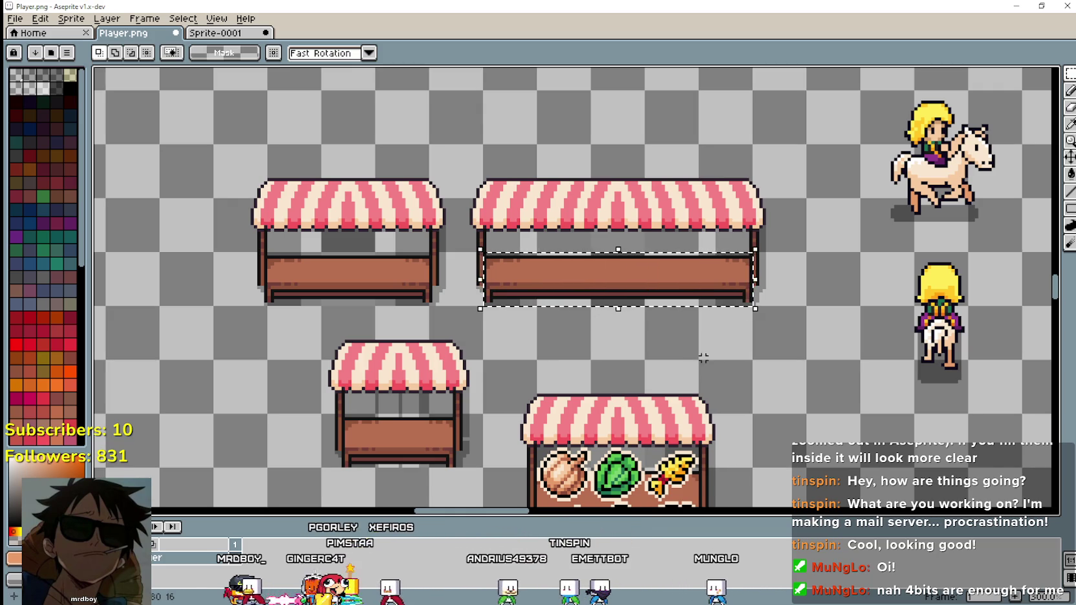
mouse_move(700, 354)
left_mouse_down()
mouse_move(572, 199)
mouse_move(656, 330)
left_mouse_up()
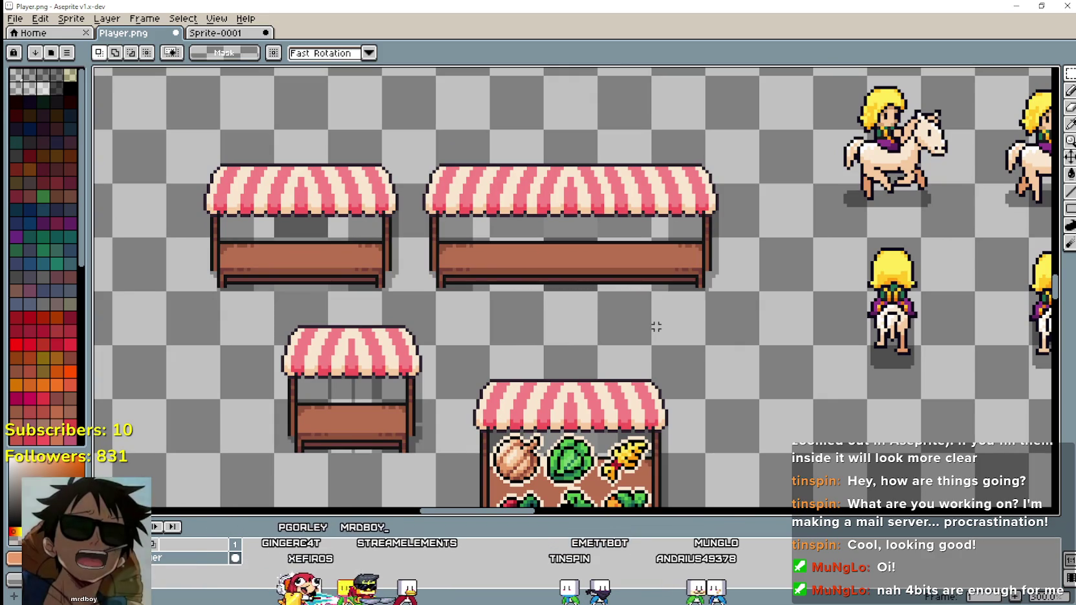
left_click(654, 325)
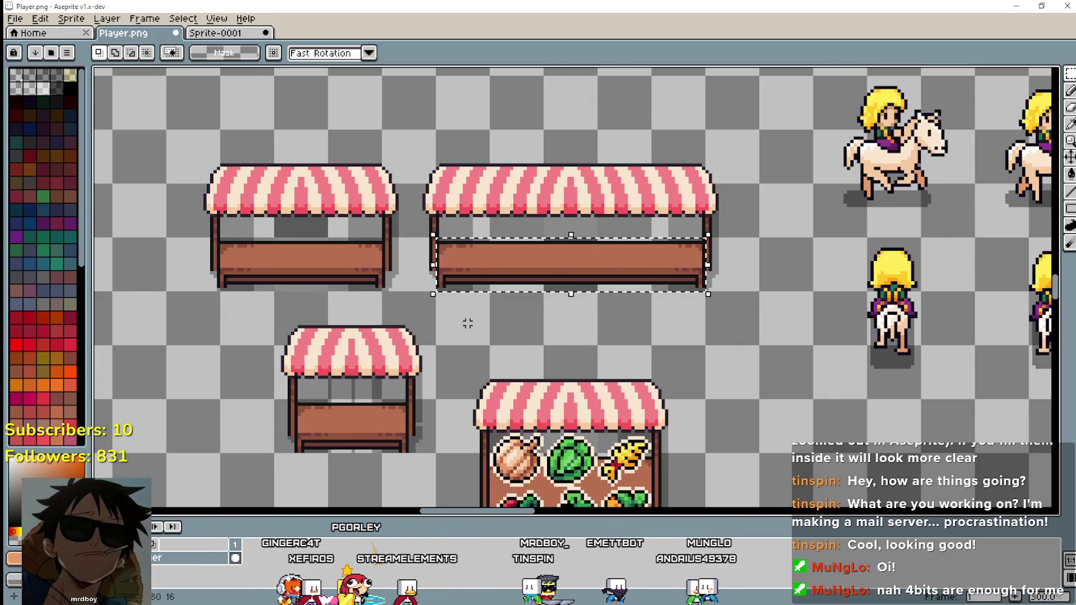
mouse_move(467, 319)
left_mouse_down()
mouse_move(515, 252)
mouse_move(488, 299)
left_mouse_up()
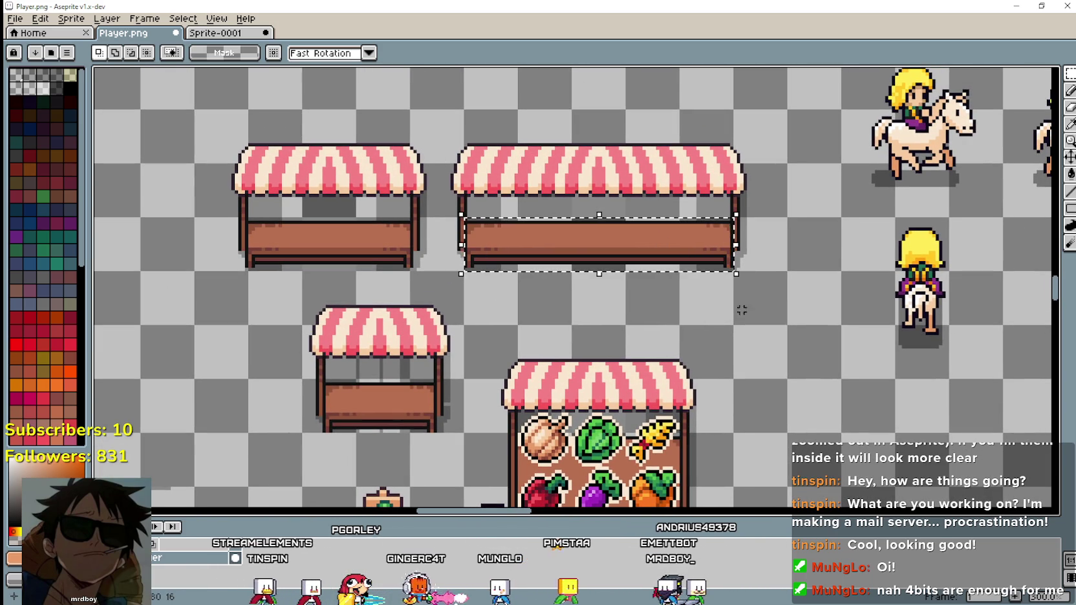
left_click_drag(599, 214, 599, 160)
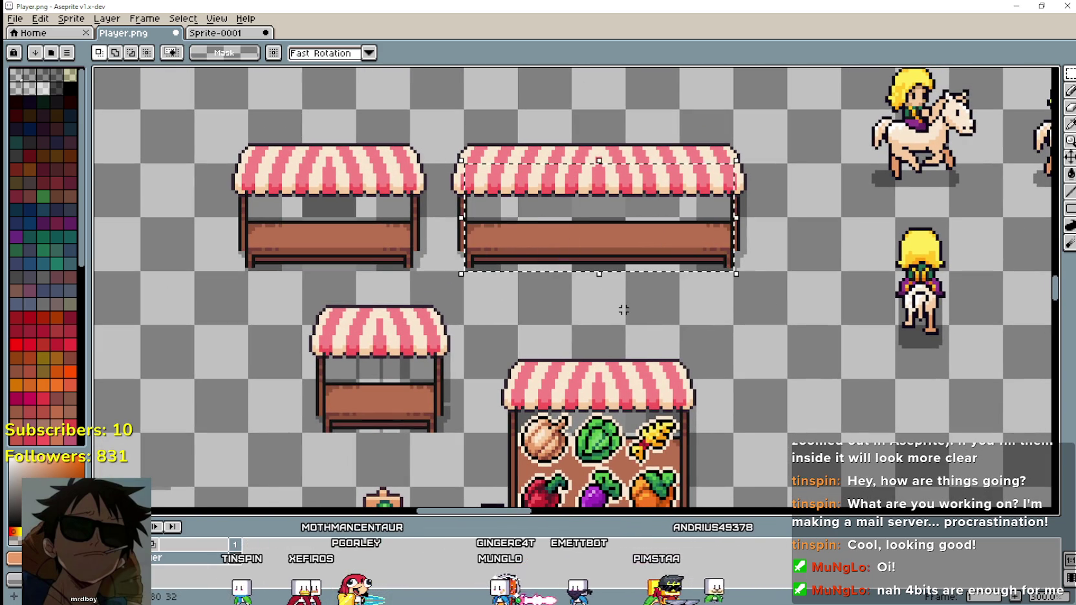
Pan around Player.png and enlarge the timeline panel to relocate the stalls.
scroll(612, 302, "down", 1)
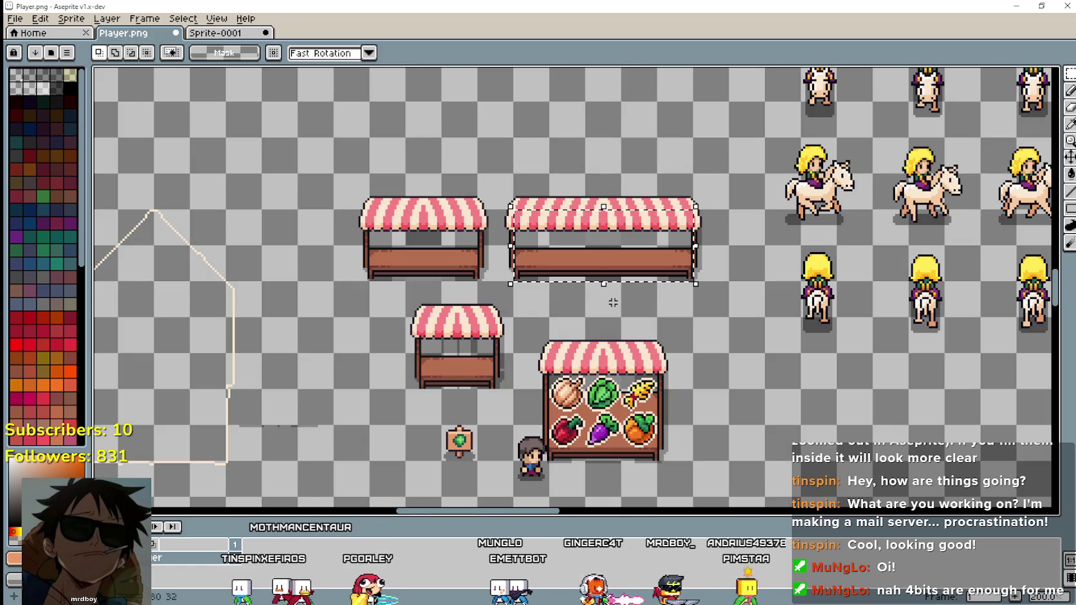
scroll(613, 303, "up", 1)
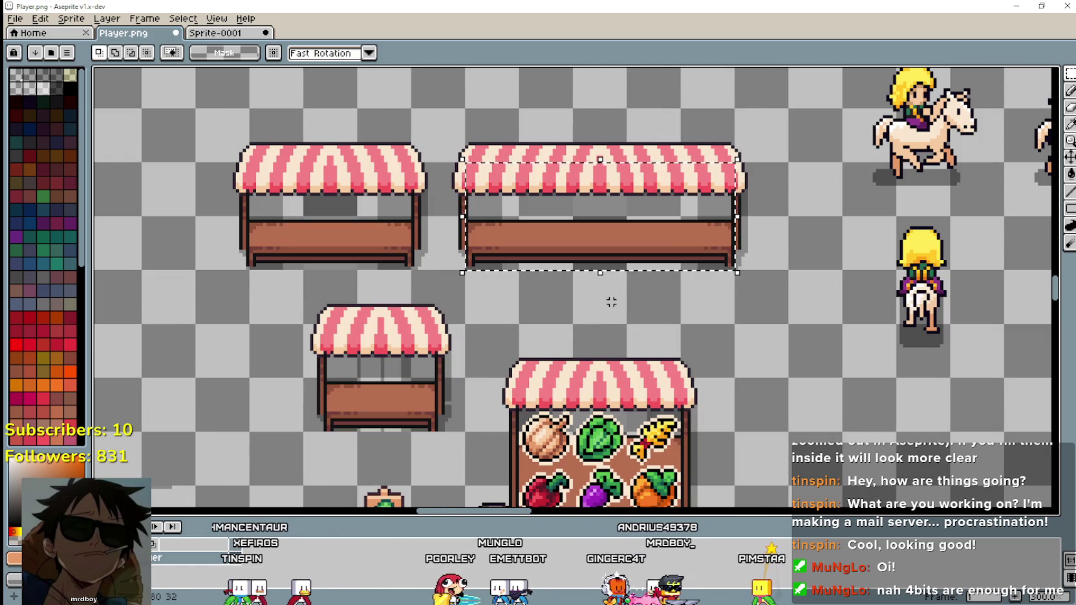
scroll(611, 302, "down", 1)
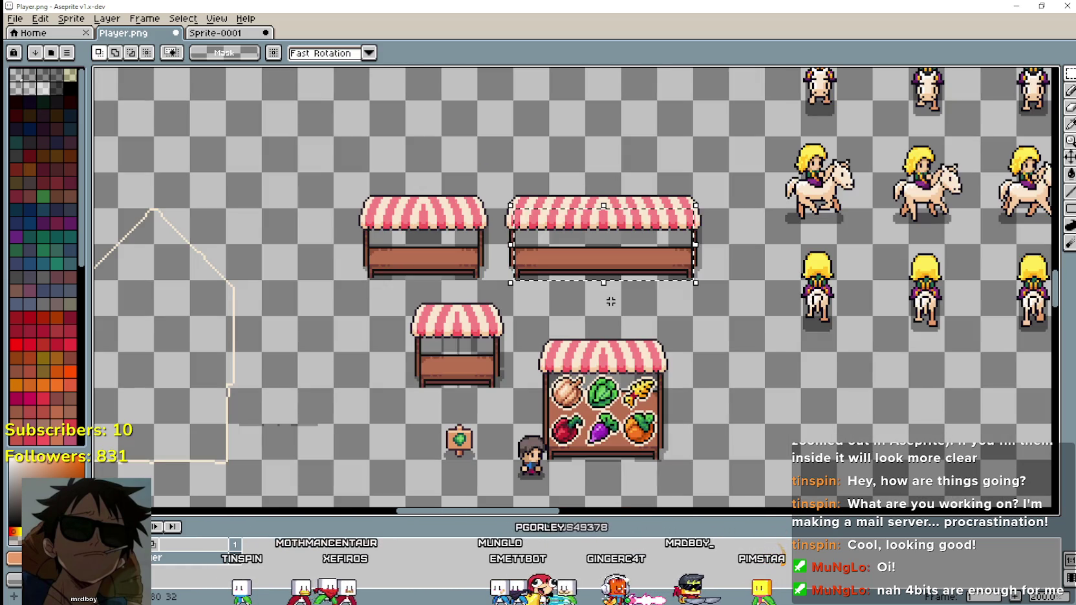
scroll(611, 302, "down", 1)
scroll(550, 361, "up", 1)
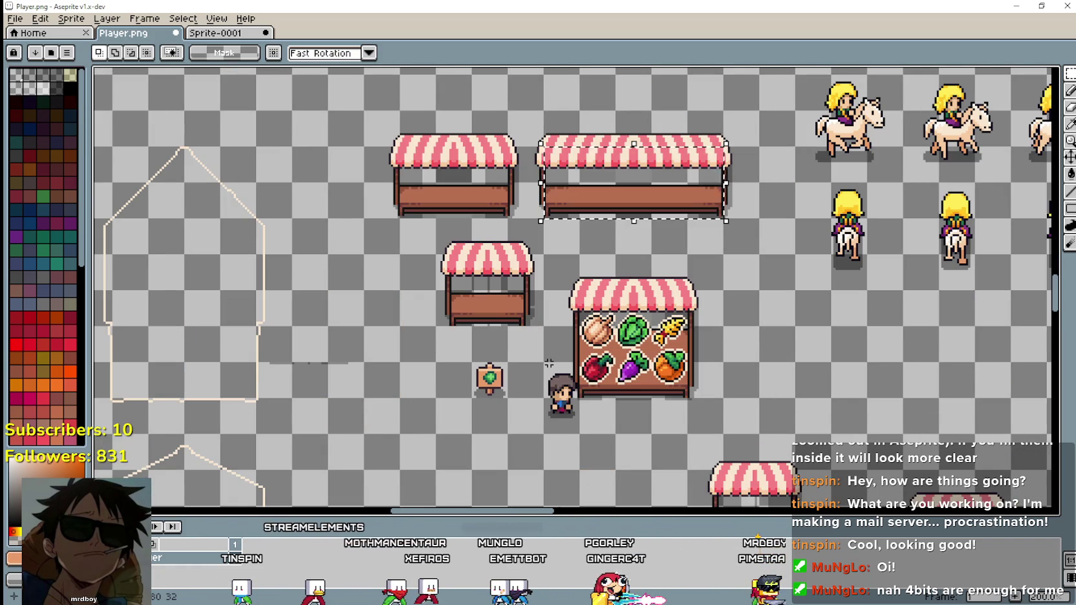
mouse_move(421, 305)
left_mouse_down()
mouse_move(793, 285)
mouse_move(276, 164)
mouse_move(321, 399)
mouse_move(324, 319)
mouse_move(354, 349)
mouse_move(434, 365)
mouse_move(403, 185)
mouse_move(591, 186)
mouse_move(694, 199)
left_mouse_up()
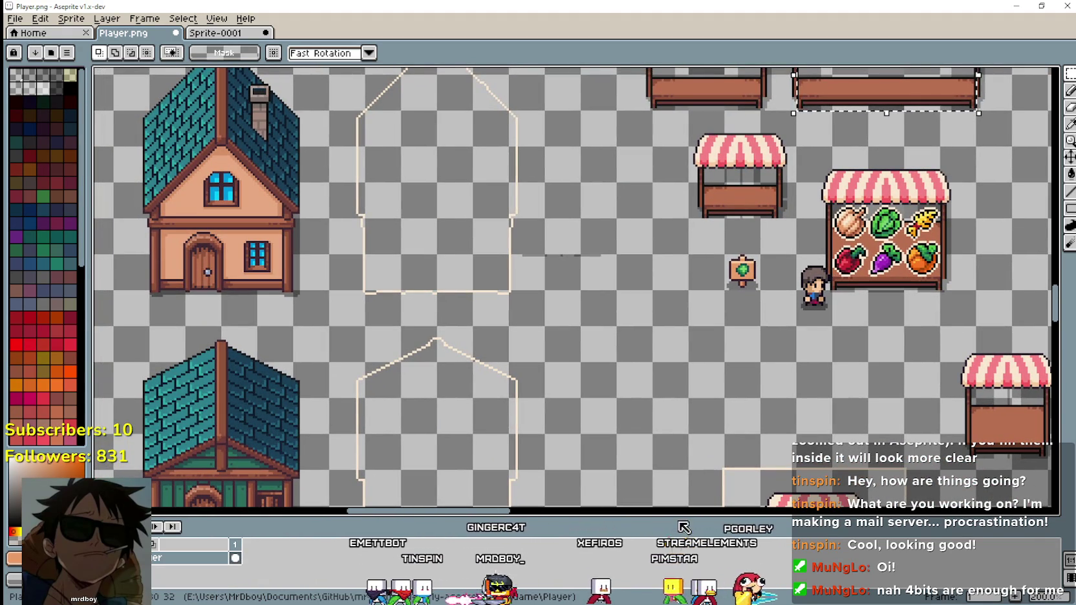
left_click_drag(681, 526, 685, 504)
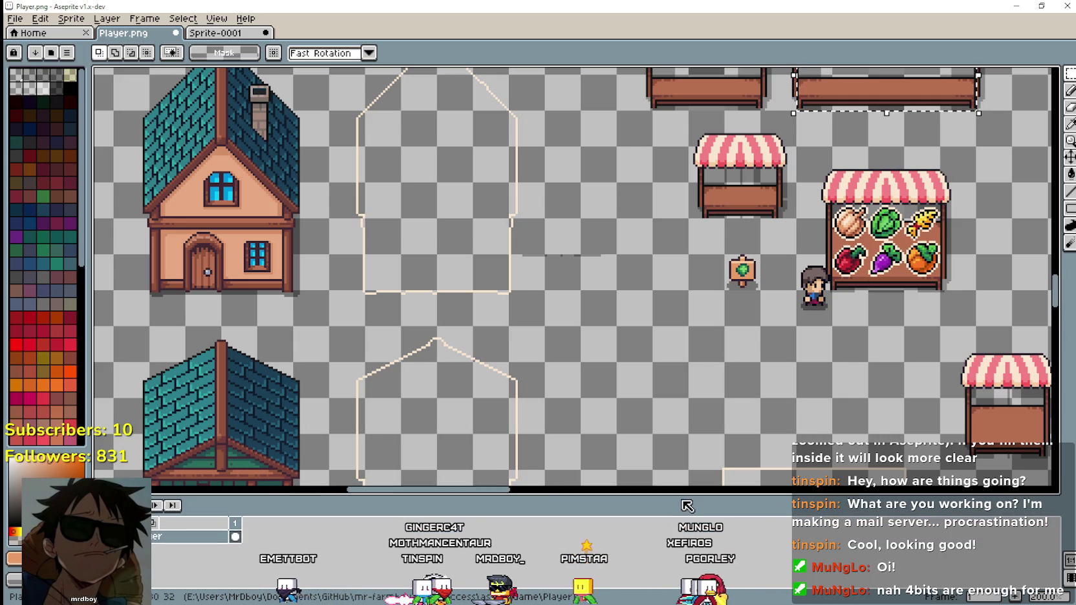
left_click_drag(694, 279, 557, 355)
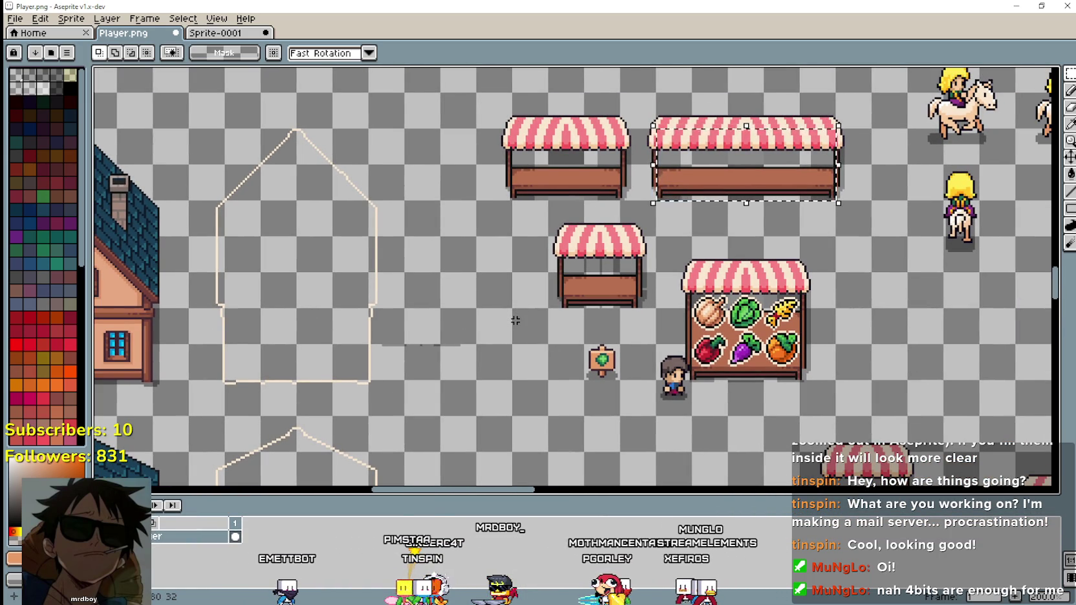
scroll(709, 238, "up", 1)
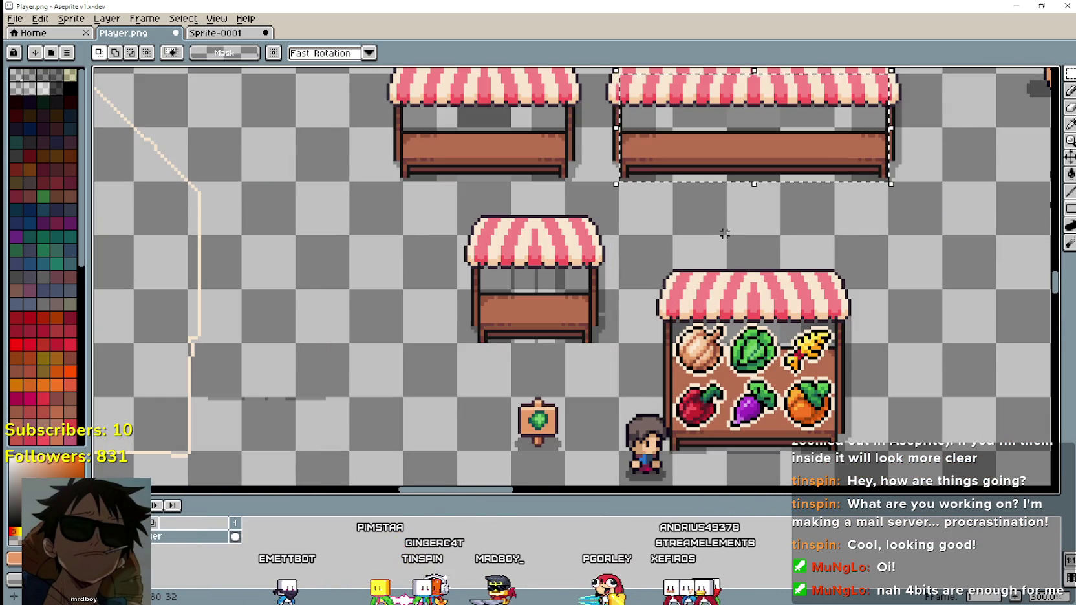
mouse_move(717, 217)
left_mouse_down()
mouse_move(595, 293)
mouse_move(578, 292)
left_mouse_up()
Reselect the whole large empty market stall, then return to Sprite-0001.
left_click_drag(810, 271, 427, 104)
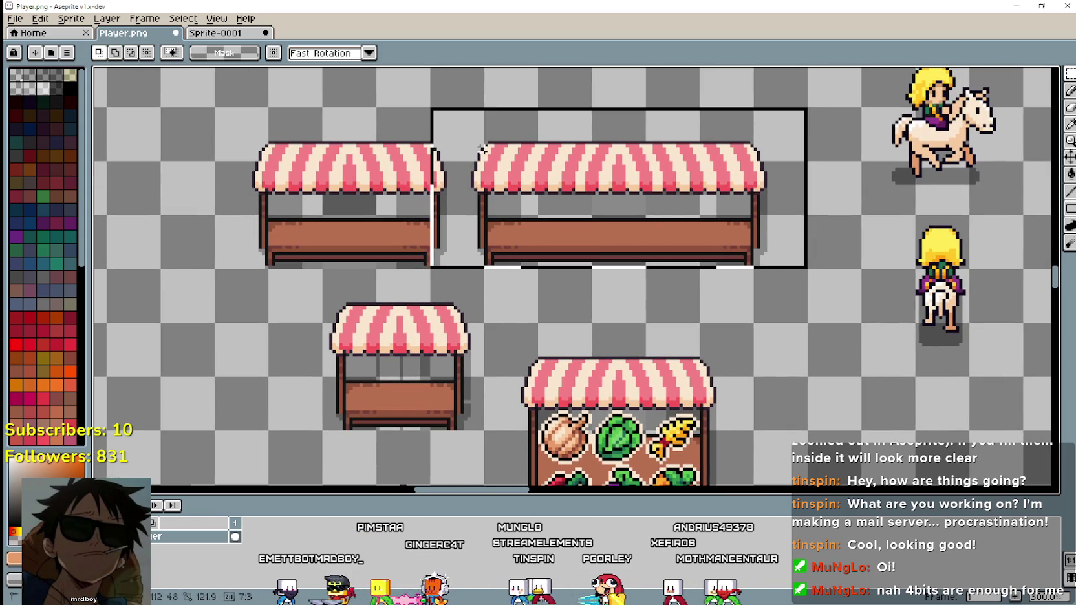
left_click_drag(481, 212, 757, 271)
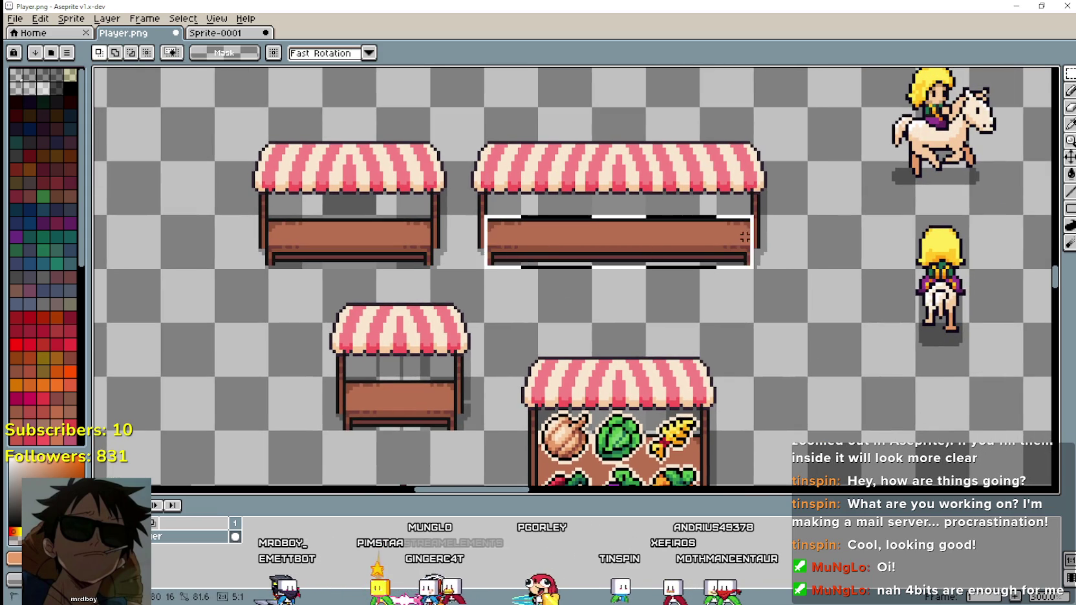
left_click(717, 336)
left_click_drag(495, 240, 753, 266)
scroll(708, 348, "up", 1)
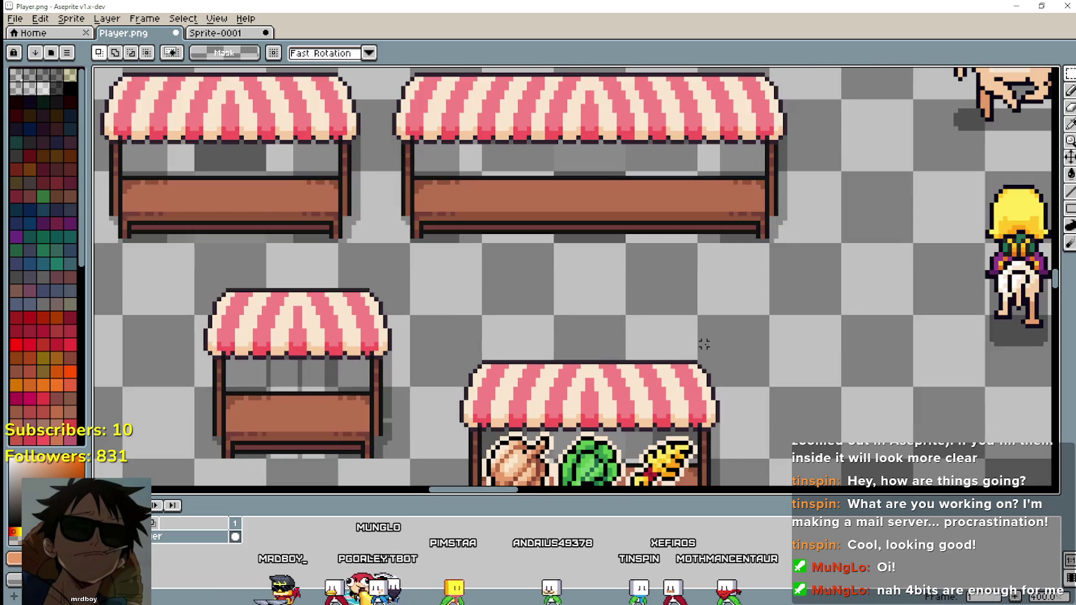
scroll(704, 343, "down", 2)
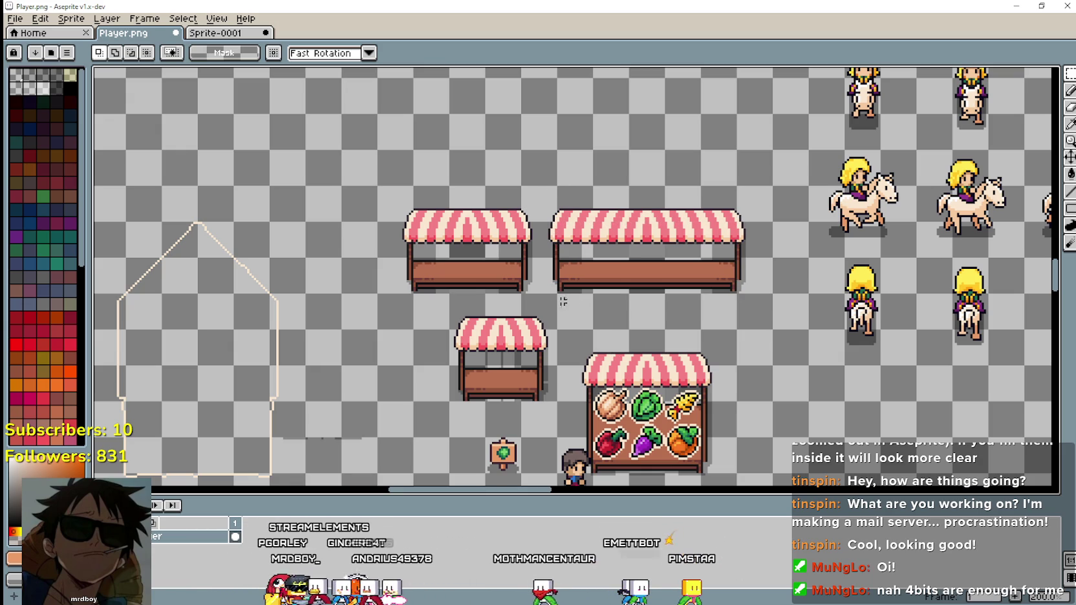
left_click_drag(546, 295, 756, 187)
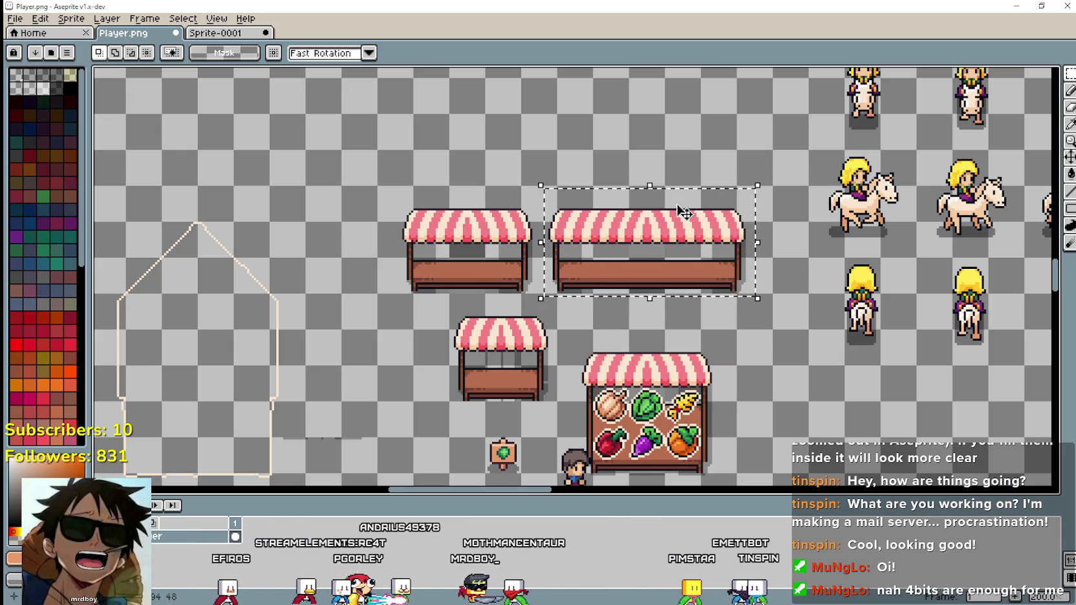
scroll(620, 259, "up", 1)
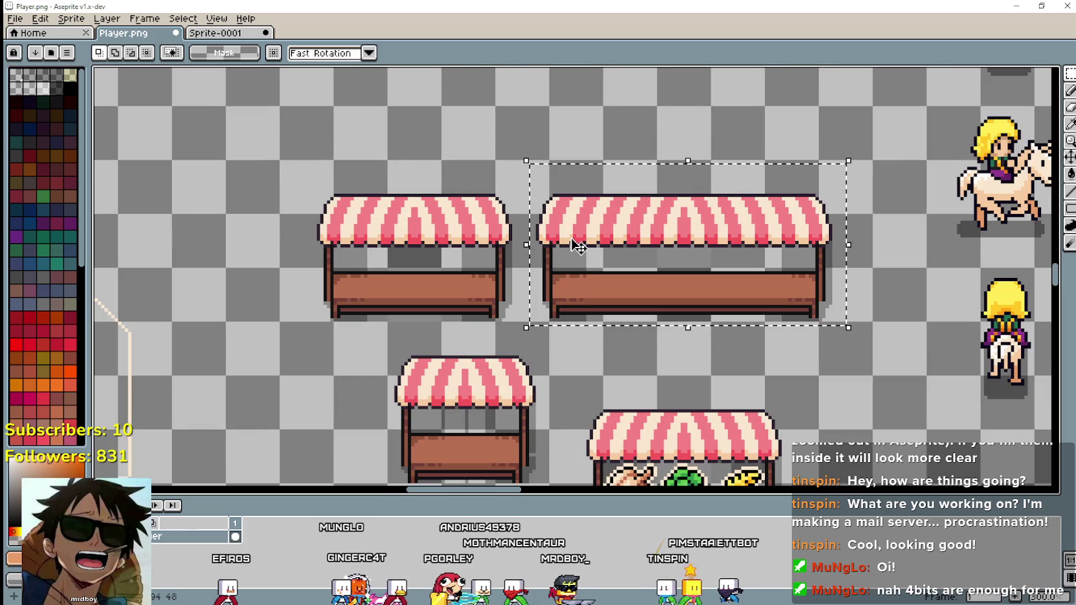
key("ctrl+Tab")
Paste the wide empty striped stall into Sprite-0001 and commit it below the stocked stall.
scroll(600, 279, "down", 2)
scroll(601, 279, "down", 1)
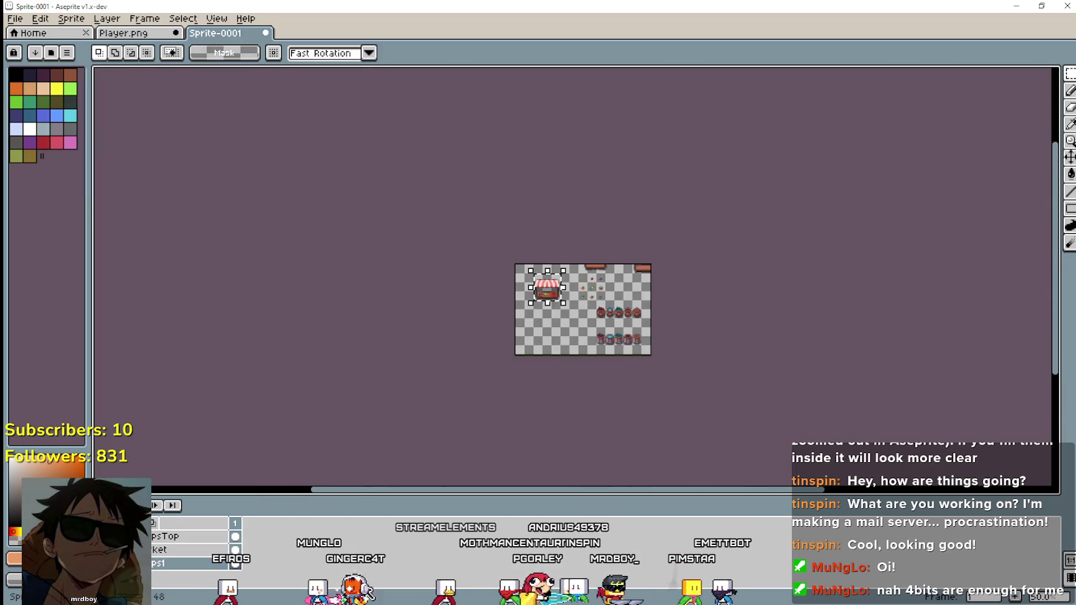
scroll(539, 314, "up", 1)
scroll(539, 314, "up", 2)
scroll(539, 314, "down", 1)
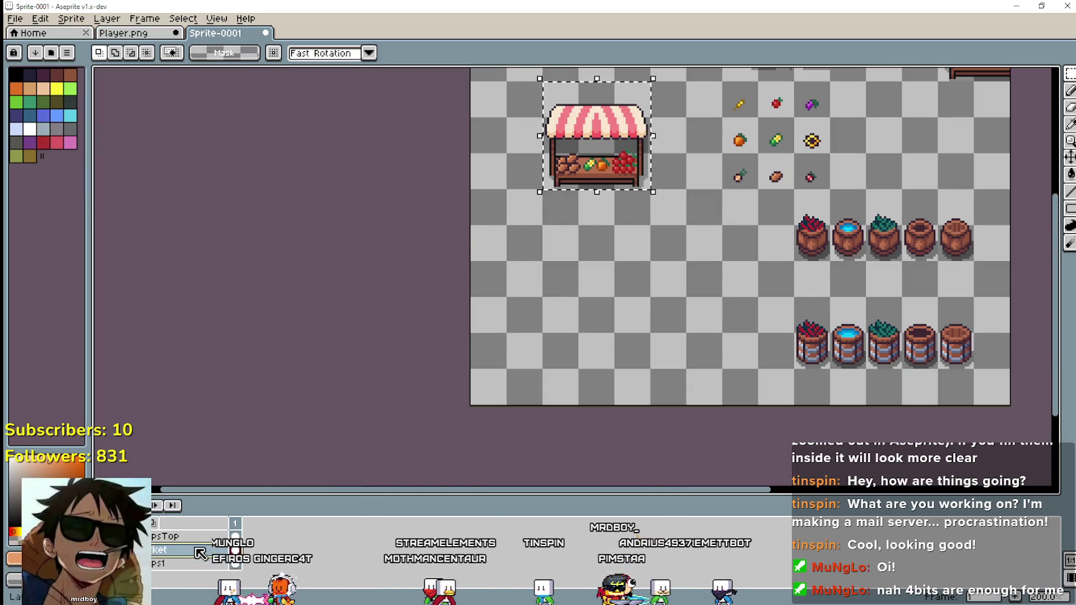
key("ctrl+v")
key("Return")
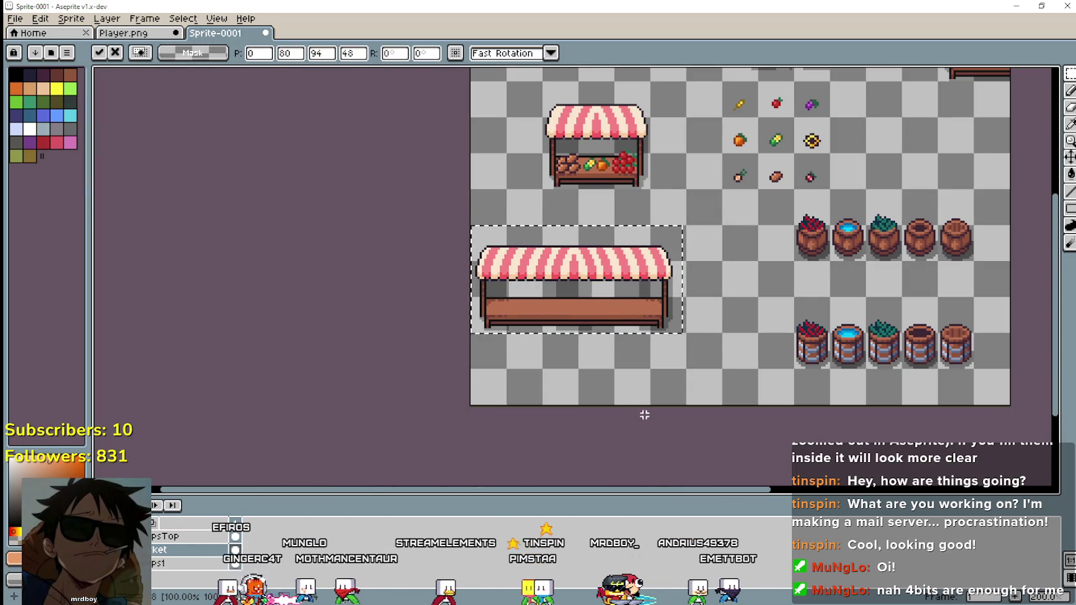
Marquee-select the red berry pile on the upper stocked stall.
scroll(618, 181, "up", 1)
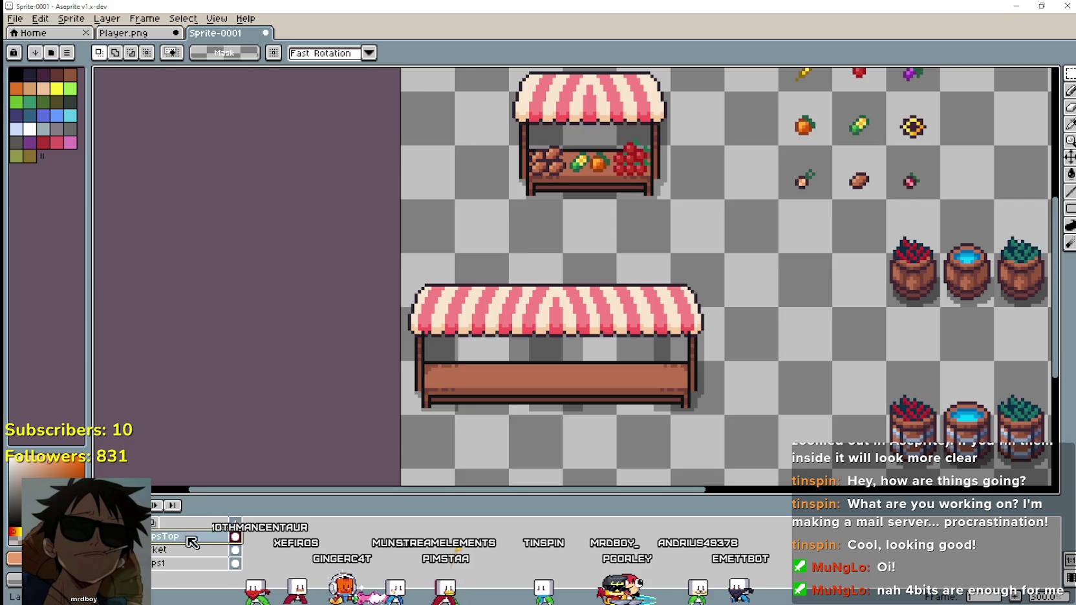
scroll(600, 204, "up", 1)
scroll(601, 204, "up", 1)
left_click_drag(595, 199, 652, 129)
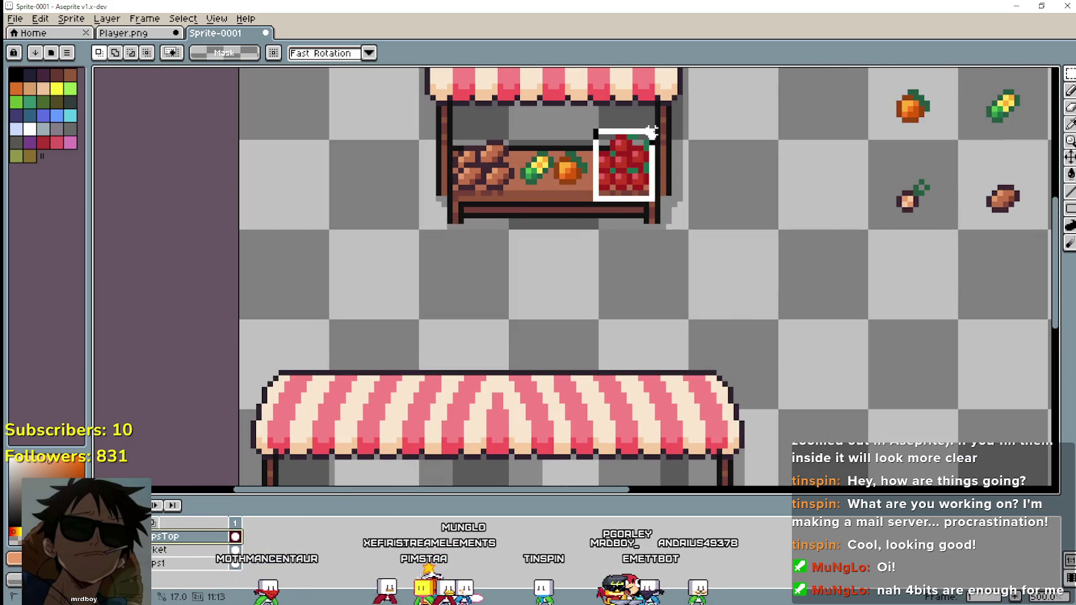
scroll(631, 216, "down", 2)
scroll(569, 244, "down", 1)
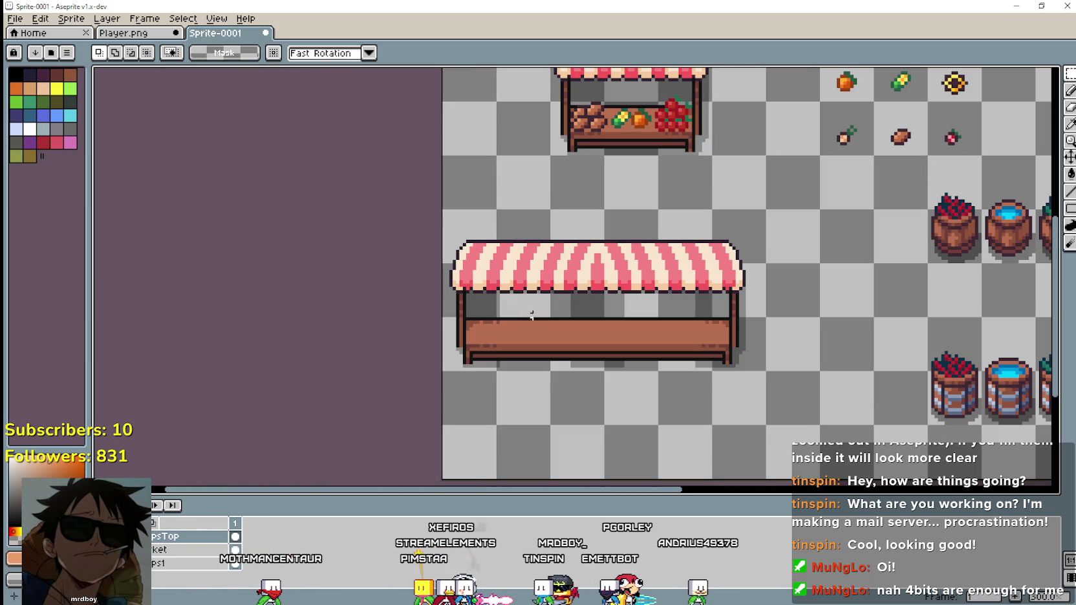
key("ctrl+c")
key("ctrl+v")
left_click_drag(666, 207, 511, 352)
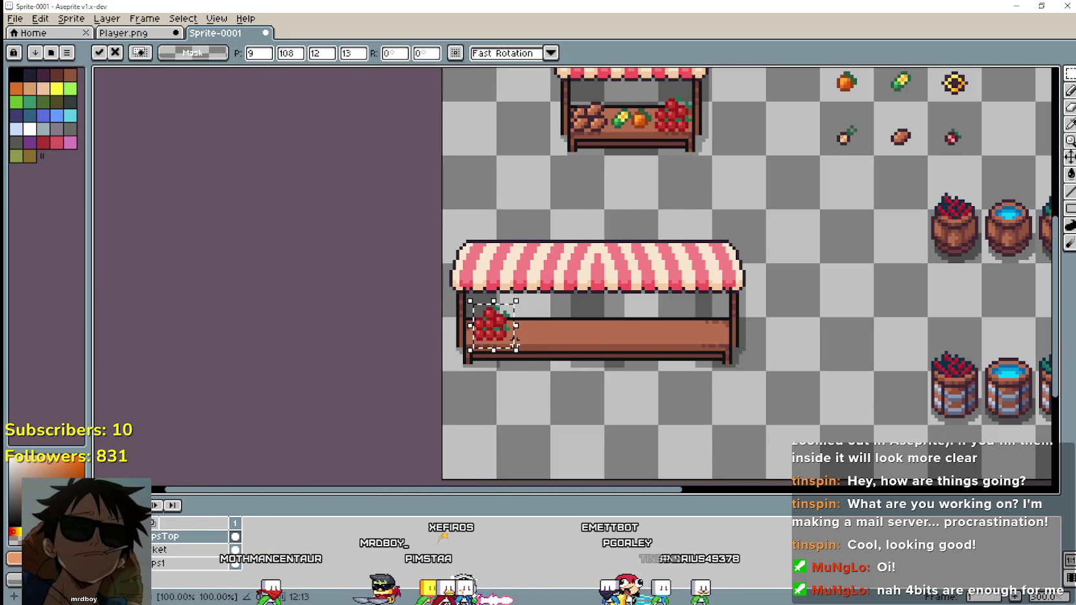
key("Return")
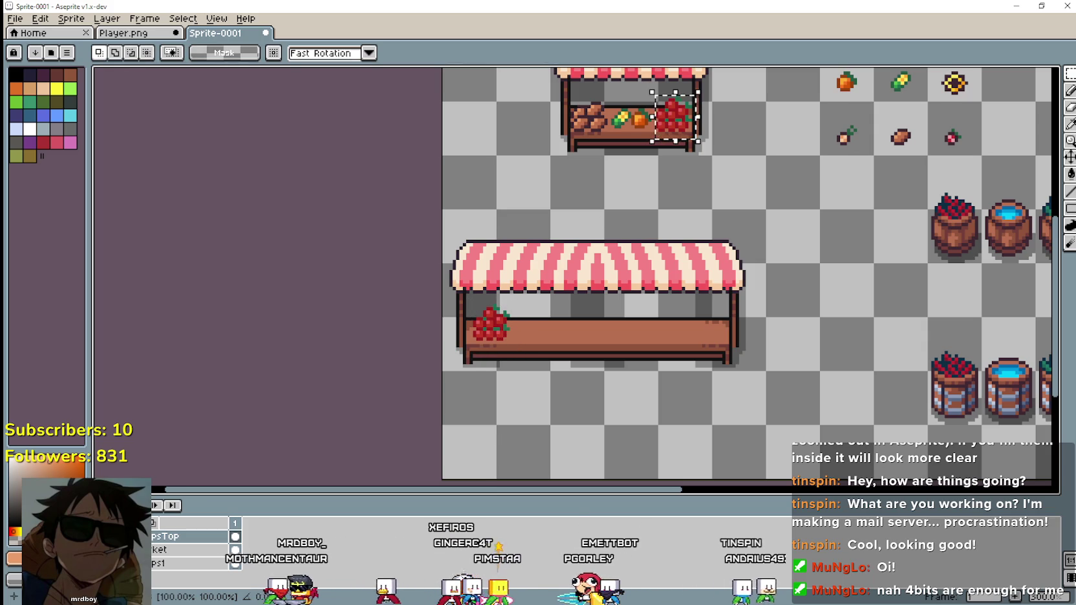
key("ctrl+v")
left_click_drag(656, 187, 531, 361)
key("Return")
key("ctrl+v")
left_click_drag(666, 155, 572, 362)
key("Return")
key("ctrl+v")
left_click_drag(678, 115, 629, 317)
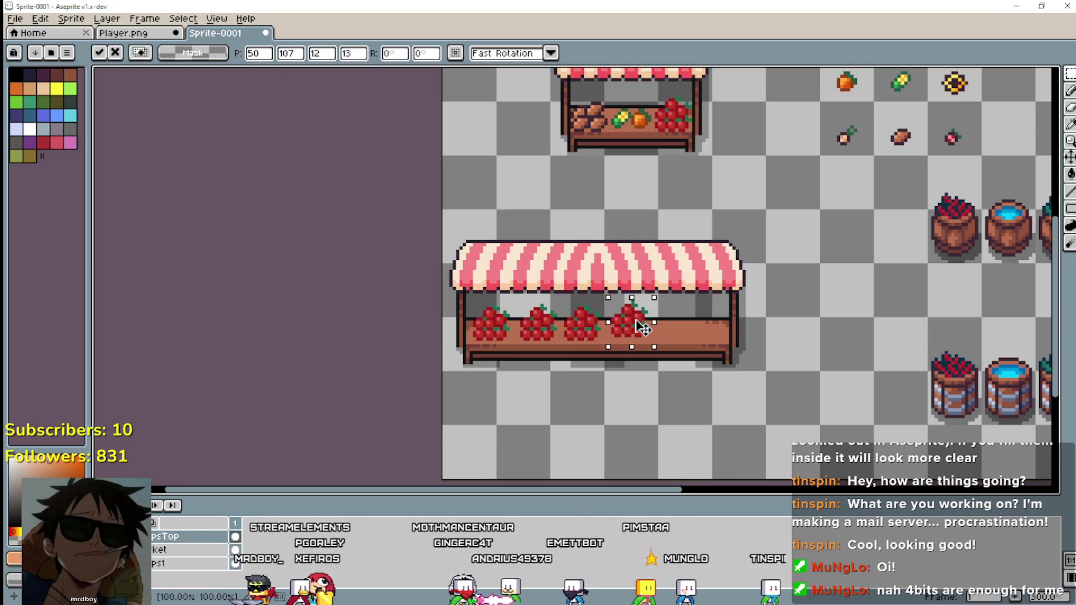
left_click_drag(676, 116, 692, 326)
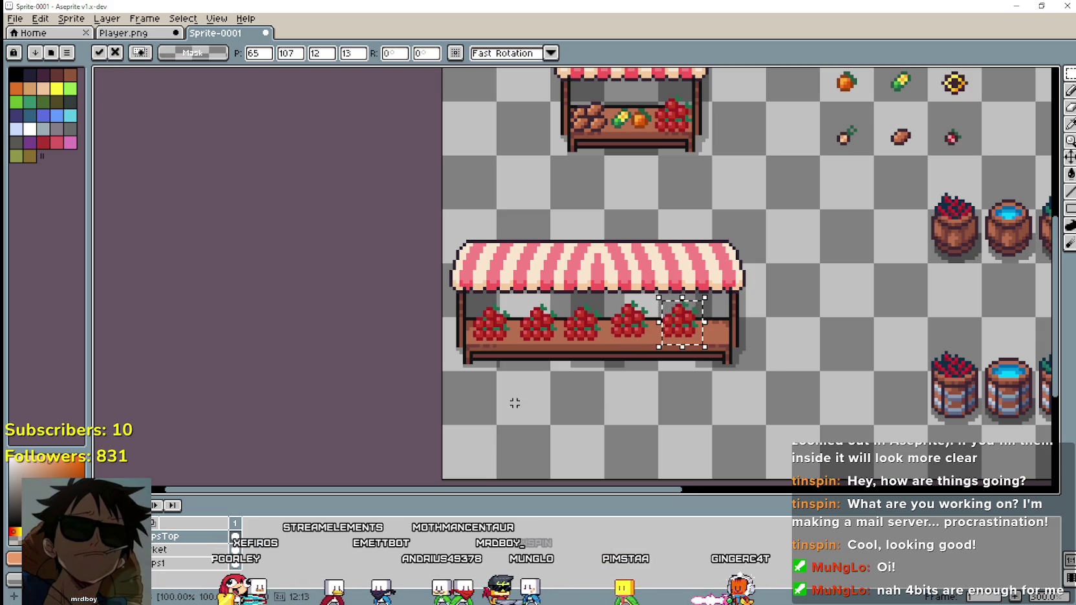
key("ctrl+z")
key("ctrl+z")
key("ctrl+z")
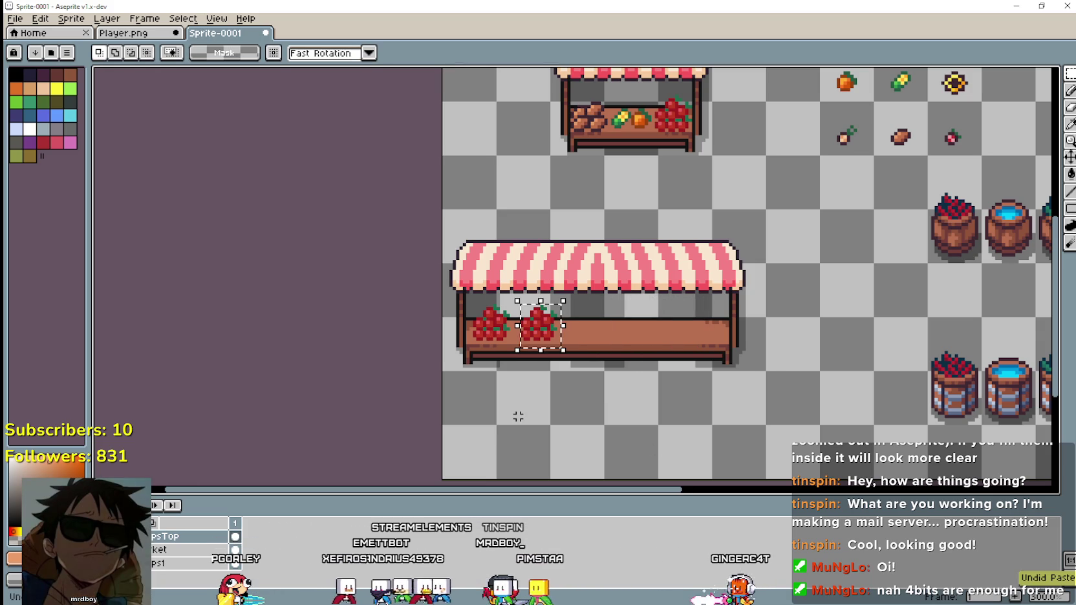
key("ctrl+z")
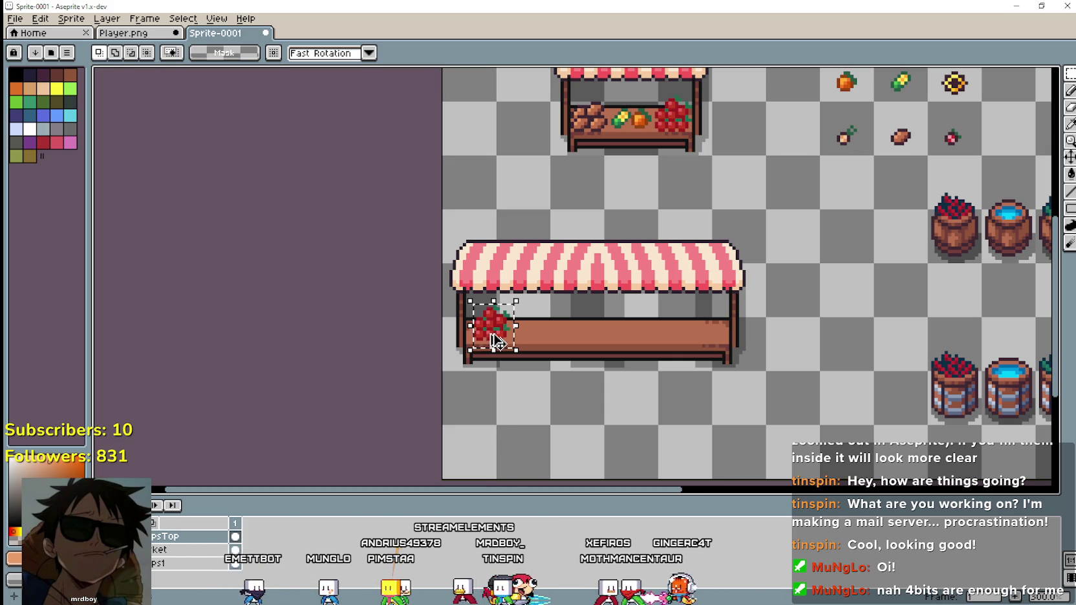
key("Delete")
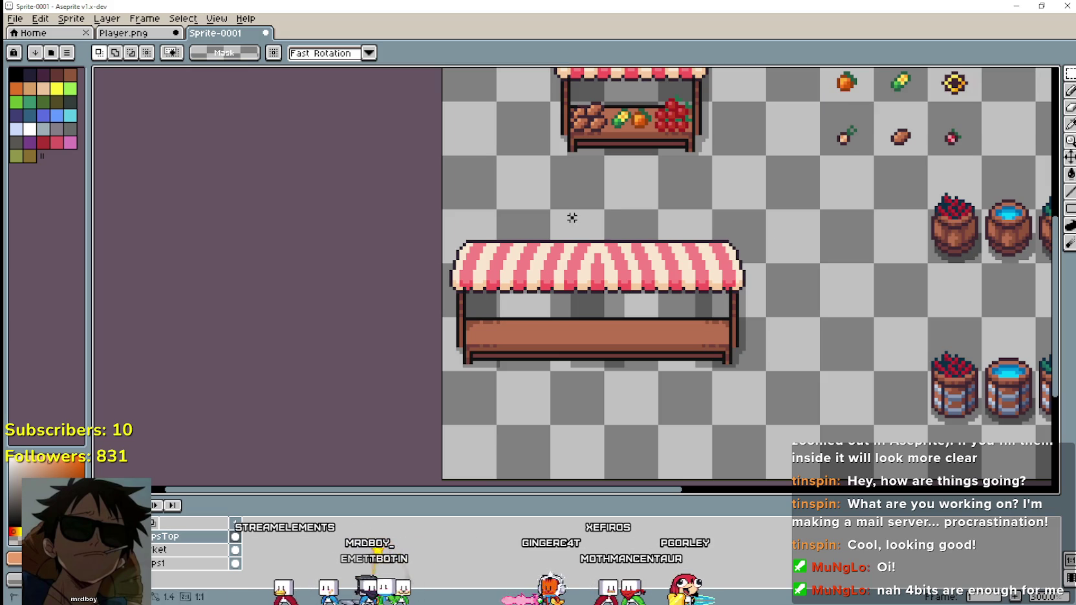
left_click_drag(585, 386, 585, 388)
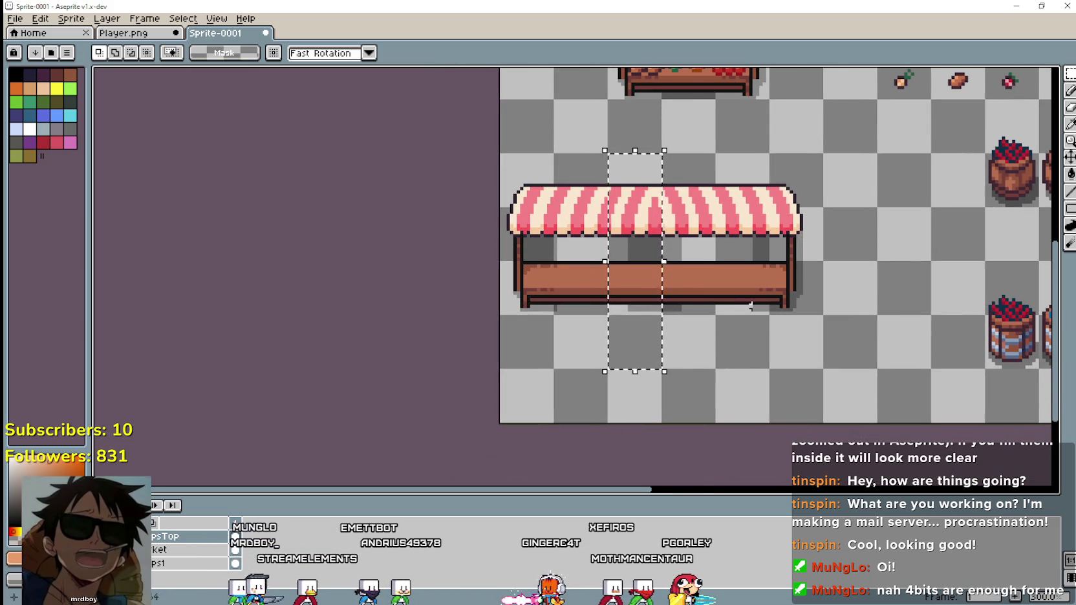
Select a one-cell vertical strip of the wide stall and erase it on the layer below the awning.
scroll(733, 309, "down", 1)
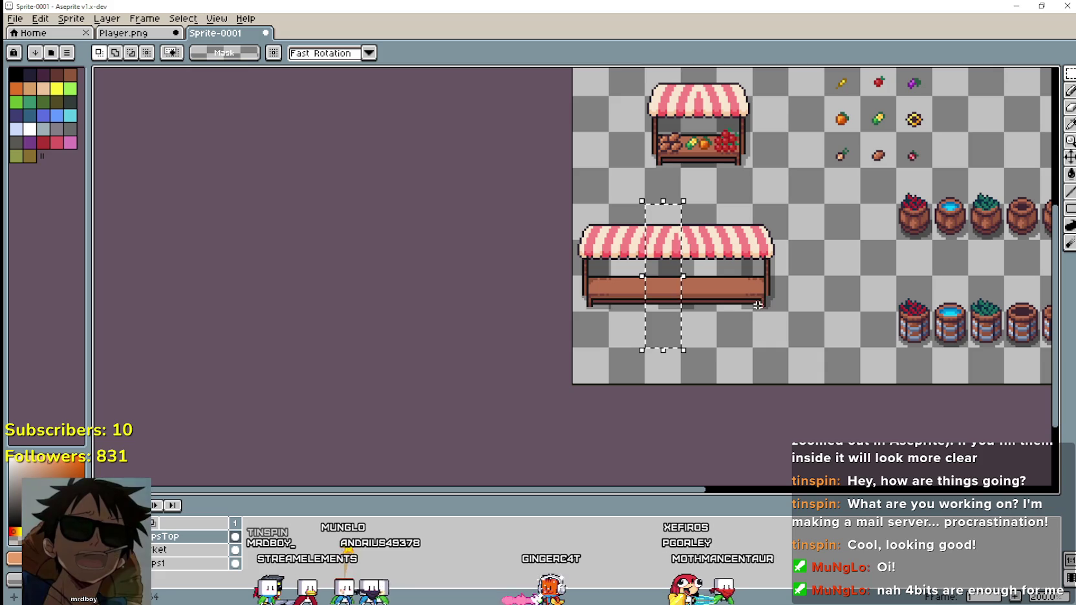
scroll(699, 315, "up", 1)
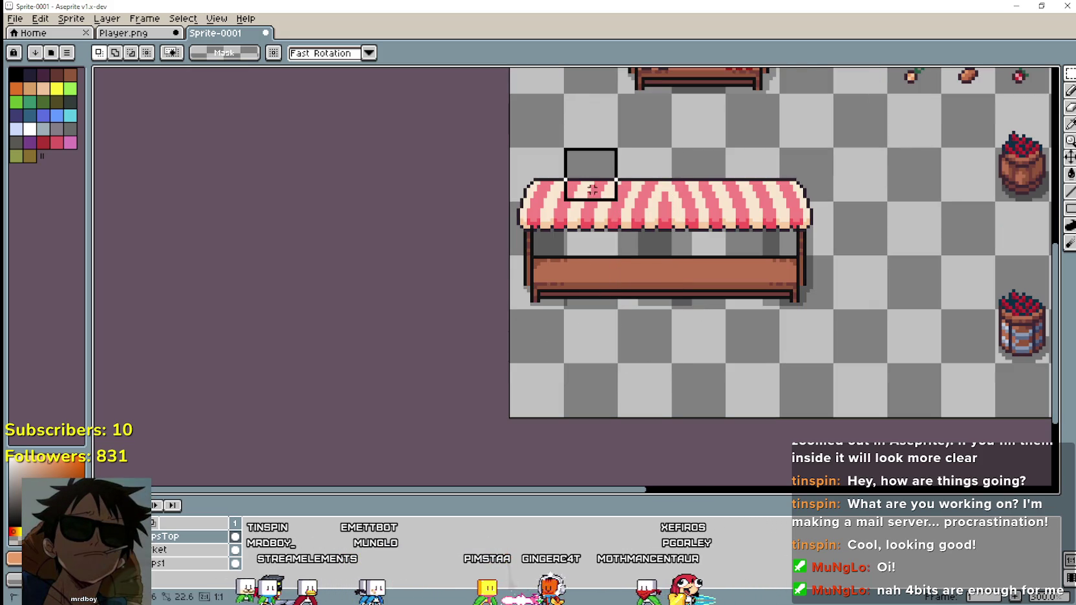
scroll(669, 301, "up", 3)
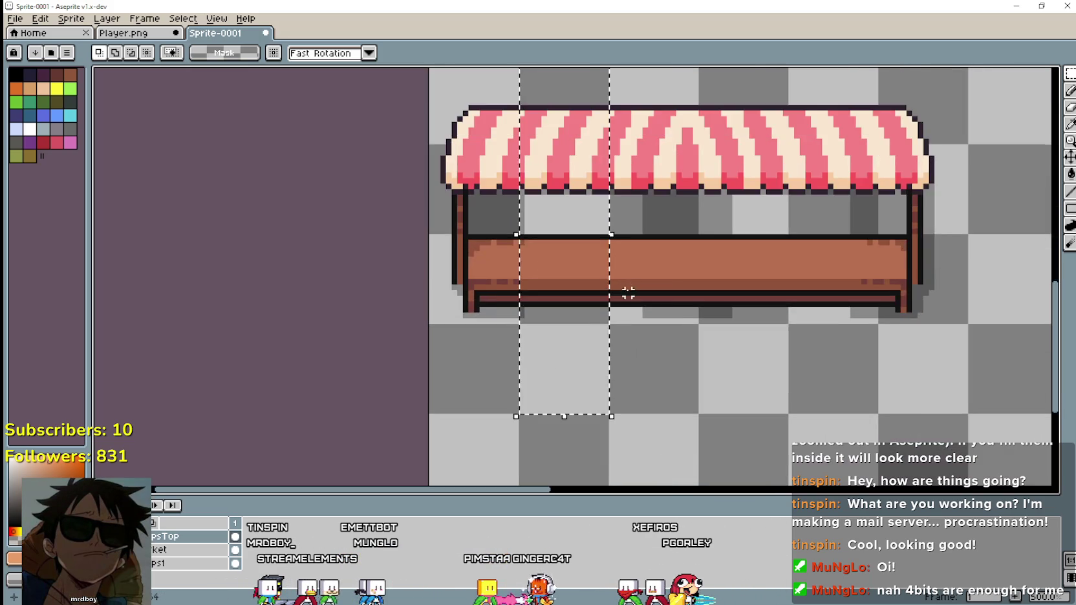
scroll(625, 288, "down", 2)
scroll(611, 281, "up", 2)
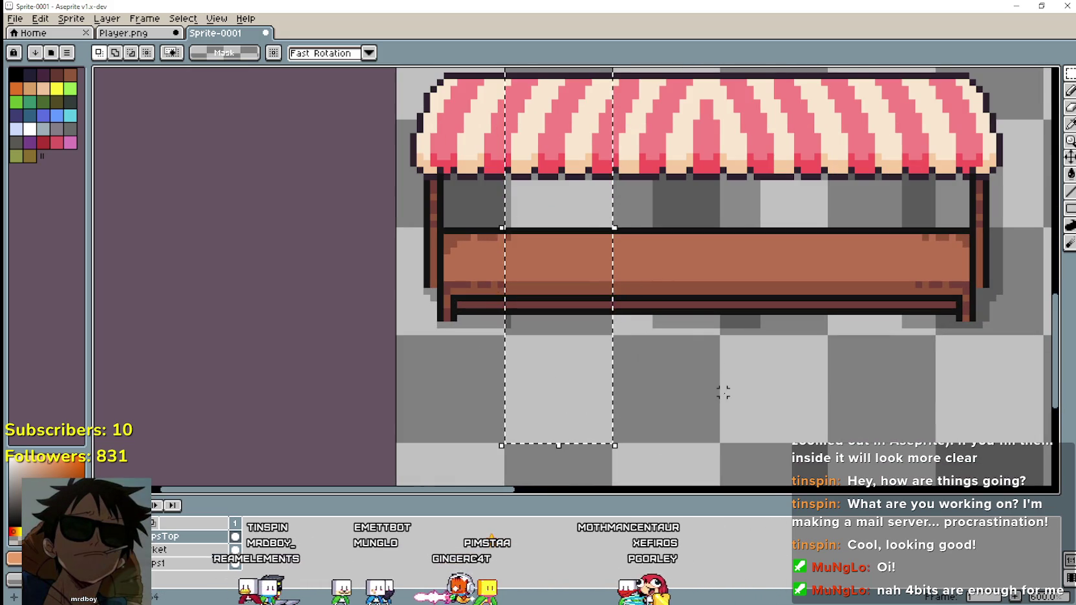
left_click_drag(842, 142, 836, 189)
left_click_drag(822, 71, 931, 467)
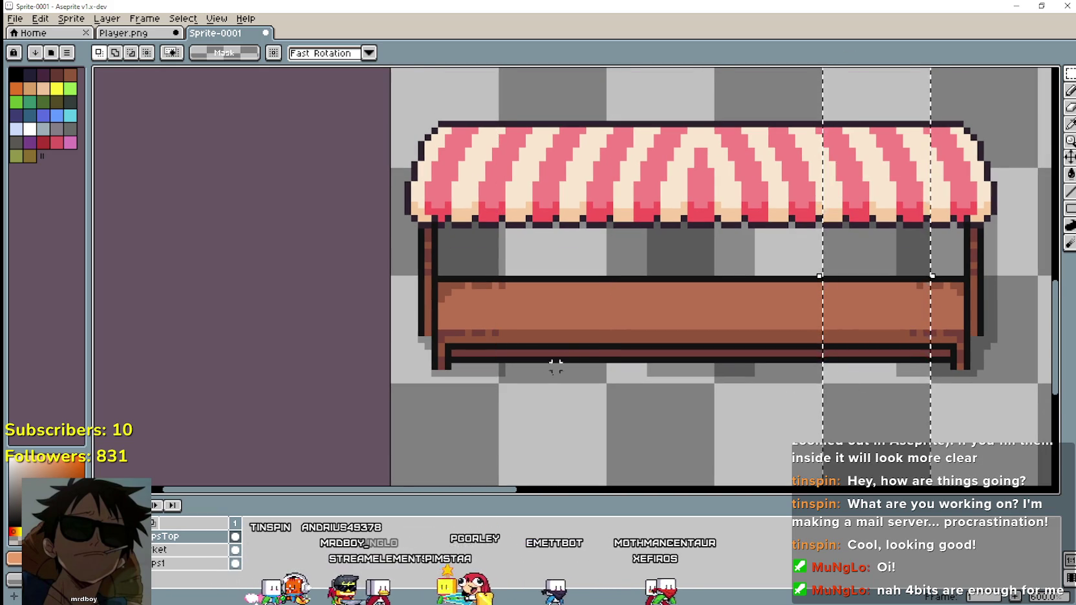
left_click_drag(606, 485, 499, 70)
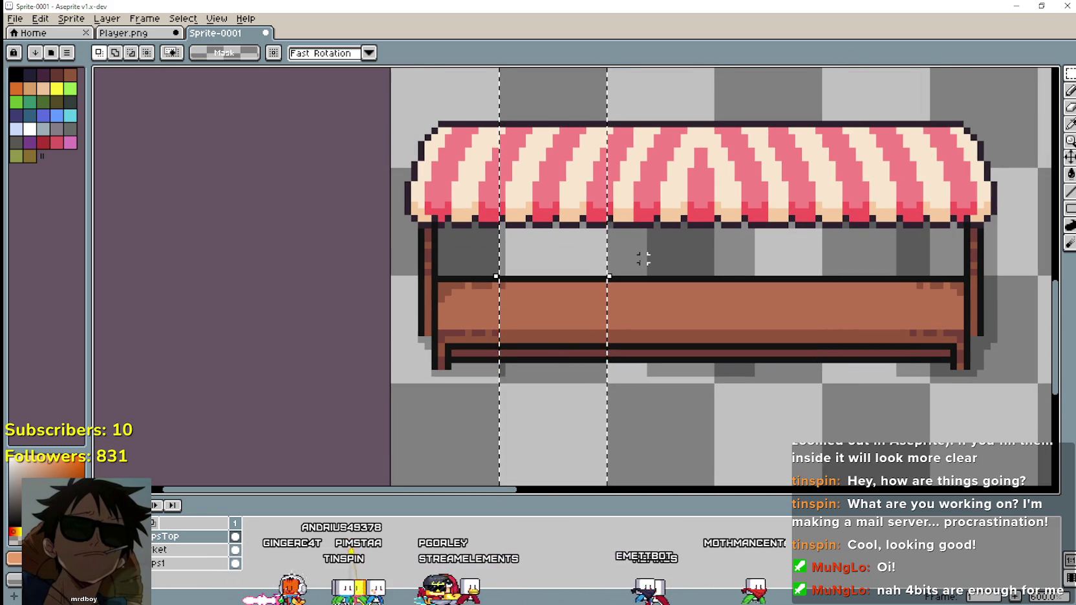
scroll(692, 277, "down", 1)
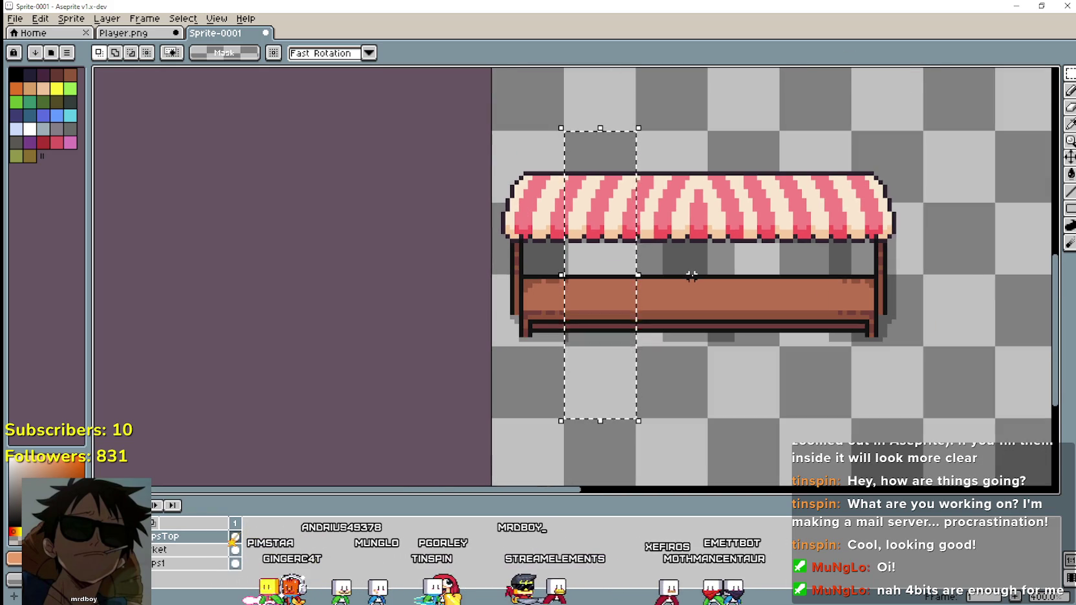
key("alt+Down")
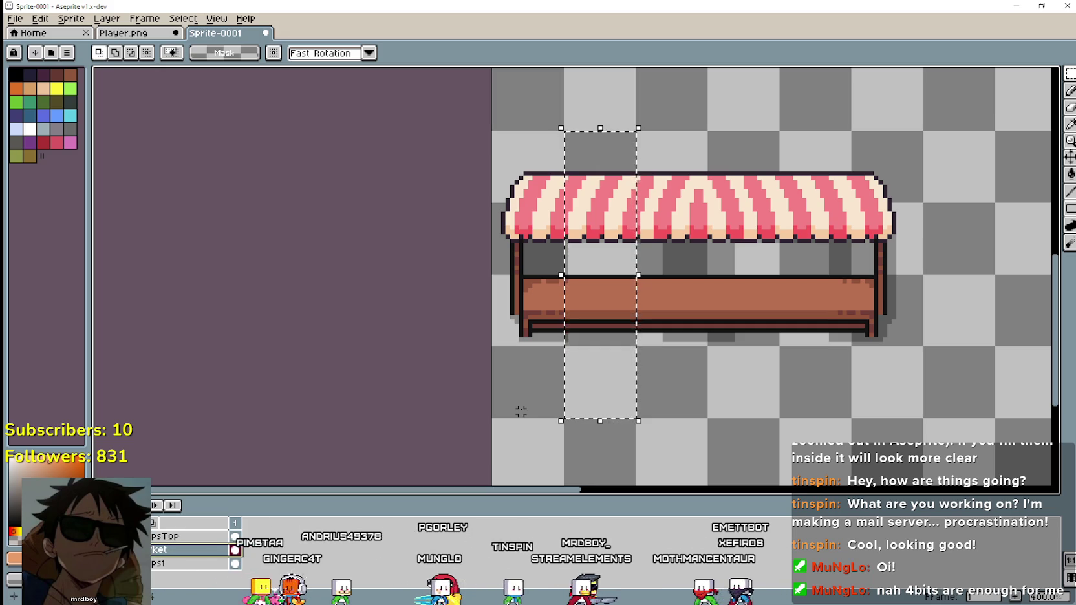
key("Delete")
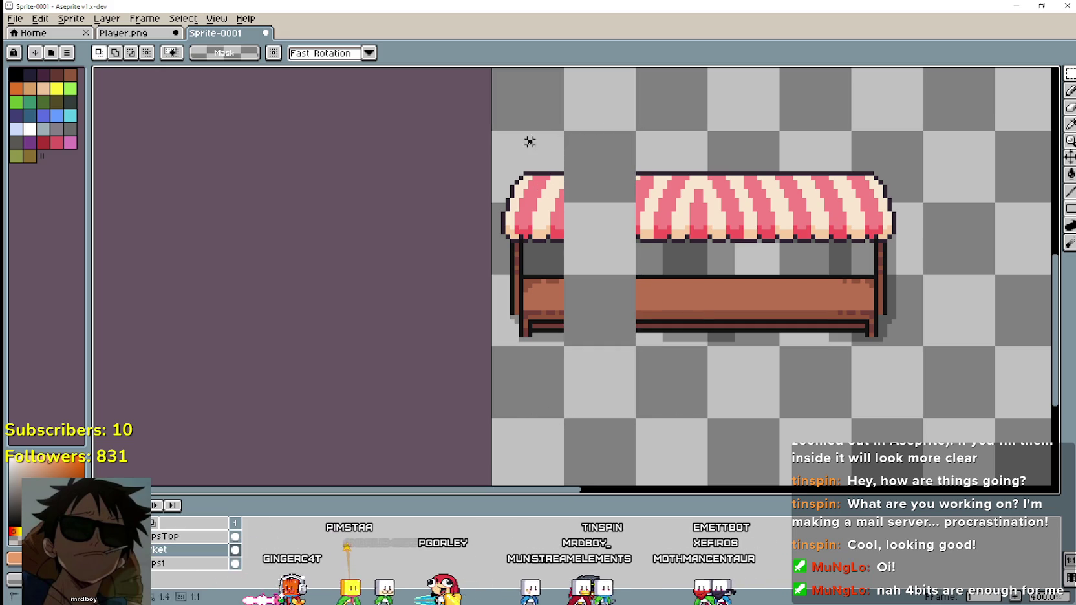
Slide the stall's left end right to close the gap, then paste a strawberry bunch.
left_click_drag(530, 142, 528, 355)
left_click_drag(547, 319, 594, 314)
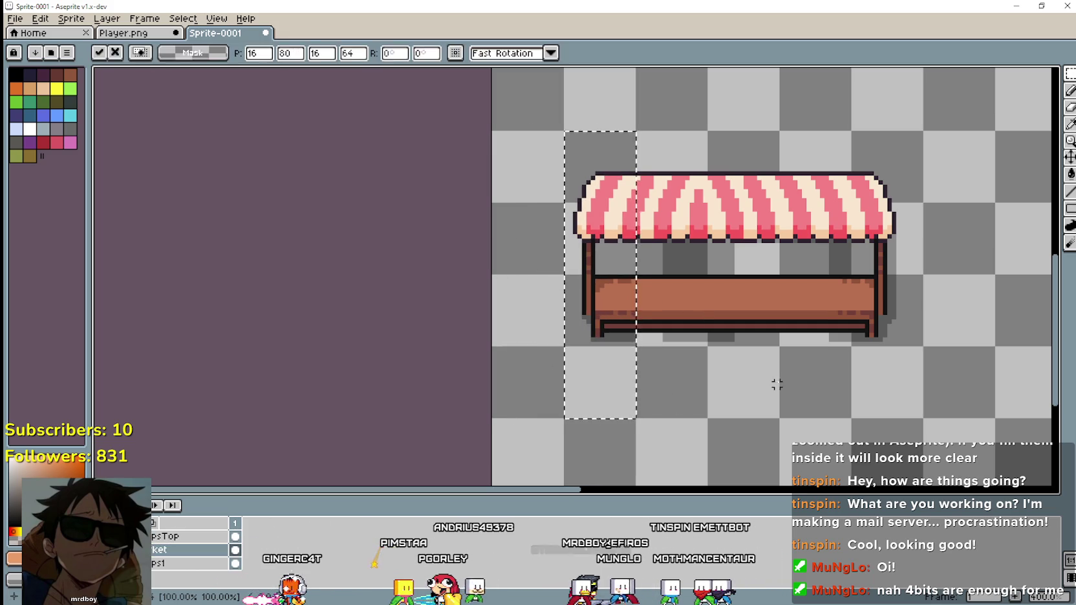
key("ctrl+d")
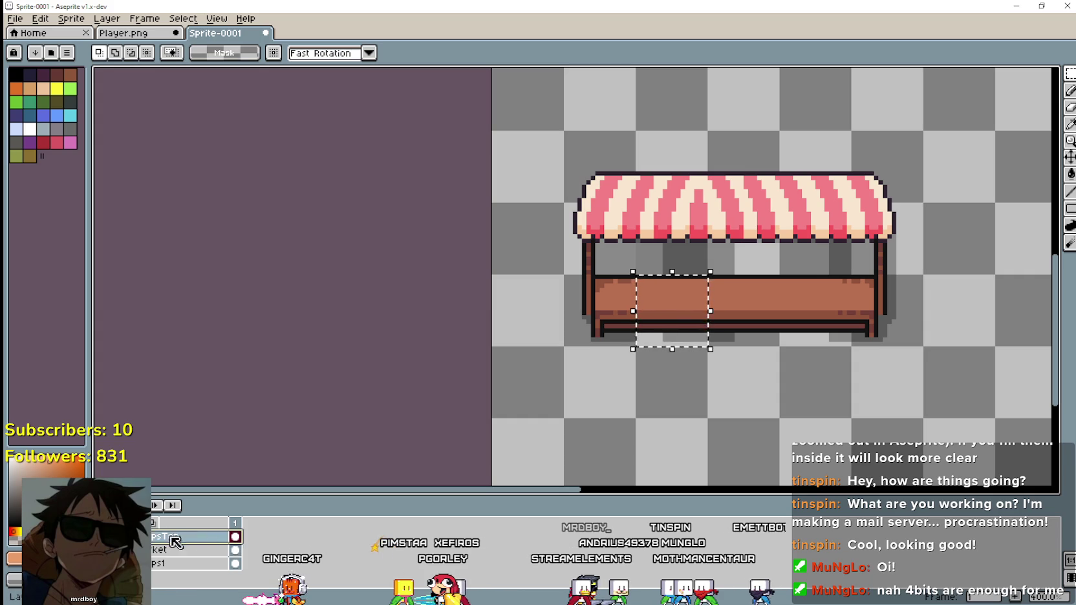
key("ctrl+v")
Place five strawberry bunches side by side along the lower stall's counter.
mouse_move(799, 295)
left_mouse_down()
mouse_move(627, 299)
mouse_move(904, 298)
left_mouse_up()
scroll(642, 304, "up", 1)
left_click_drag(838, 292, 691, 298)
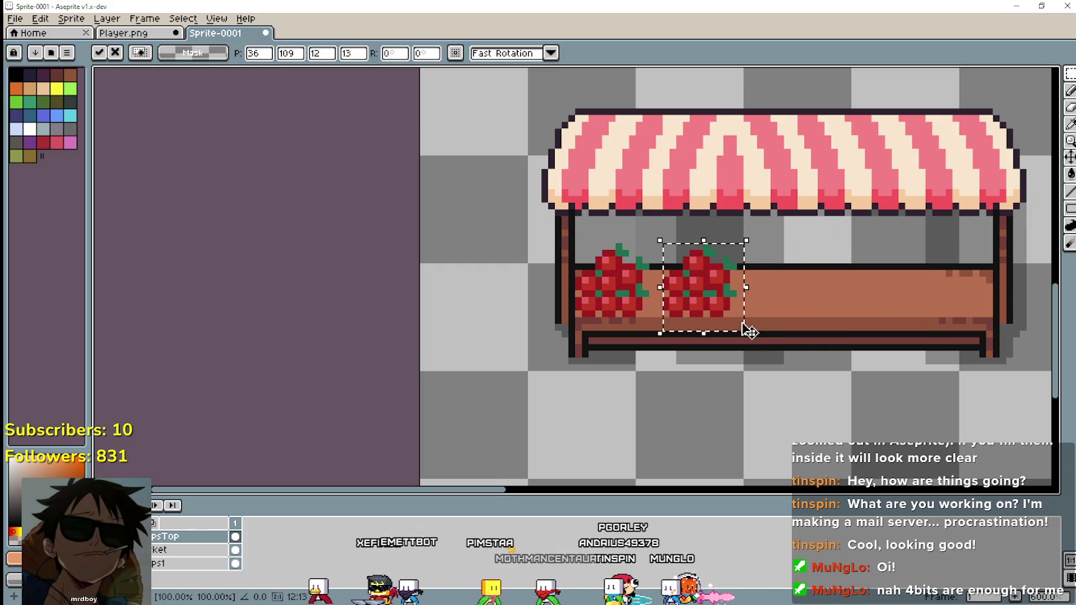
key("Return")
key("ctrl+v")
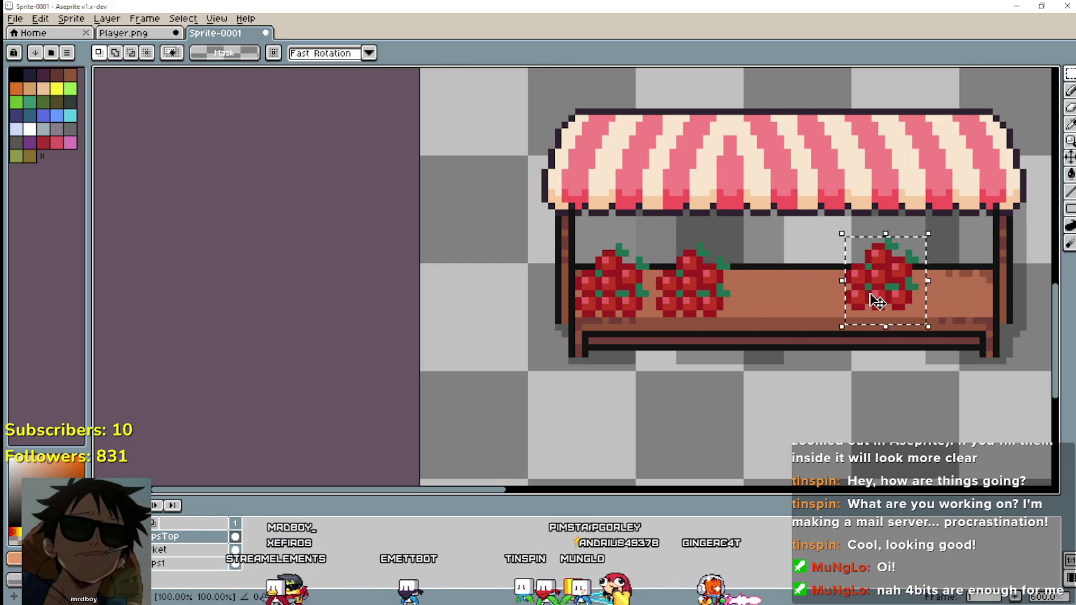
left_click_drag(874, 300, 800, 312)
key("ctrl+v")
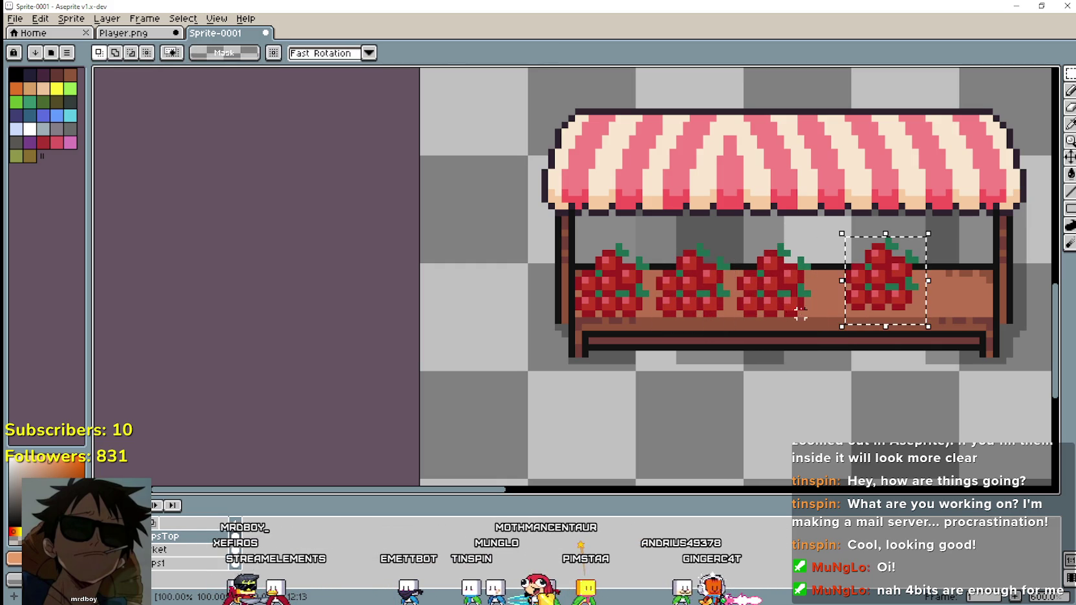
mouse_move(875, 307)
left_mouse_down()
mouse_move(857, 312)
mouse_move(958, 313)
left_mouse_up()
key("ctrl+v")
left_click_drag(884, 300, 878, 302)
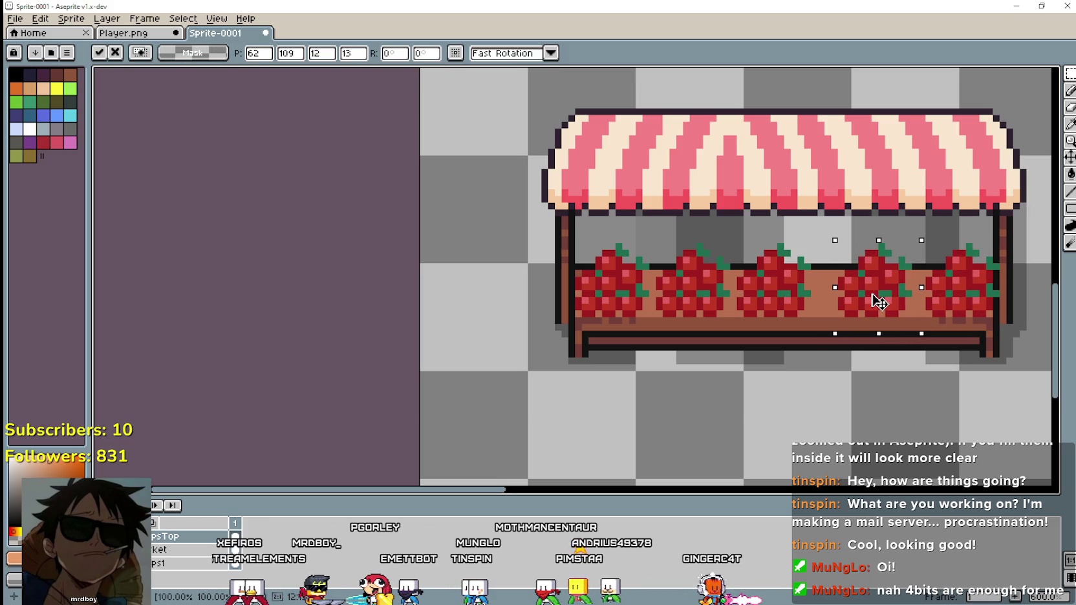
Zoom and pan around the sheet to review the stocked lower stall beside the upper stall and barrels.
scroll(653, 379, "down", 1)
scroll(665, 377, "down", 1)
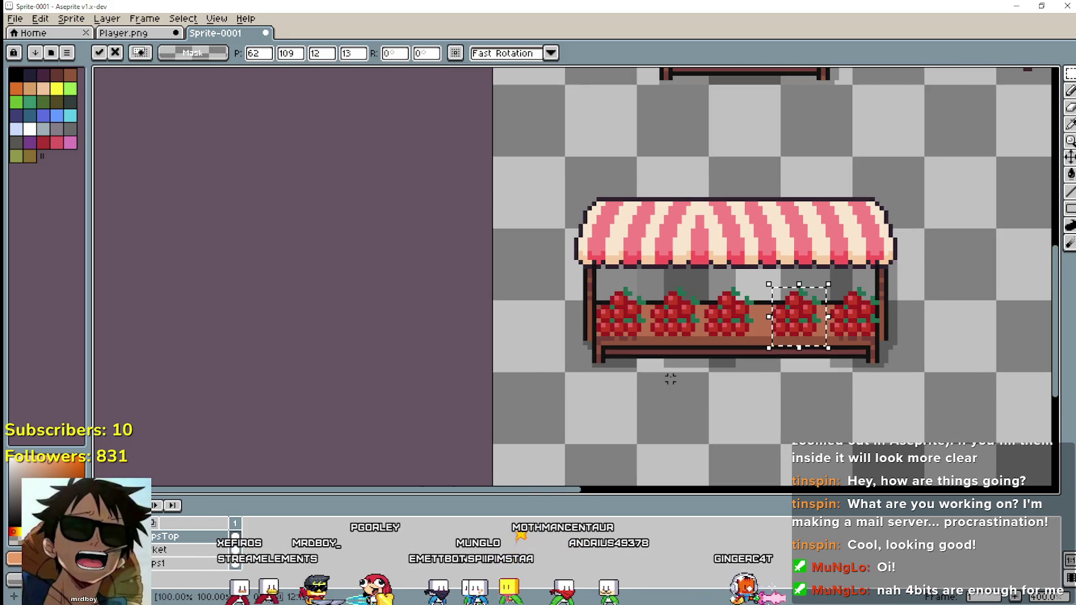
scroll(670, 375, "down", 1)
scroll(670, 374, "down", 1)
scroll(833, 351, "up", 2)
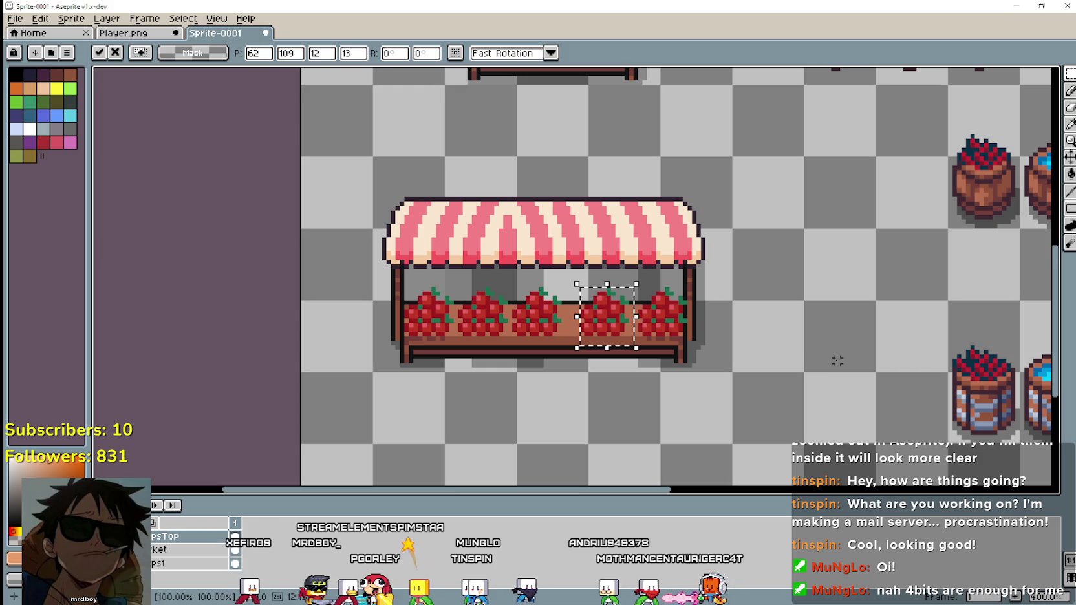
scroll(832, 352, "down", 1)
scroll(792, 272, "up", 1)
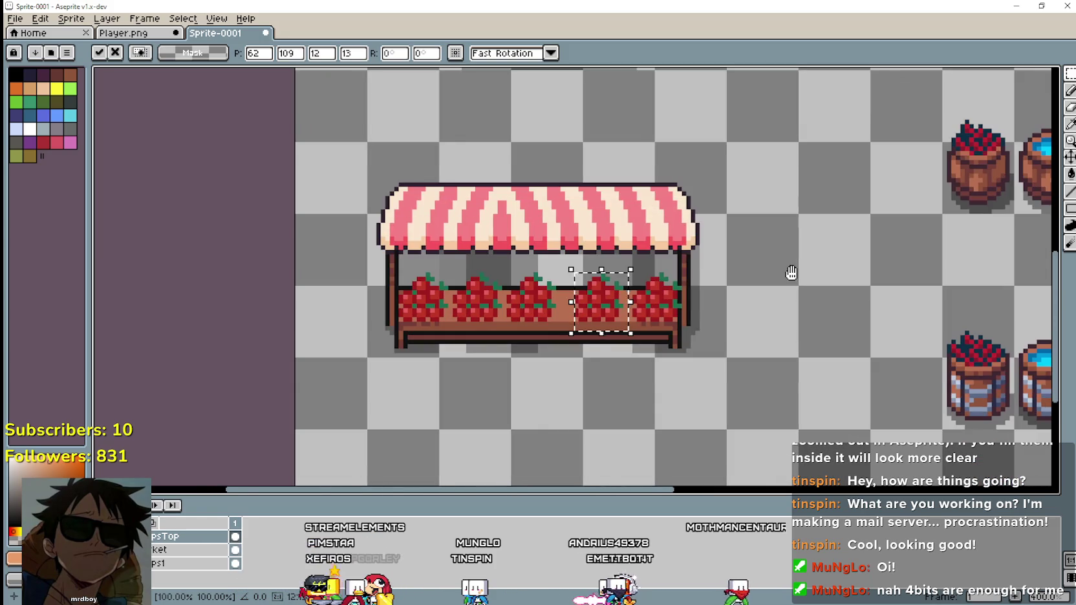
scroll(662, 204, "up", 1)
scroll(661, 204, "down", 1)
scroll(819, 345, "down", 1)
scroll(819, 346, "up", 1)
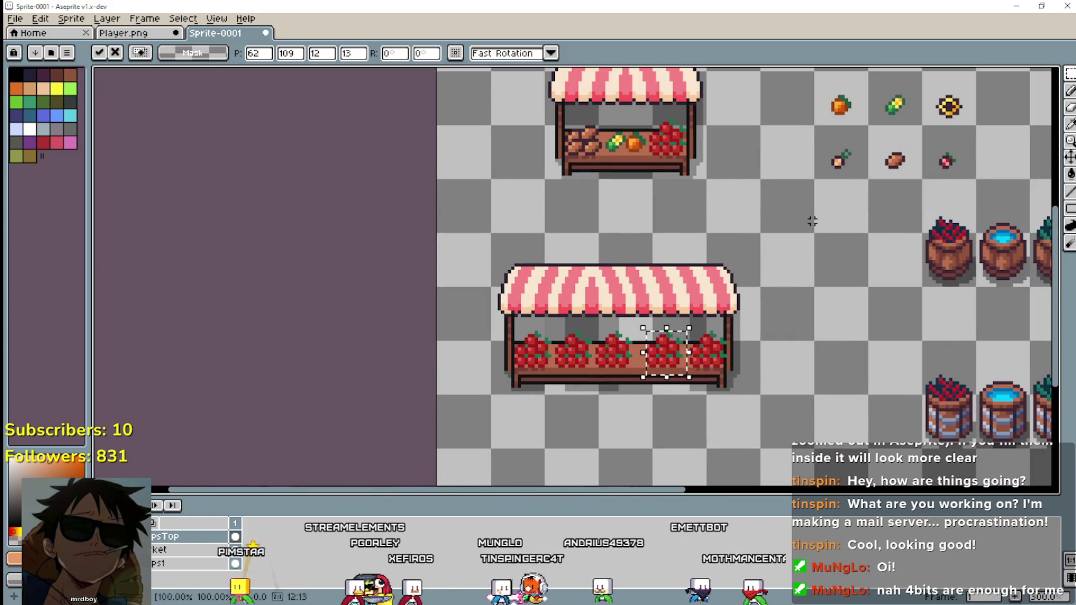
scroll(819, 346, "down", 1)
scroll(756, 388, "up", 1)
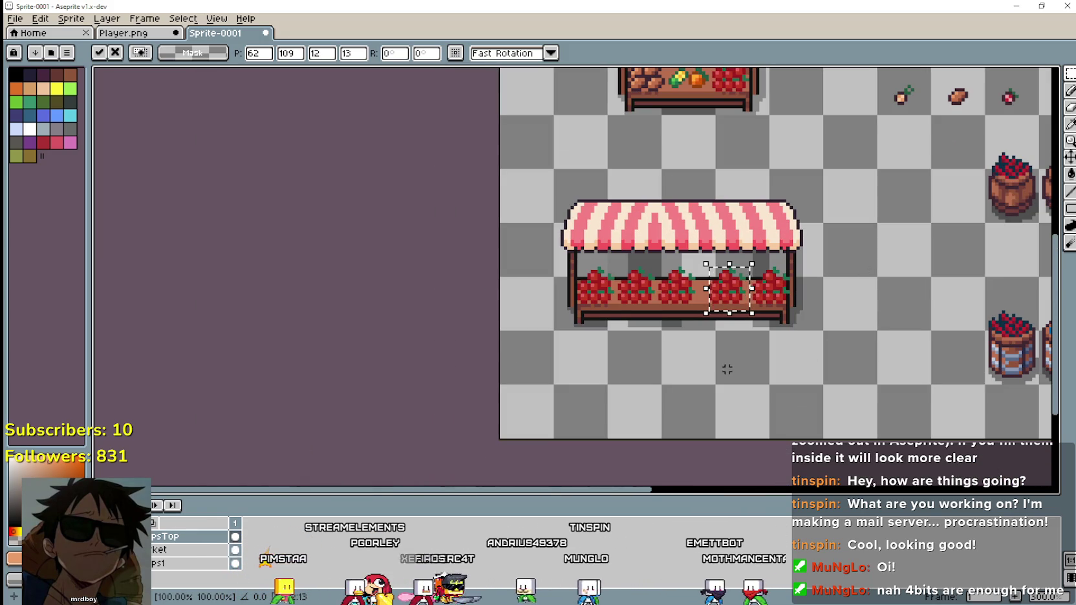
scroll(793, 317, "down", 1)
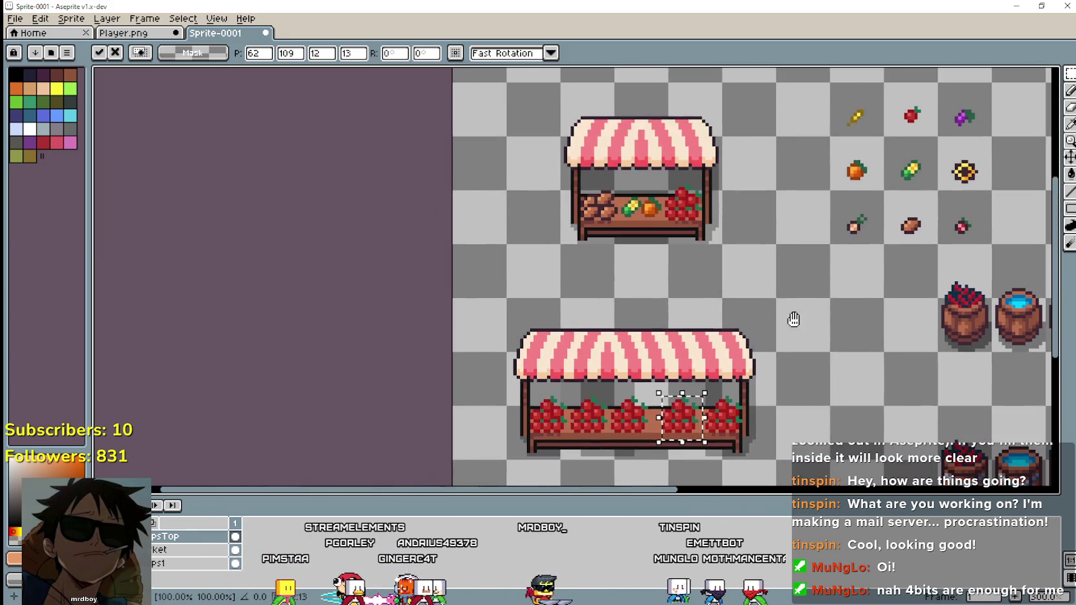
scroll(572, 300, "down", 1)
scroll(811, 287, "up", 2)
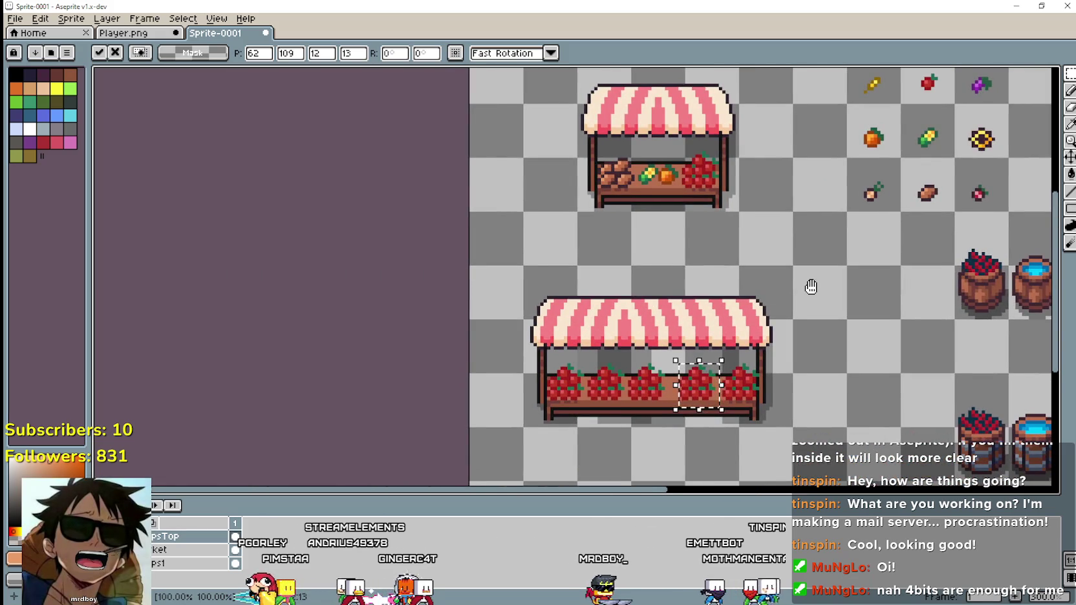
left_click_drag(811, 287, 774, 209)
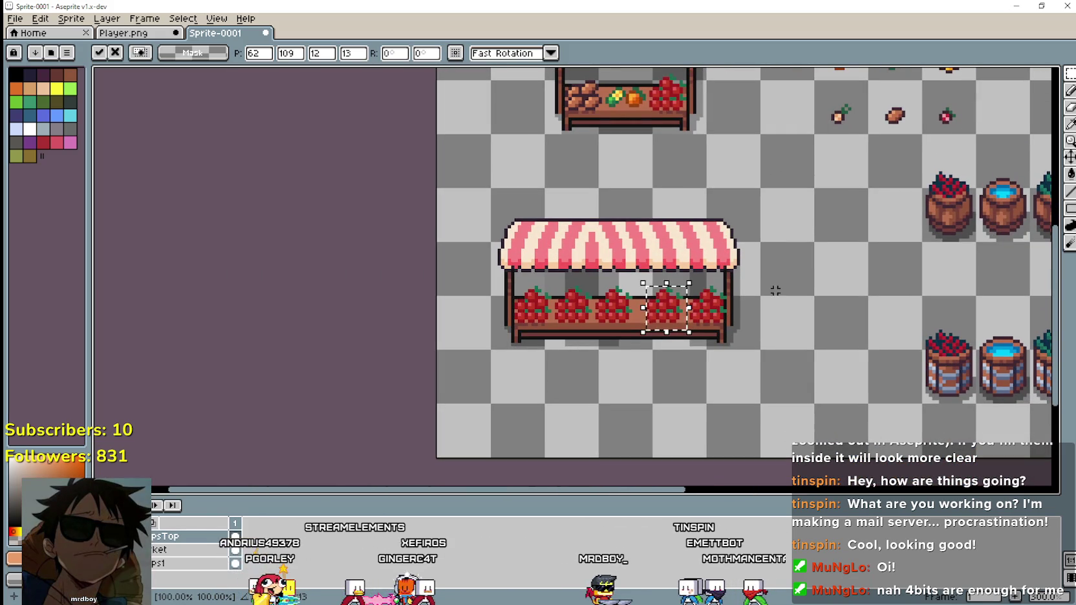
left_click_drag(775, 287, 905, 282)
mouse_move(842, 219)
left_mouse_down()
mouse_move(674, 309)
mouse_move(589, 137)
mouse_move(685, 309)
mouse_move(721, 120)
mouse_move(695, 343)
mouse_move(507, 209)
mouse_move(559, 180)
mouse_move(619, 182)
mouse_move(629, 199)
mouse_move(751, 200)
left_mouse_up()
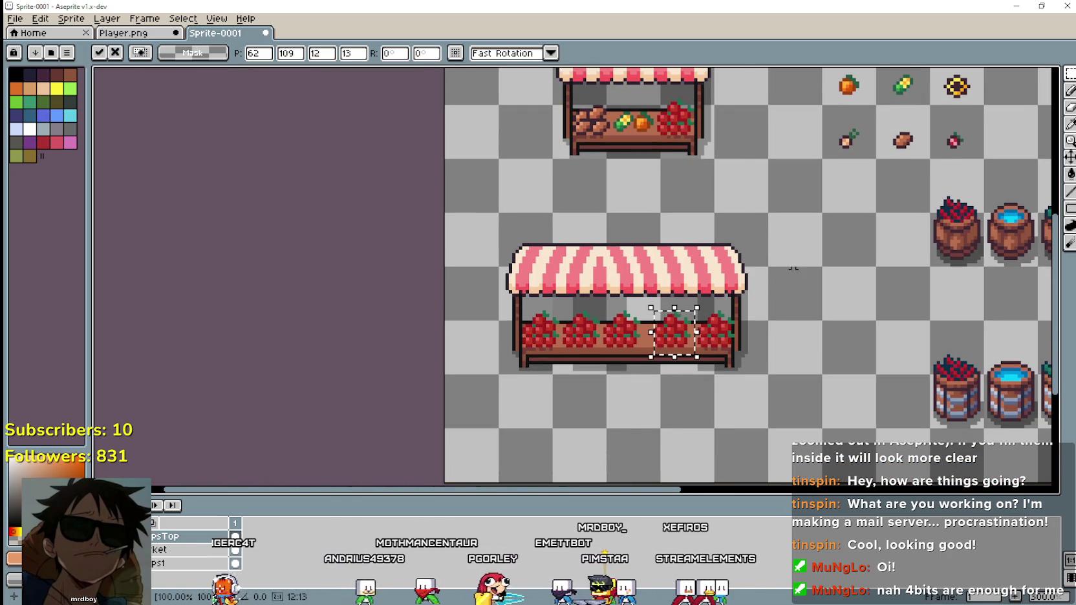
scroll(837, 352, "up", 1)
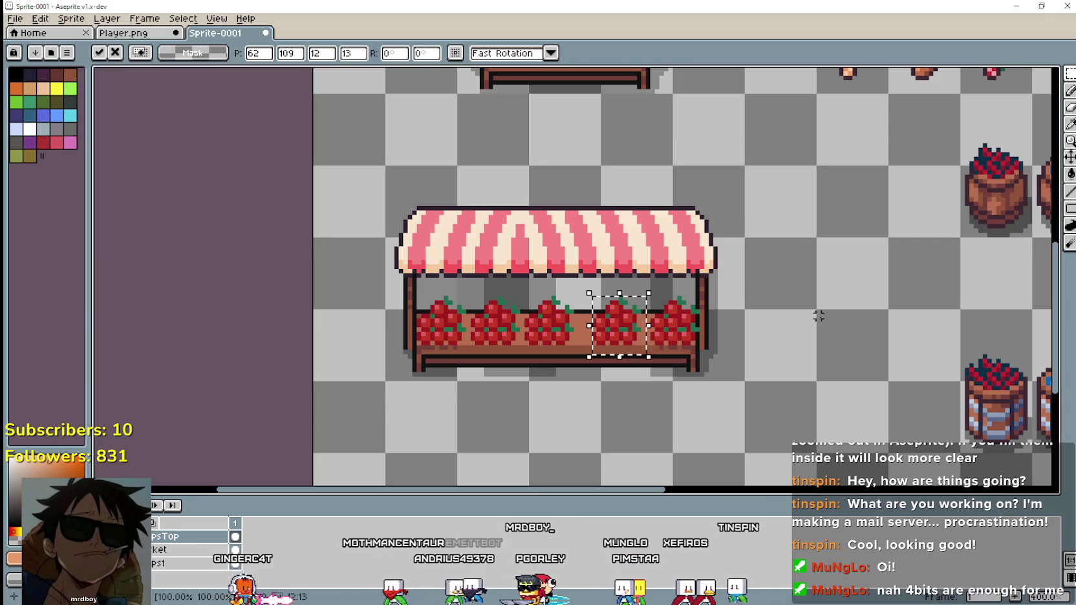
scroll(778, 280, "down", 1)
scroll(774, 276, "up", 1)
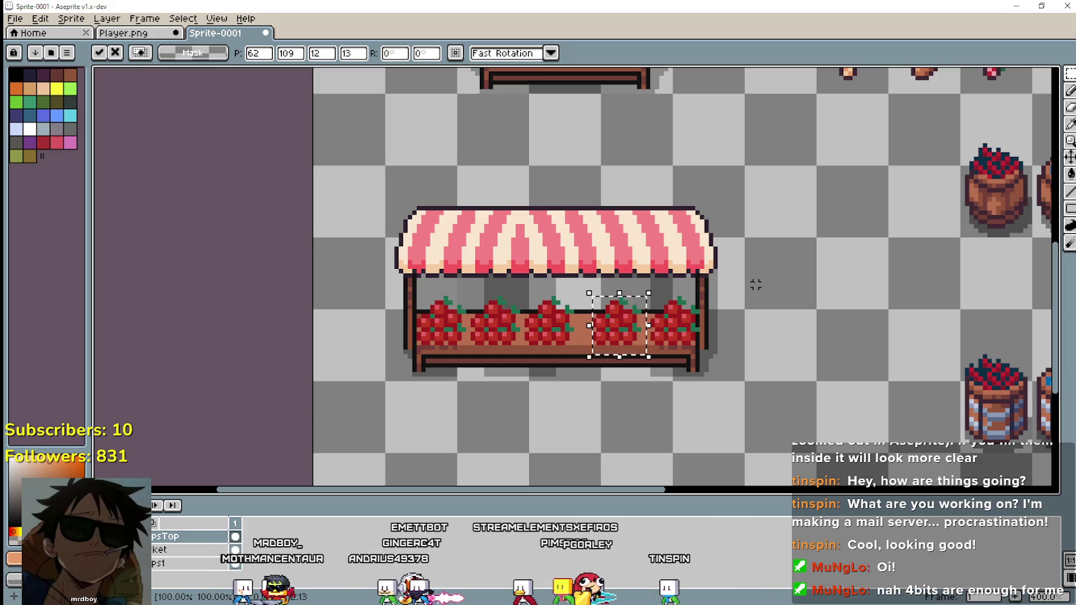
Undo the strawberry pastes so the lower stall's counter is bare again.
scroll(753, 282, "down", 1)
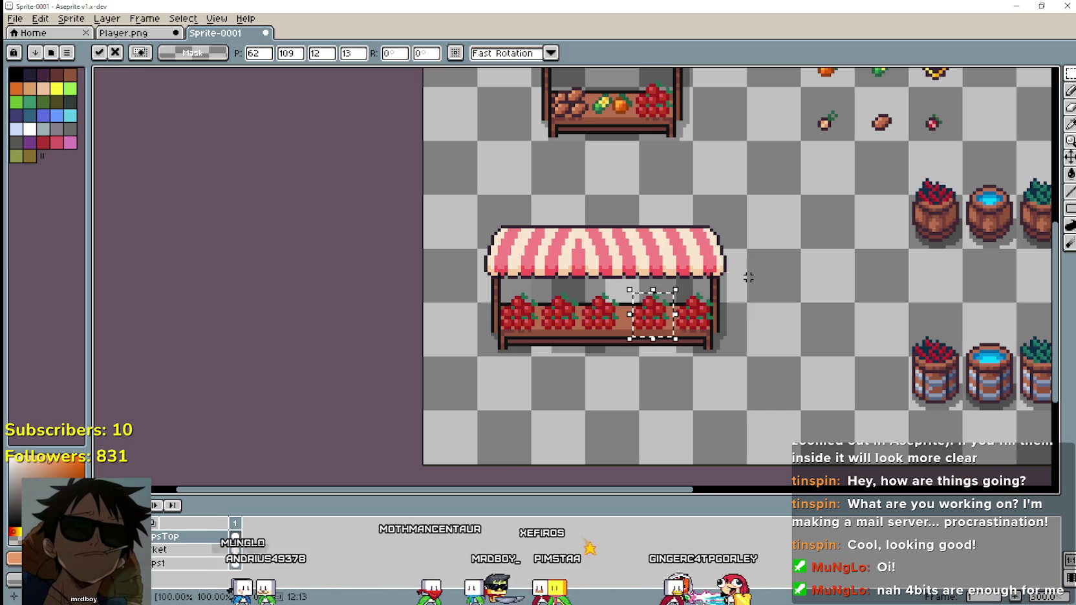
key("ctrl+z")
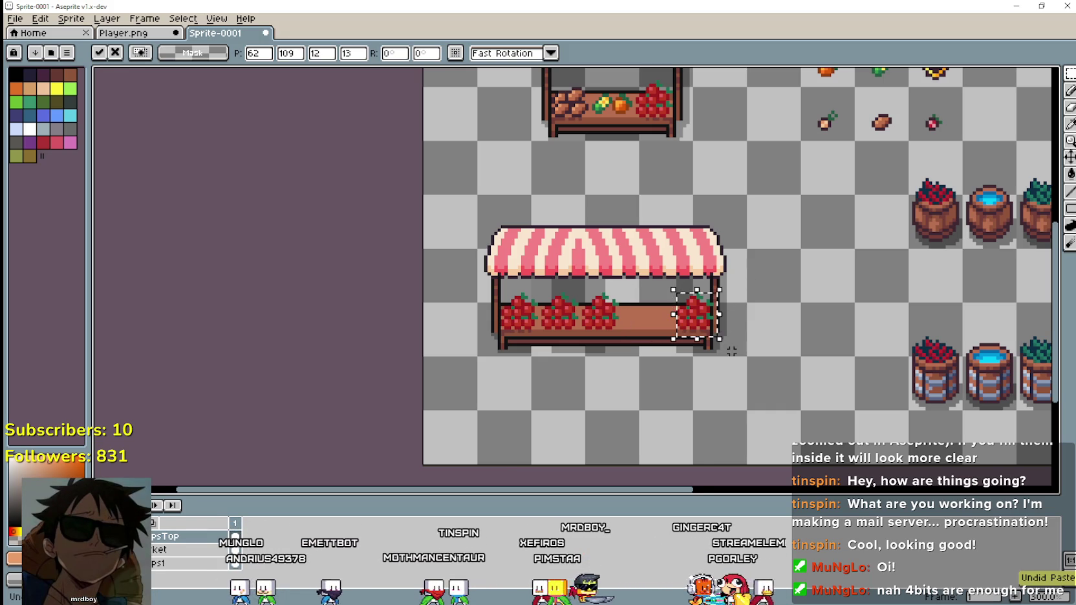
key("ctrl+z")
key("ctrl+z")
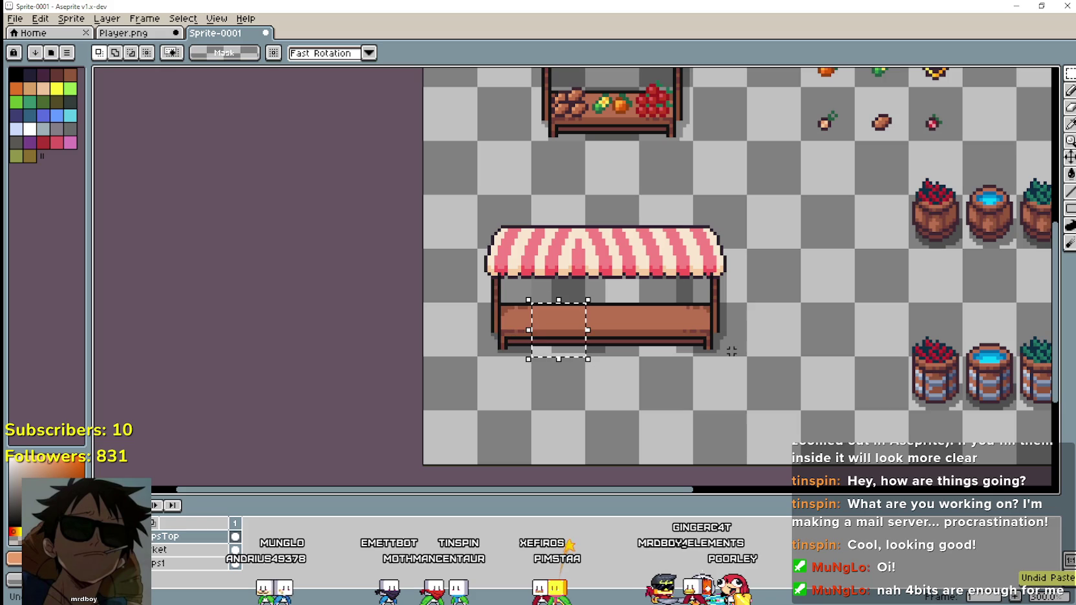
scroll(542, 399, "up", 2)
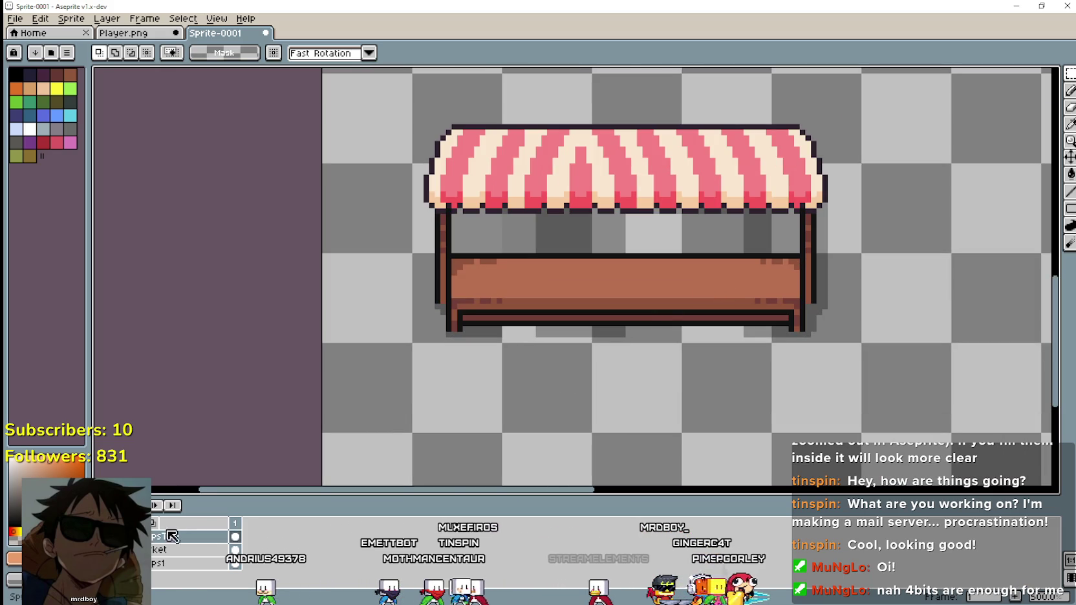
Select the whole lower stall and move it up and to the left.
left_click_drag(411, 345, 863, 72)
mouse_move(764, 180)
left_mouse_down()
mouse_move(580, 182)
mouse_move(725, 212)
mouse_move(660, 252)
left_mouse_up()
scroll(660, 253, "down", 1)
scroll(652, 296, "down", 1)
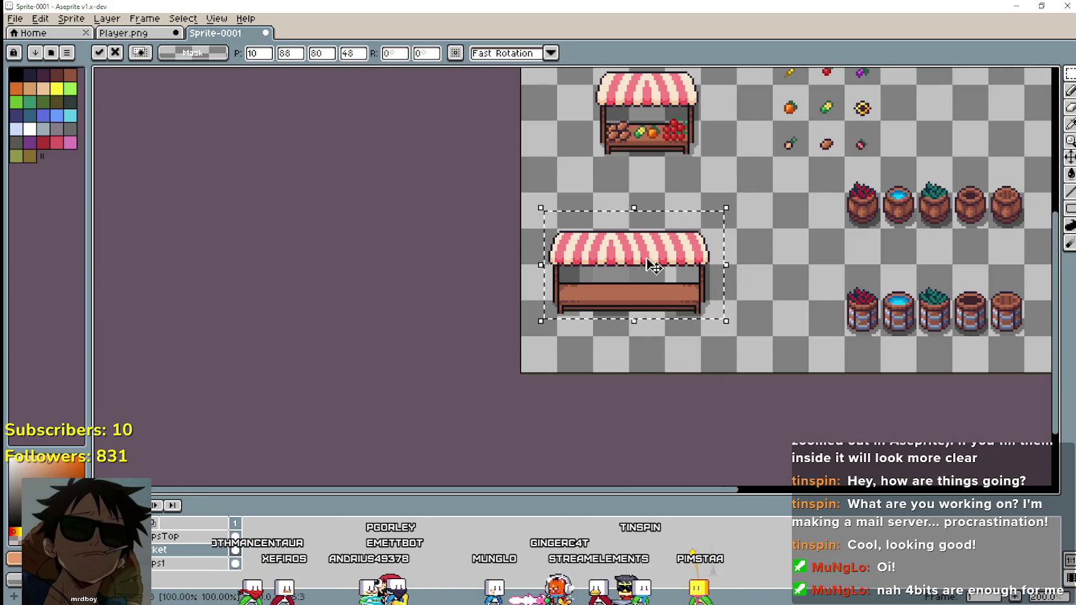
In Player.png, marquee-select the red stall's awning and counter.
left_click(123, 32)
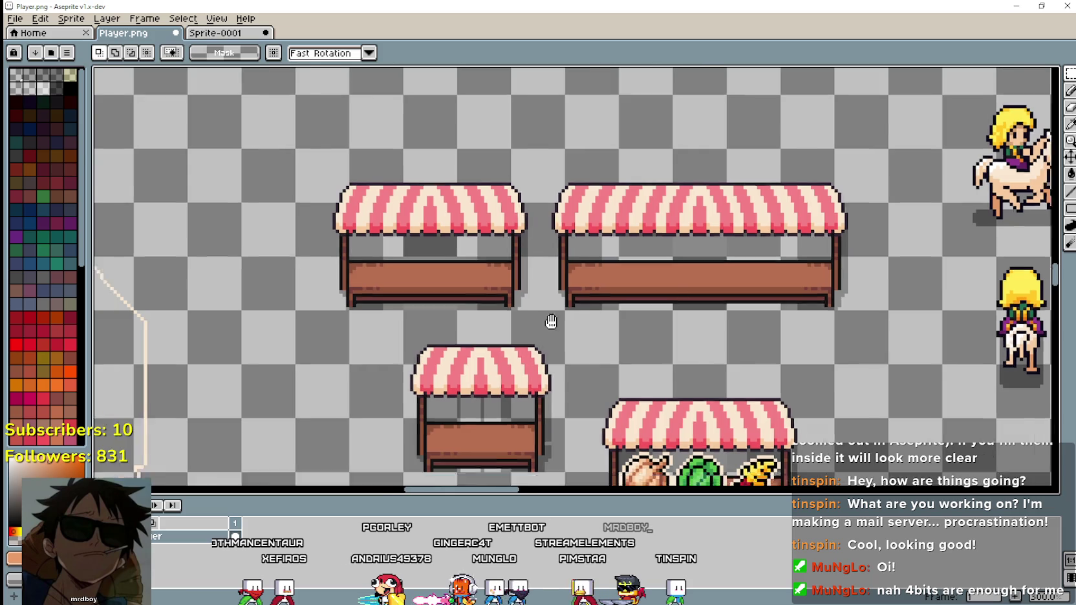
left_click_drag(452, 450, 626, 333)
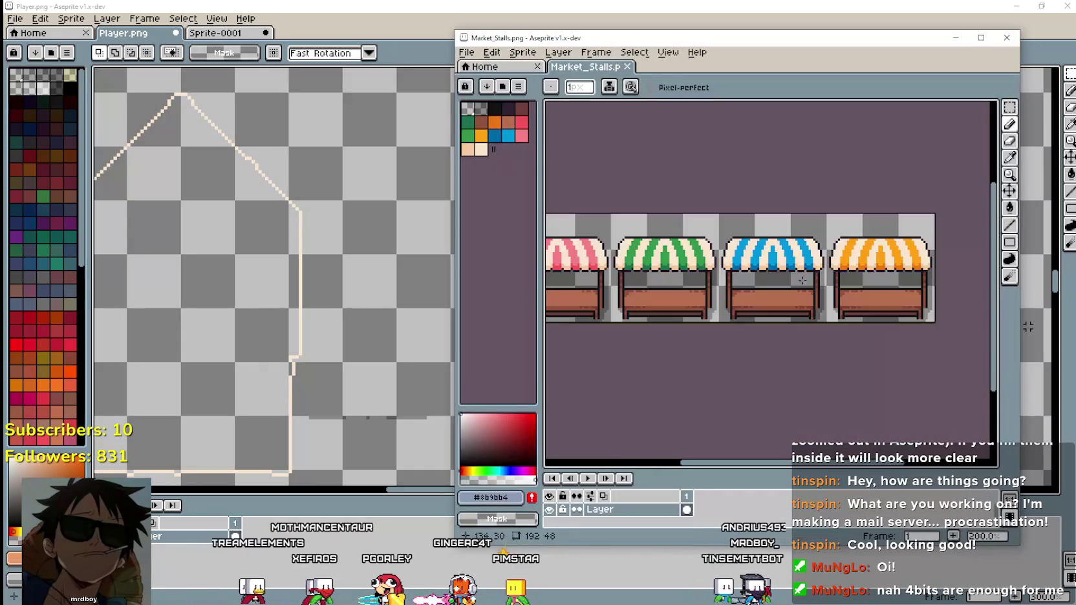
scroll(648, 287, "left", 3)
scroll(910, 169, "up", 1)
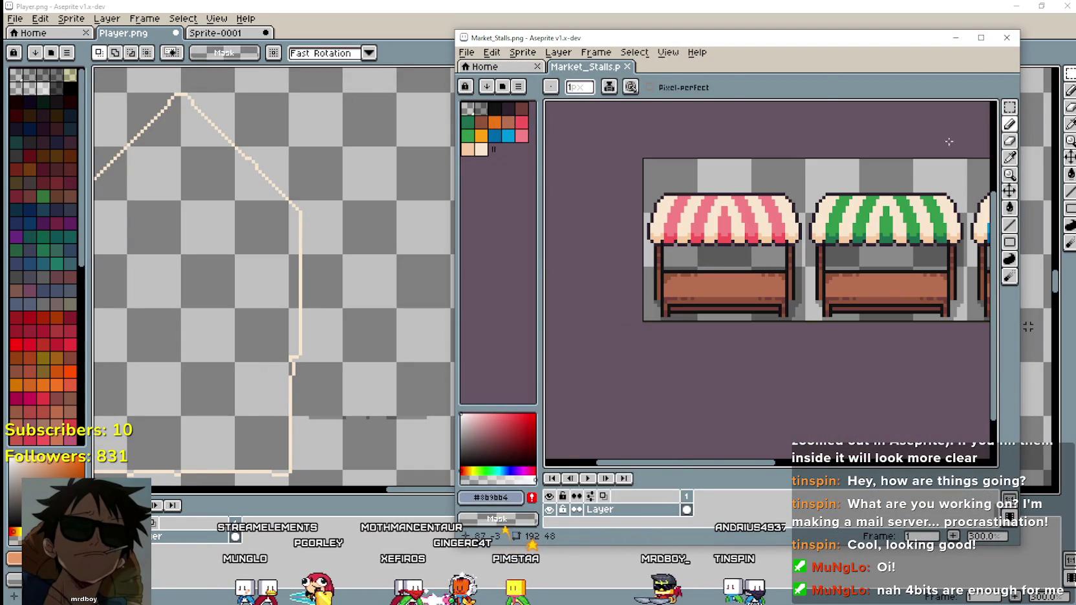
left_click(1010, 108)
scroll(708, 248, "up", 1)
scroll(708, 248, "up", 1)
left_click_drag(687, 183, 871, 278)
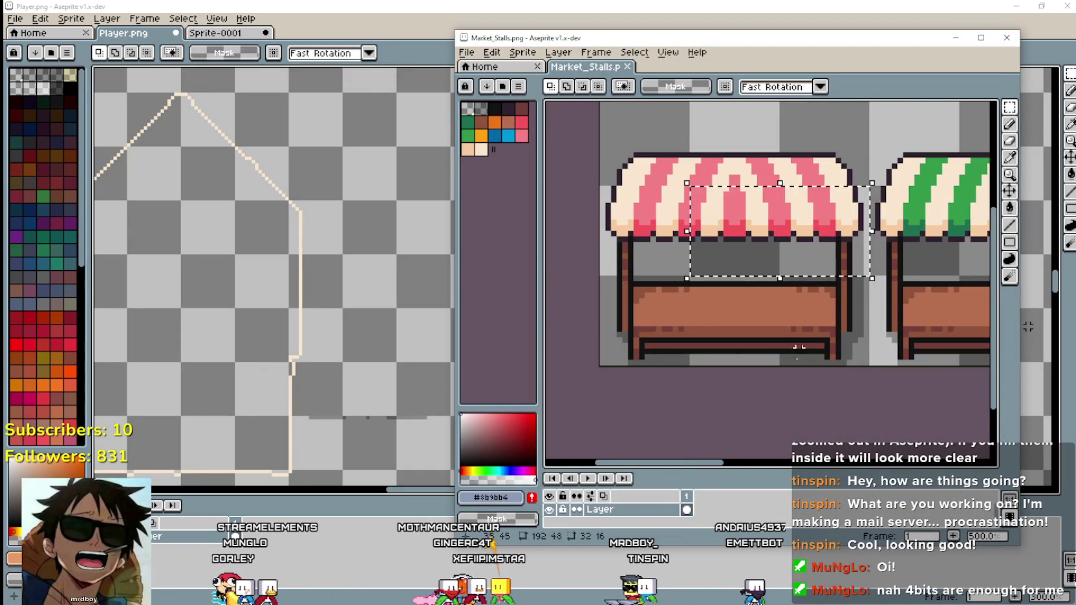
scroll(737, 369, "down", 2)
scroll(349, 240, "down", 2)
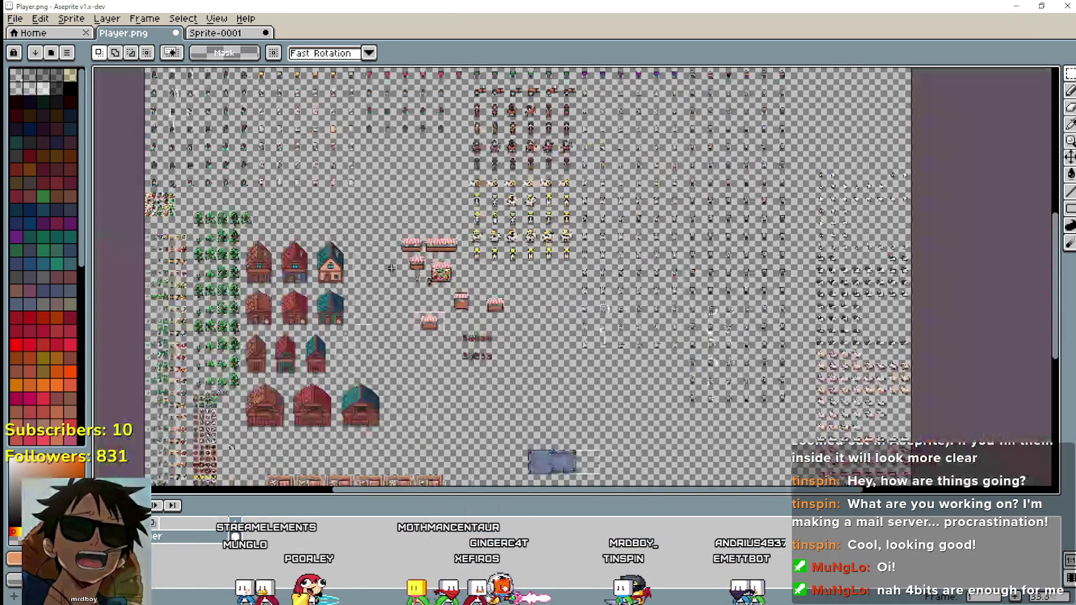
scroll(569, 315, "down", 1)
scroll(570, 315, "up", 1)
scroll(530, 291, "up", 1)
scroll(479, 259, "up", 1)
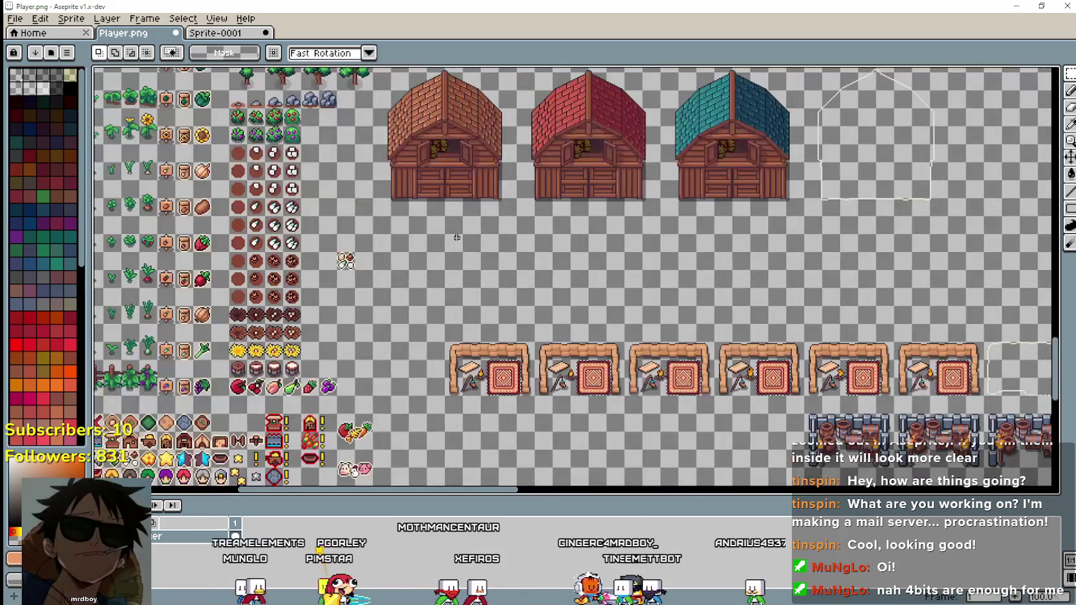
scroll(417, 219, "up", 1)
scroll(478, 276, "down", 1)
Paste the empty striped stall and nudge it into the open space below the wooden buildings.
key("ctrl+v")
scroll(518, 291, "down", 1)
scroll(470, 248, "up", 1)
key("Left")
key("Down")
left_click_drag(477, 235, 489, 235)
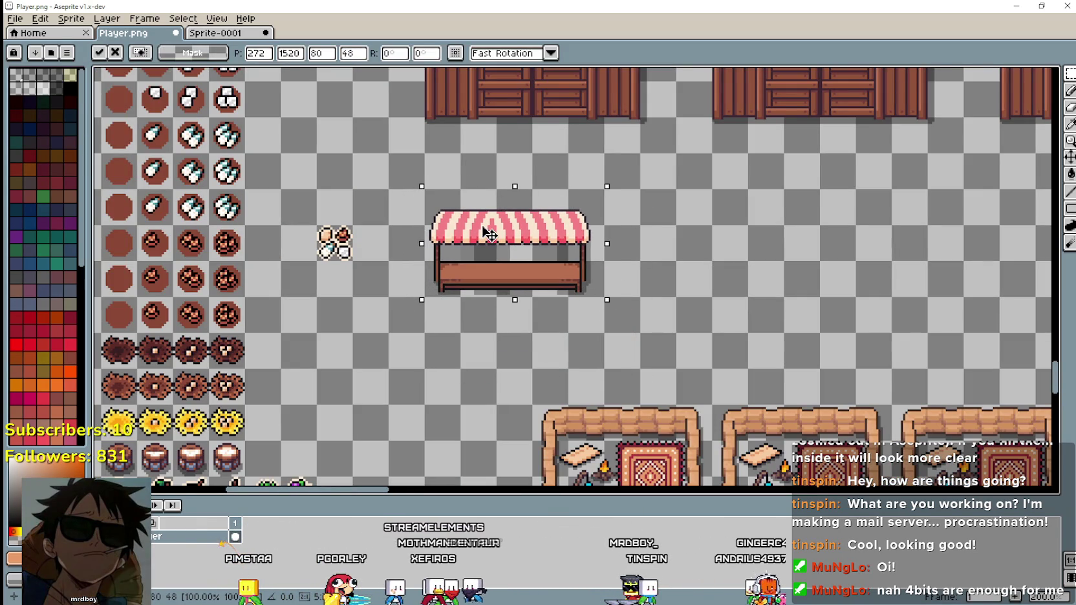
Commit the pasted stall in place and pick a dark grey colour from the canvas.
scroll(524, 343, "up", 1)
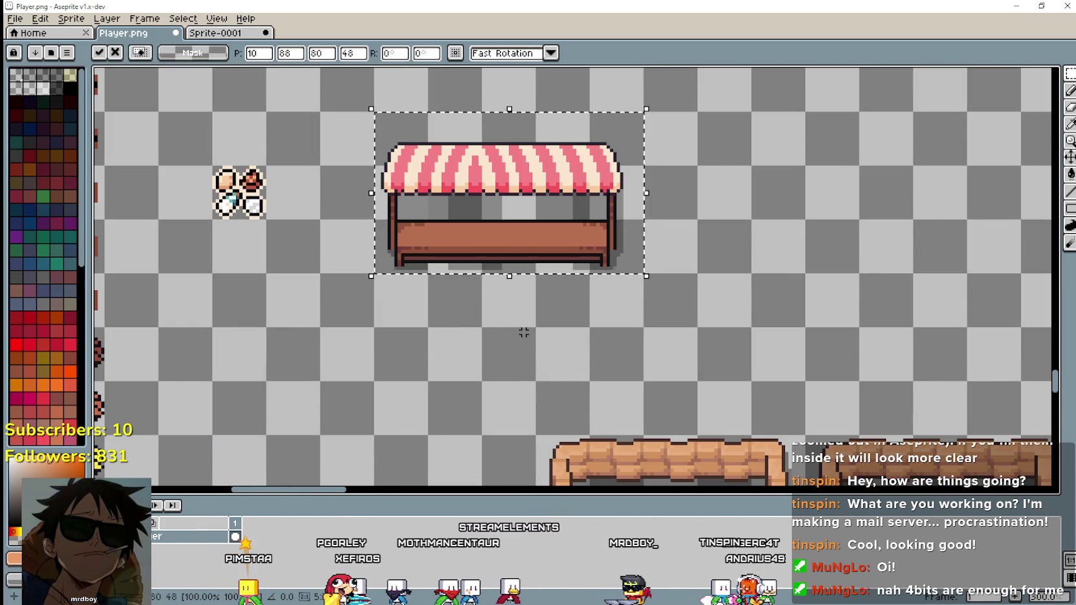
key("ctrl+d")
scroll(509, 314, "up", 1)
scroll(522, 164, "up", 1)
left_click_drag(521, 164, 629, 307)
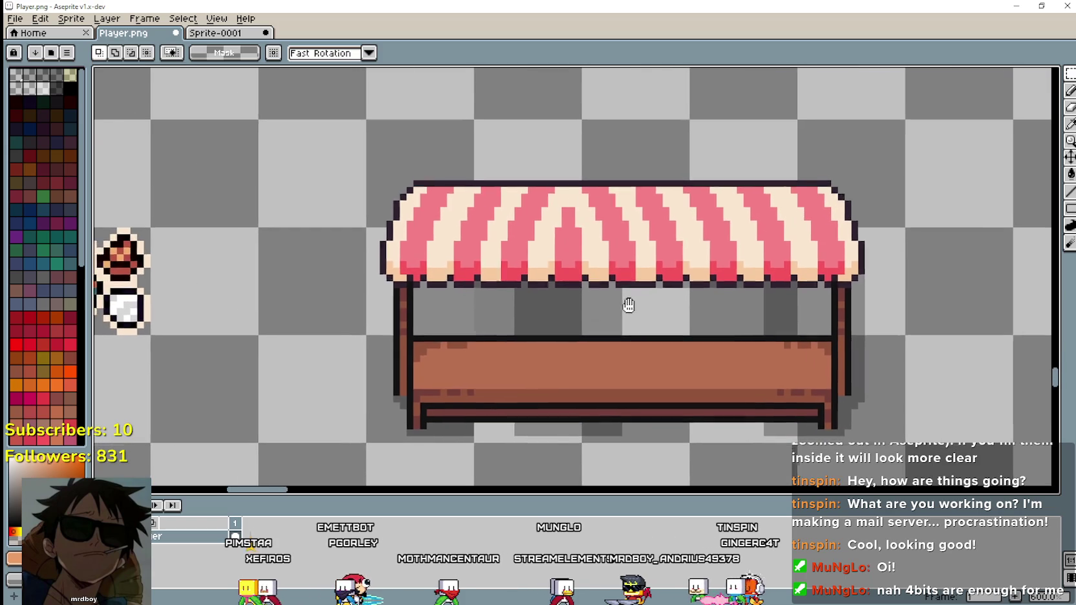
key("i")
scroll(646, 254, "up", 1)
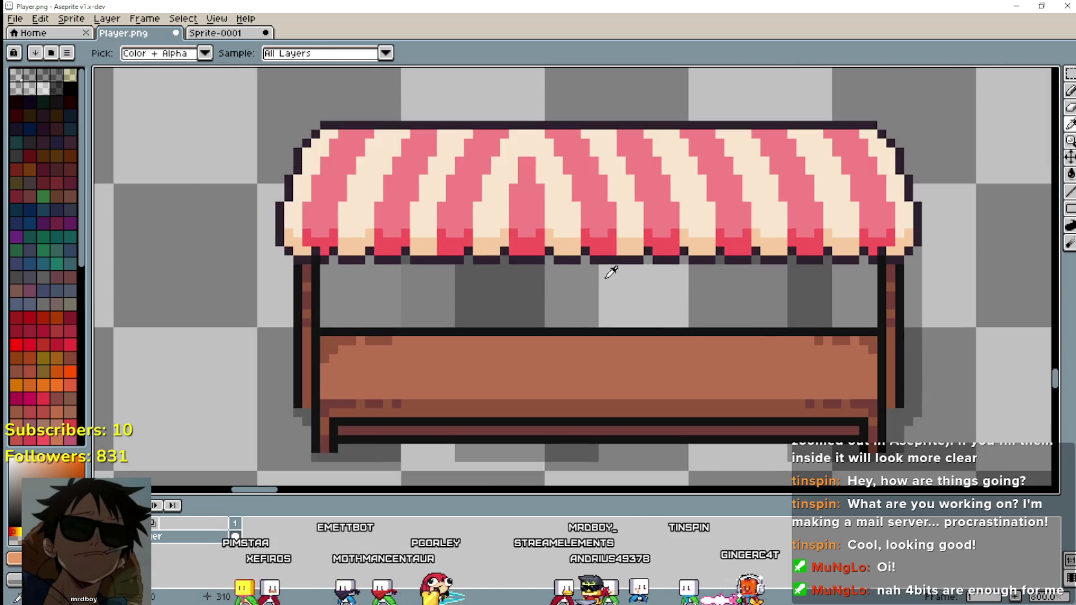
scroll(608, 270, "down", 2)
scroll(677, 286, "up", 1)
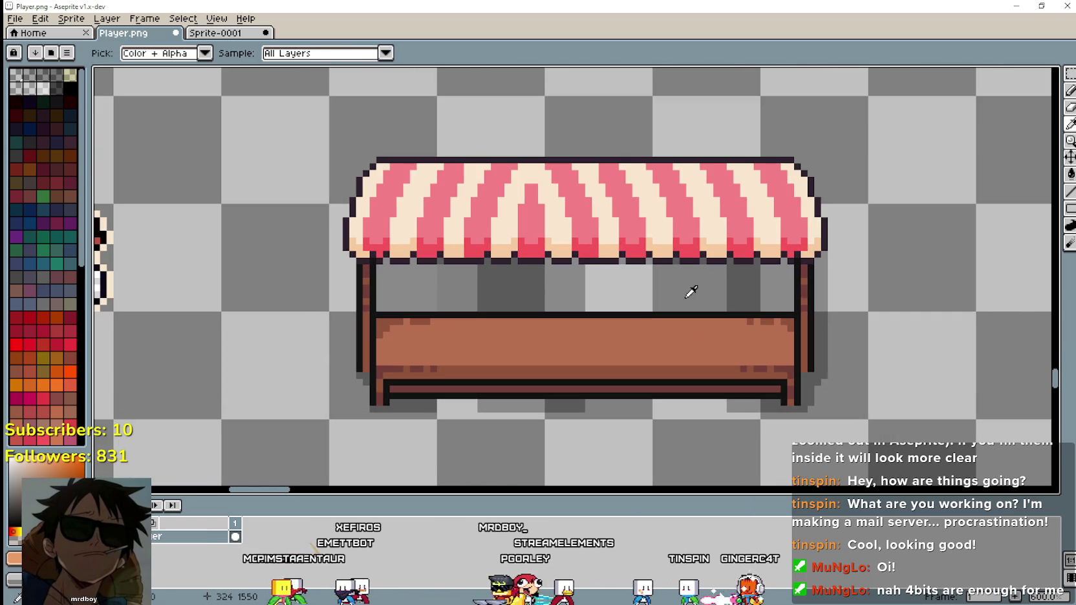
left_click_drag(692, 293, 720, 230)
scroll(696, 236, "up", 3)
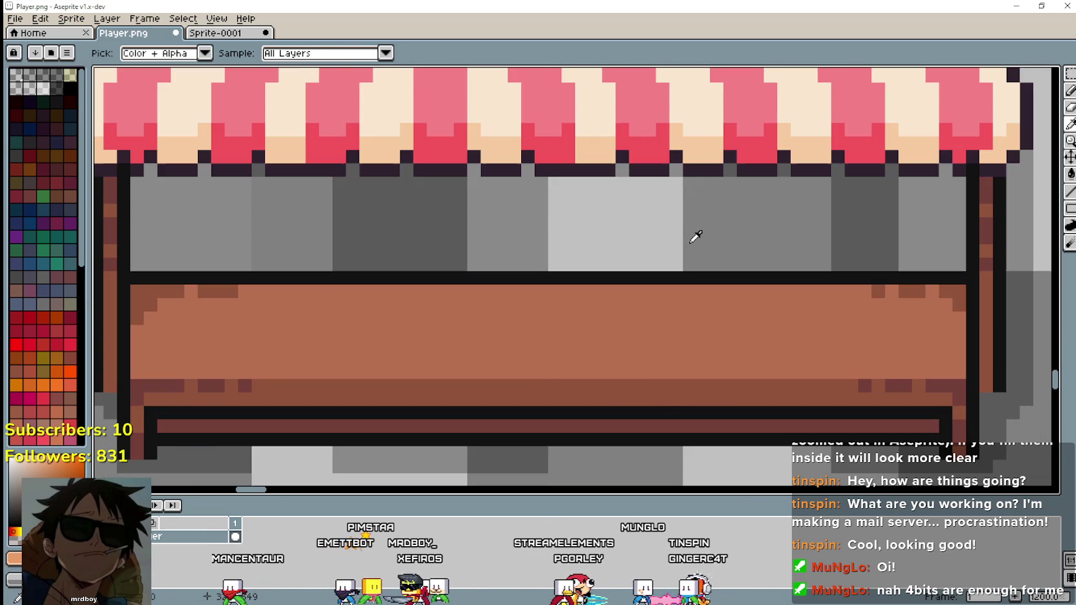
scroll(696, 234, "down", 3)
scroll(546, 237, "up", 1)
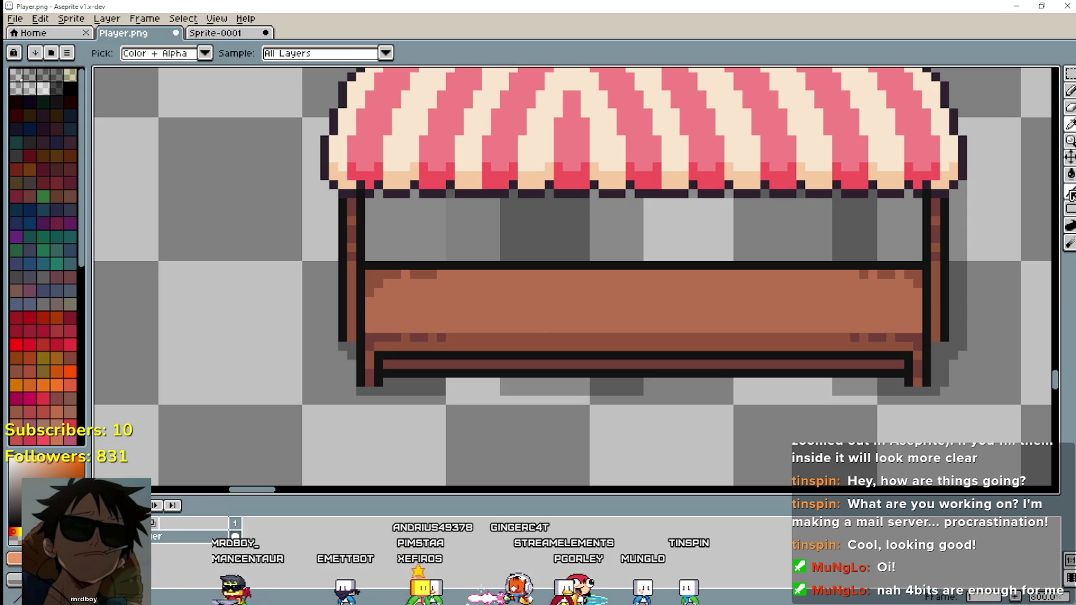
scroll(648, 383, "up", 3)
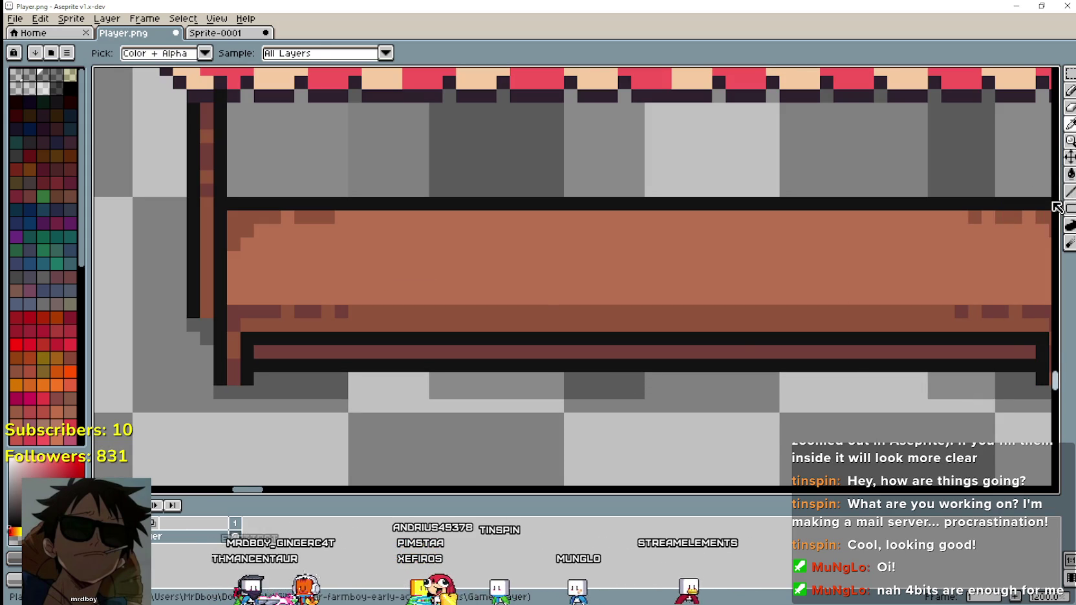
scroll(1056, 207, "down", 3)
scroll(717, 282, "up", 3)
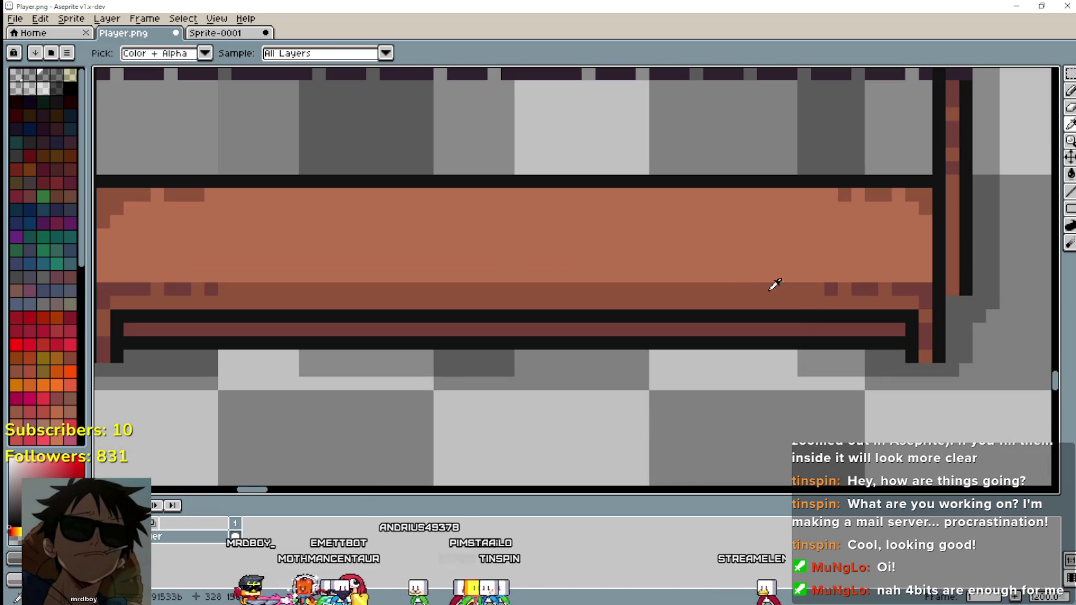
Draw a dark grey shadow line along the ground beneath the stall's bench.
left_click(1070, 191)
scroll(803, 383, "up", 1)
left_click_drag(802, 366, 468, 355)
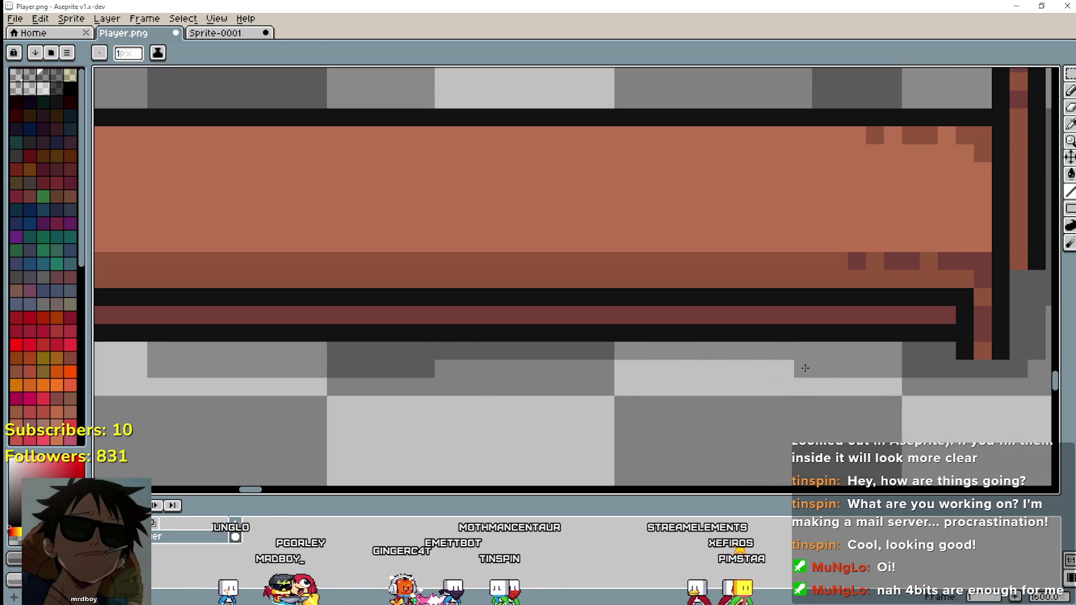
left_click_drag(805, 368, 408, 372)
scroll(446, 368, "down", 3)
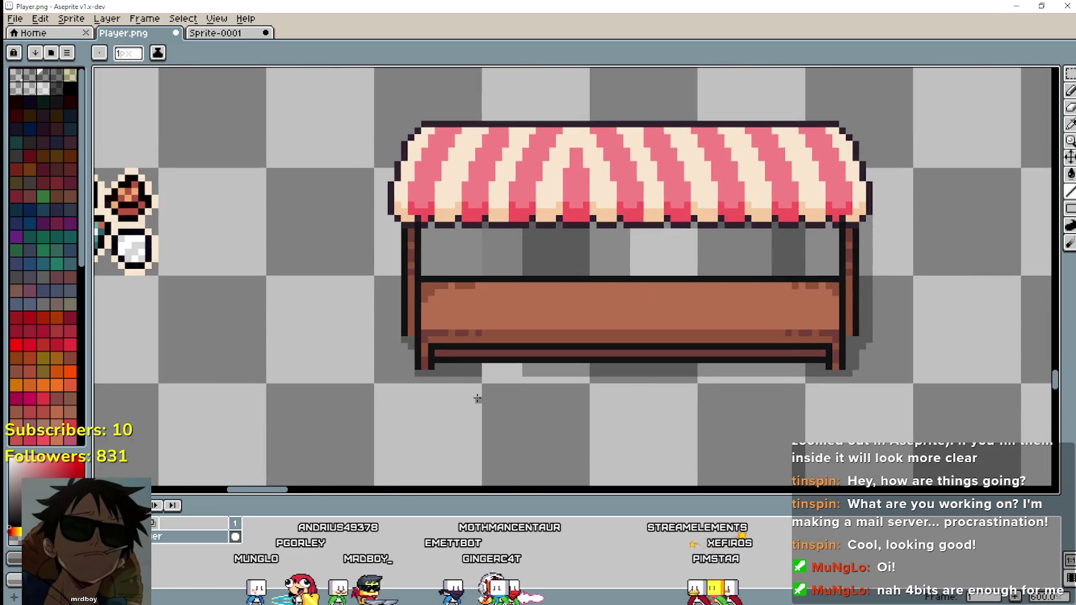
scroll(478, 395, "up", 2)
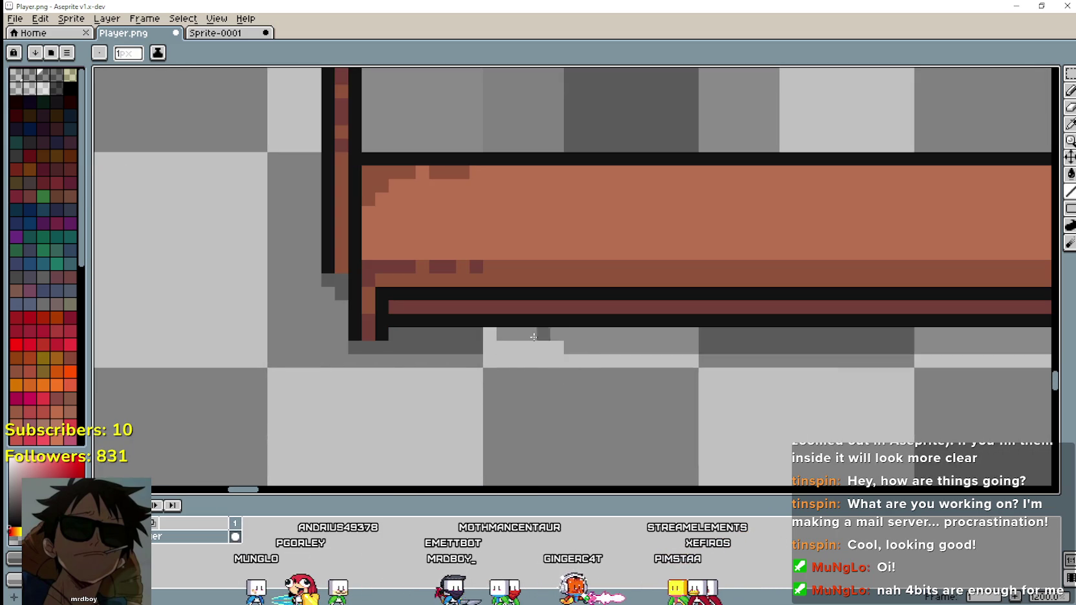
scroll(493, 349, "down", 2)
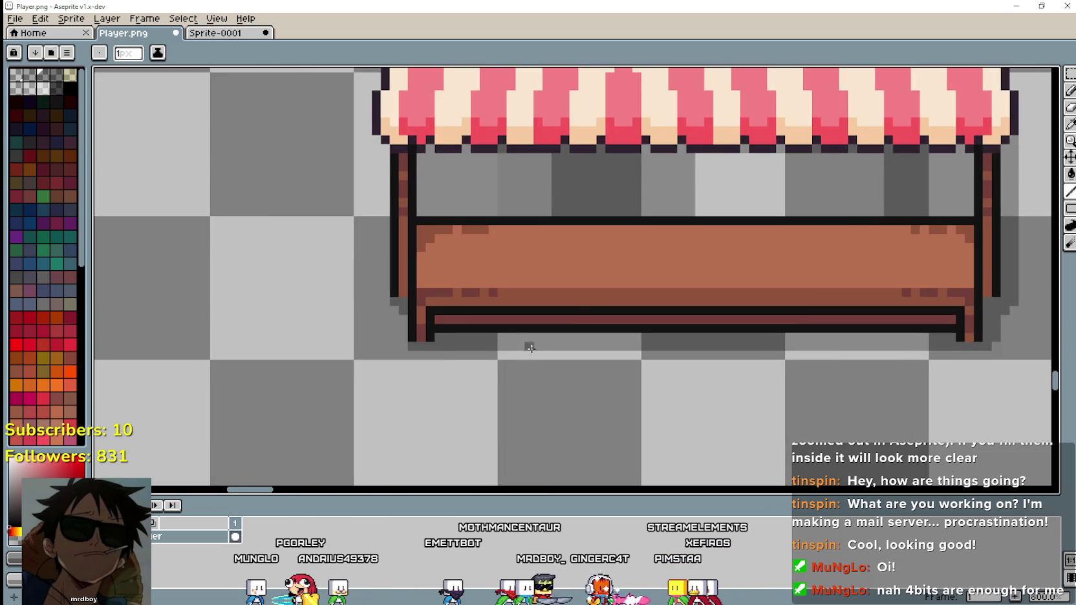
scroll(528, 343, "down", 1)
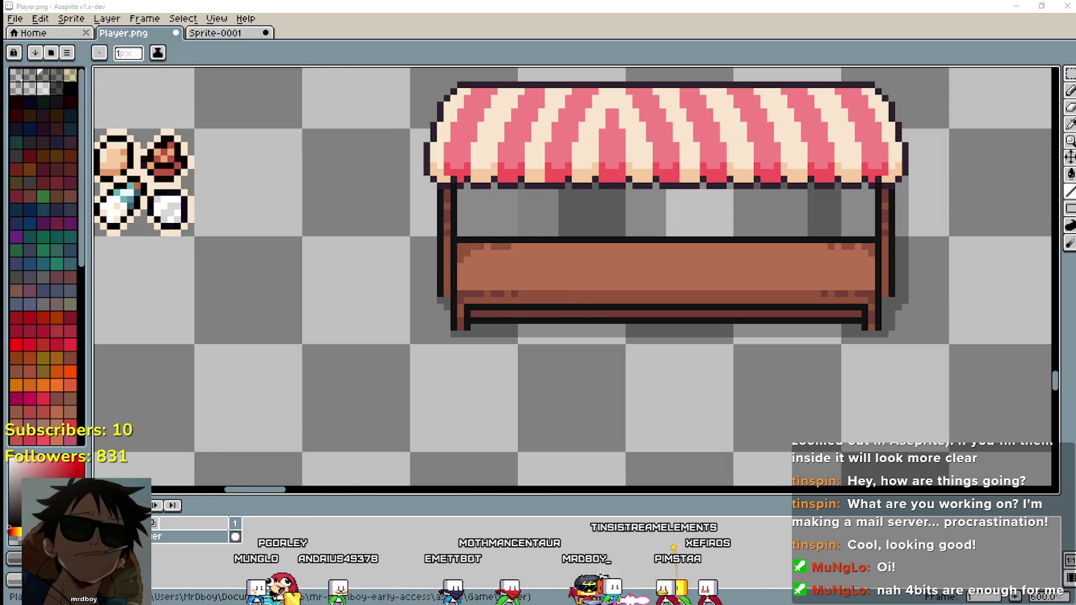
Glance at Market_Stalls.png for reference, then recentre the view on the stall.
key("alt+Tab")
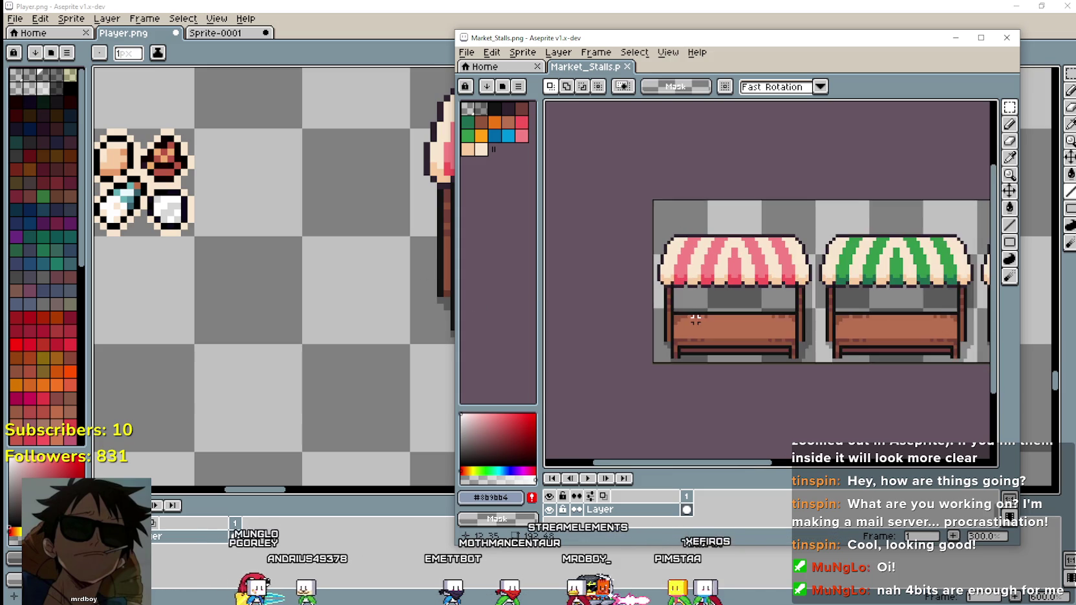
scroll(703, 320, "up", 1)
key("alt+Tab")
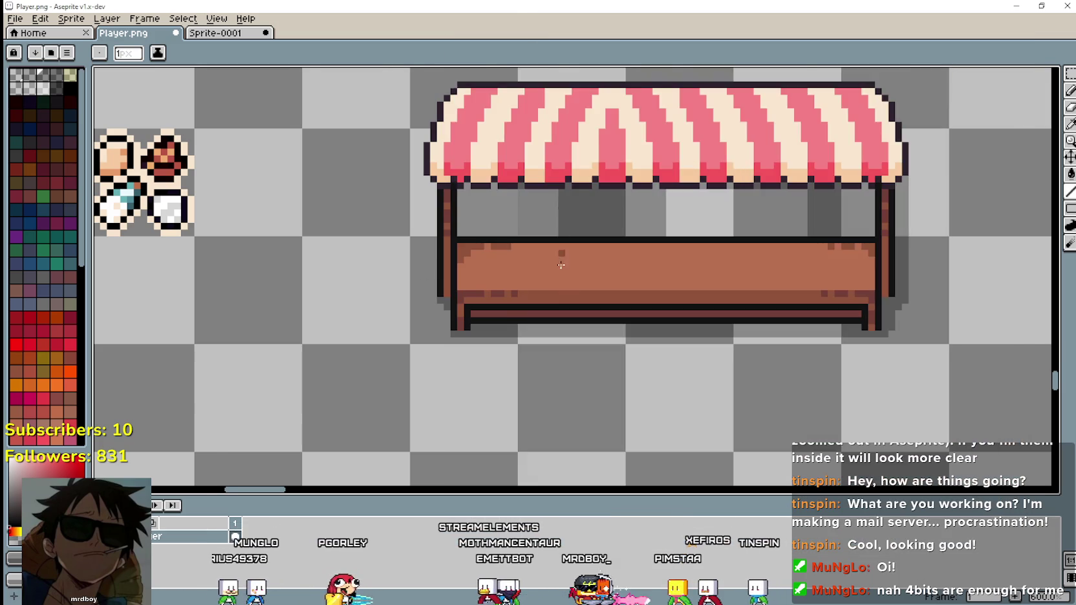
scroll(794, 238, "up", 1)
scroll(794, 238, "down", 2)
mouse_move(794, 238)
left_mouse_down()
mouse_move(634, 232)
mouse_move(605, 271)
mouse_move(602, 324)
left_mouse_up()
scroll(596, 309, "up", 1)
scroll(585, 309, "up", 1)
scroll(578, 308, "down", 1)
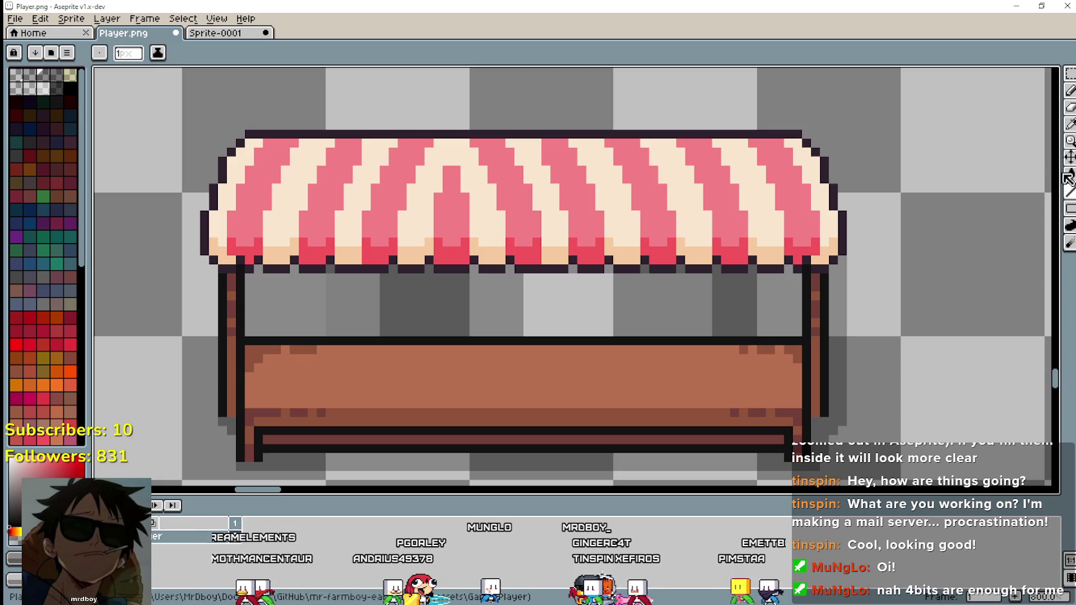
Switch to the Paint Bucket, then back to the rectangular selection tool.
key("g")
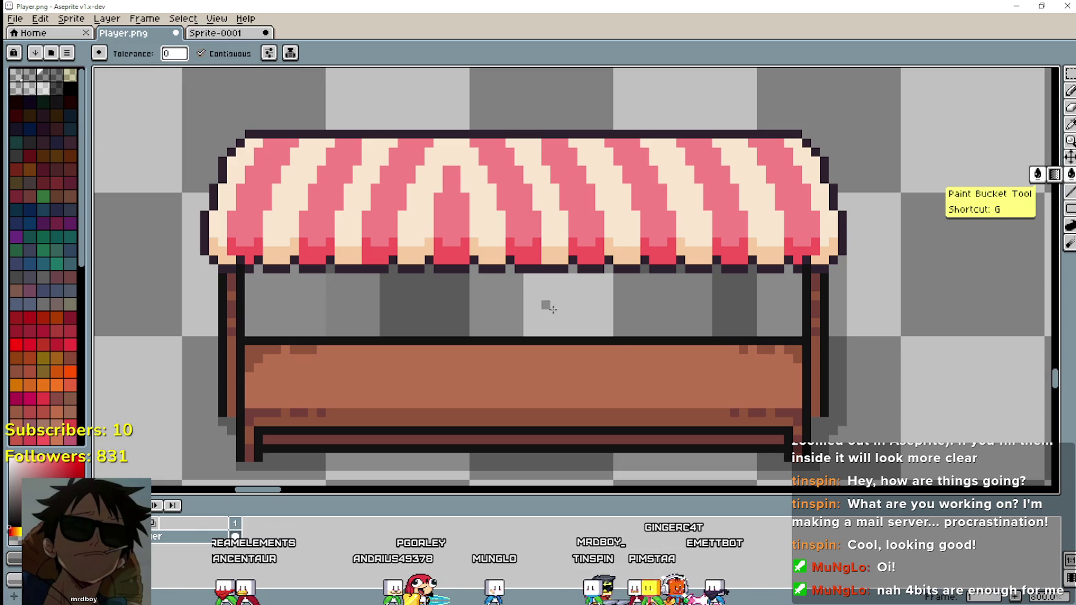
scroll(536, 305, "down", 1)
scroll(523, 362, "down", 2)
scroll(505, 446, "down", 1)
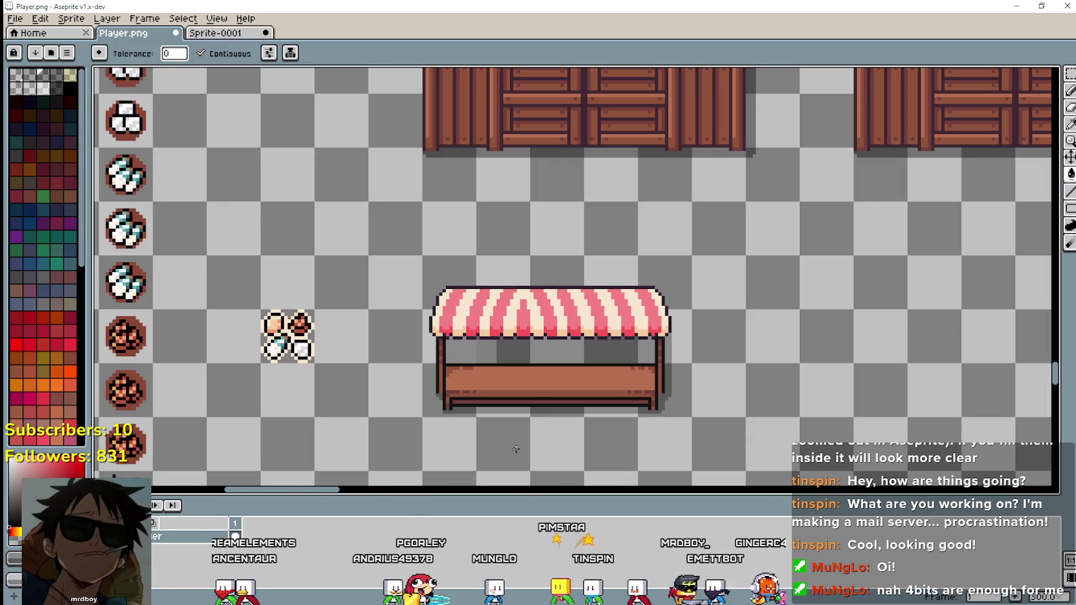
scroll(537, 397, "up", 2)
scroll(531, 388, "down", 1)
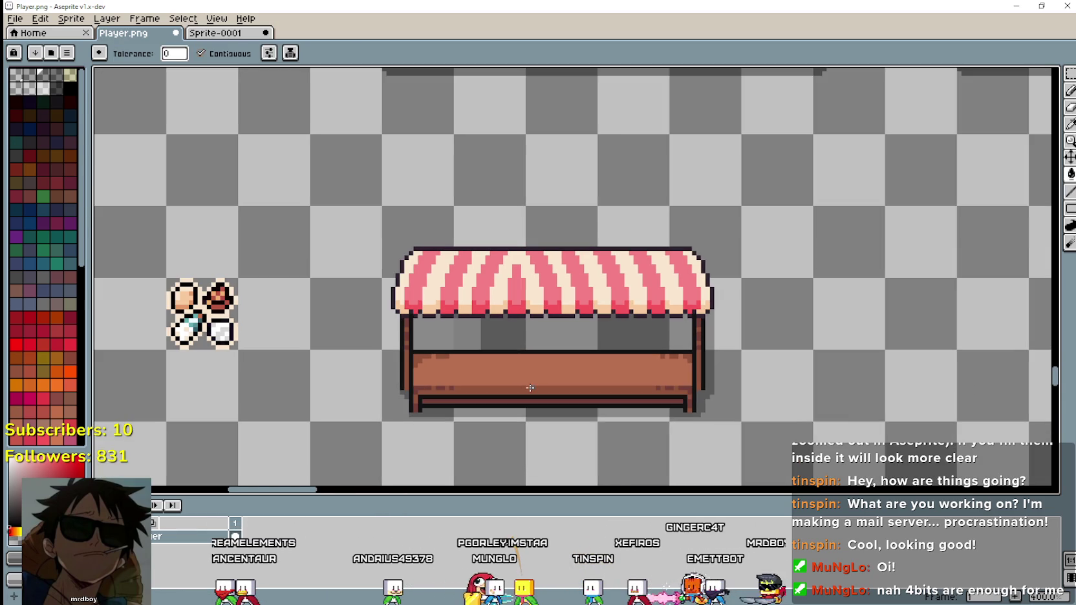
scroll(527, 373, "down", 1)
left_click(1070, 73)
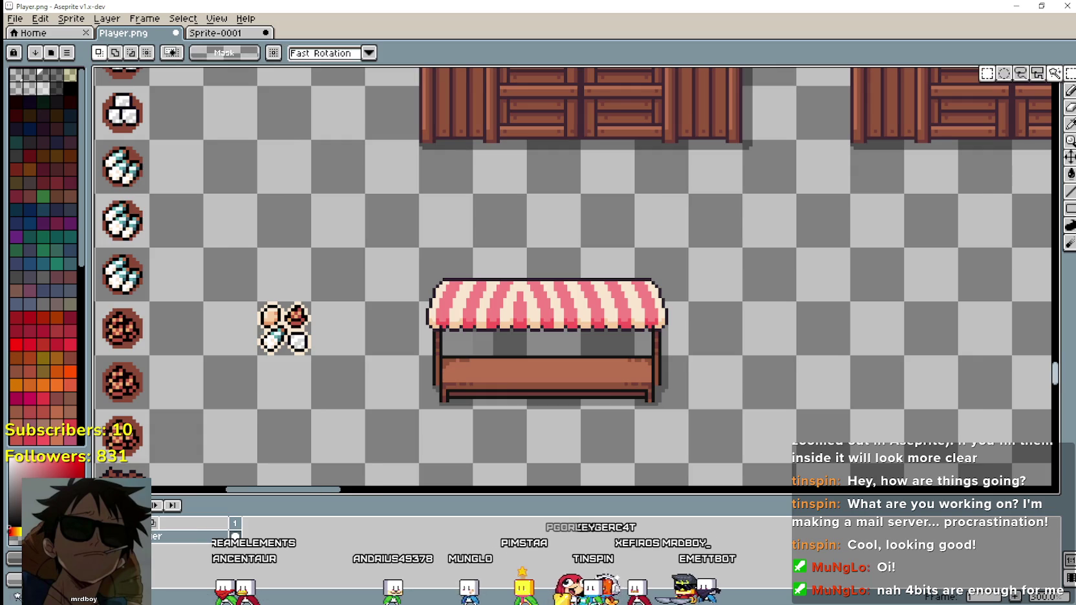
Marquee-select the empty striped stall and drop a copy beside it, redoing one misplaced placement.
scroll(511, 387, "down", 3)
scroll(510, 386, "down", 2)
scroll(511, 386, "up", 5)
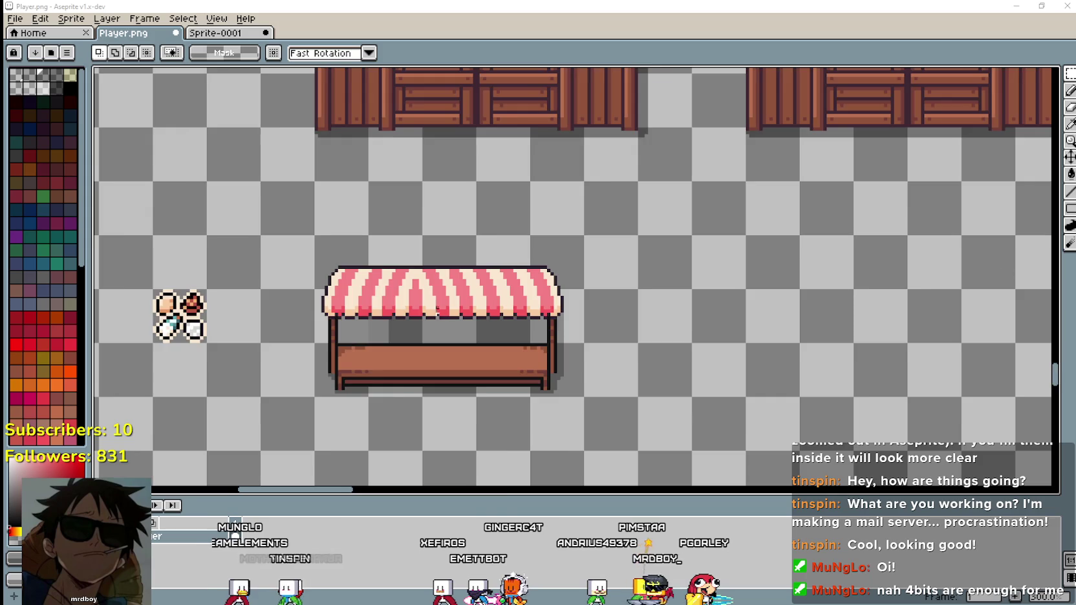
scroll(479, 274, "down", 2)
scroll(477, 273, "up", 2)
scroll(478, 285, "down", 1)
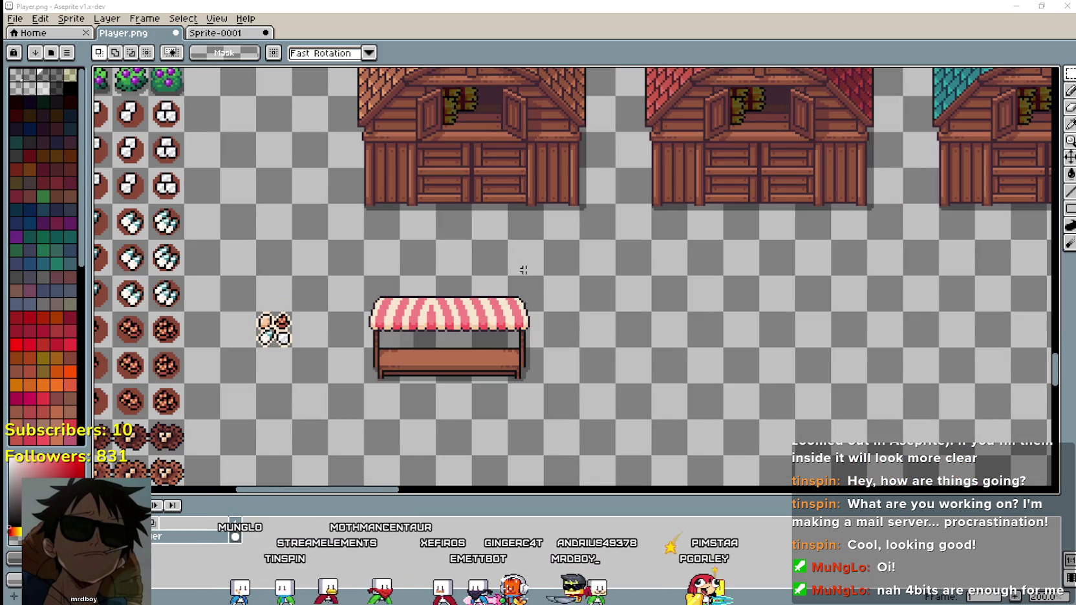
key("m")
scroll(379, 335, "down", 2)
left_click_drag(396, 323, 553, 233)
left_click_drag(537, 315, 711, 320)
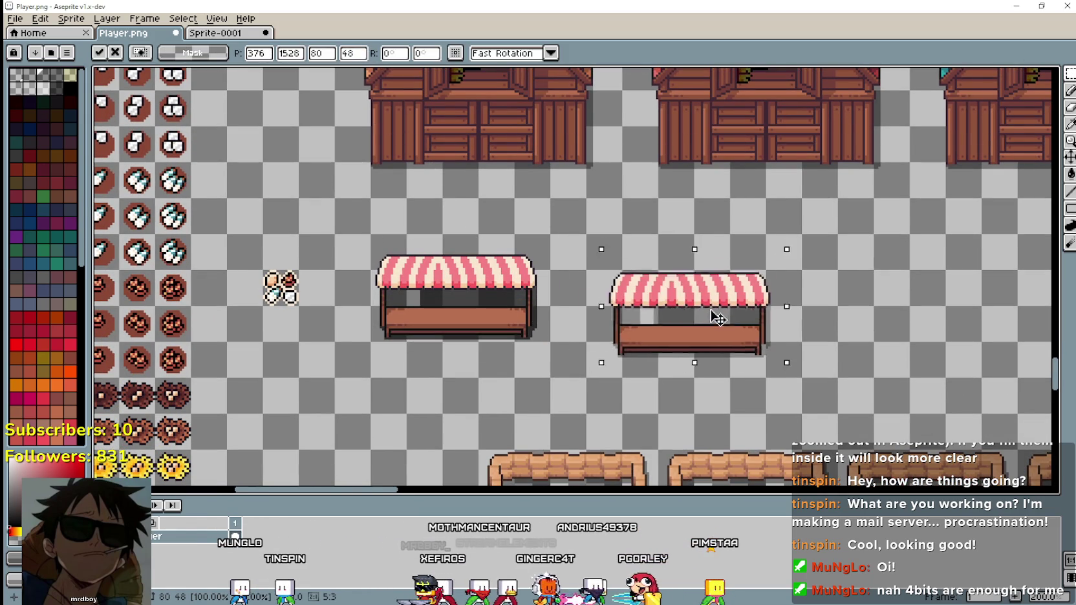
key("ctrl+z")
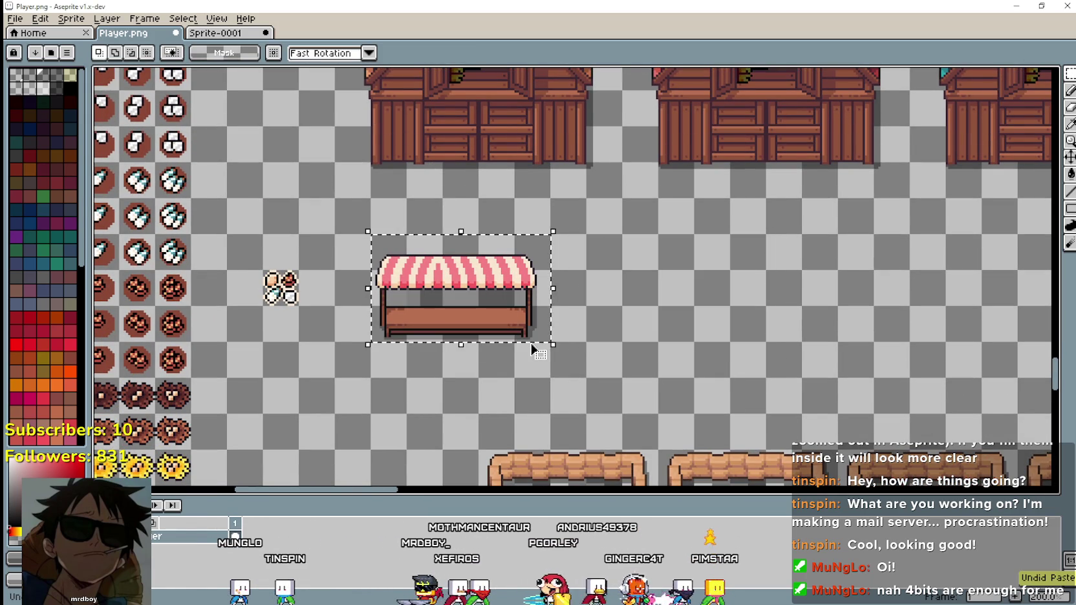
mouse_move(531, 346)
left_mouse_down()
mouse_move(642, 311)
mouse_move(630, 306)
left_mouse_up()
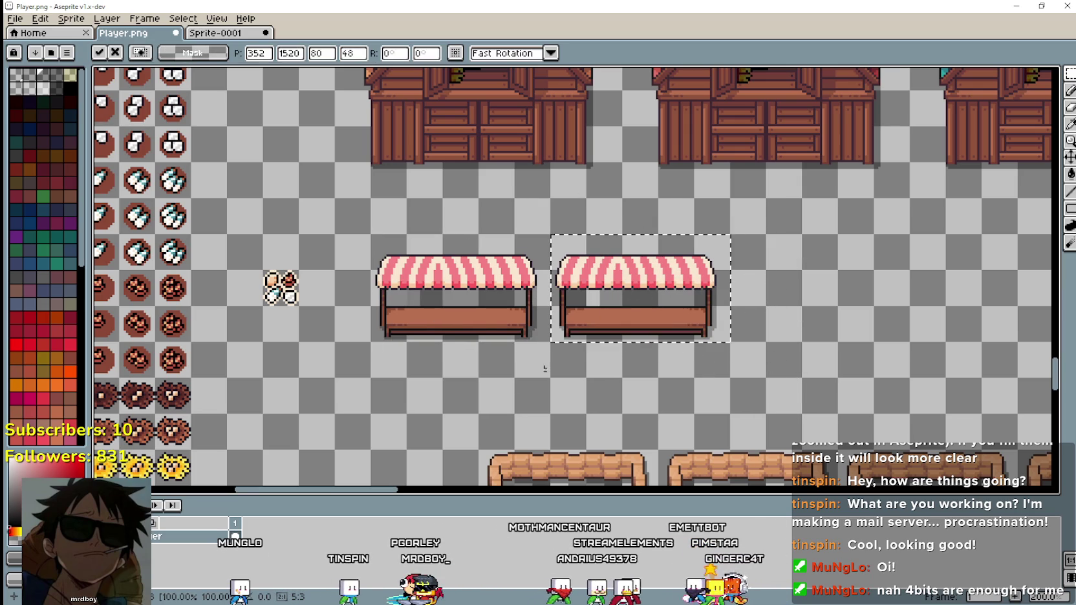
left_click(471, 362)
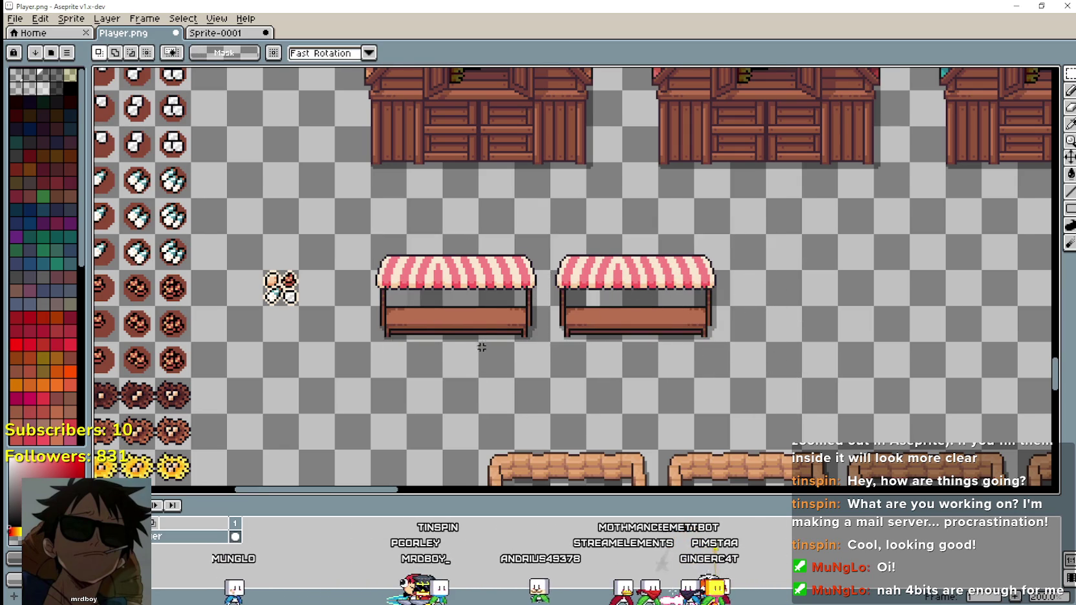
Add a third stall copy at the right end and pan to review the row of three.
scroll(479, 352, "up", 1)
left_click_drag(784, 320, 511, 319)
mouse_move(173, 268)
left_mouse_down()
mouse_move(779, 270)
mouse_move(731, 270)
left_mouse_up()
scroll(620, 300, "down", 1)
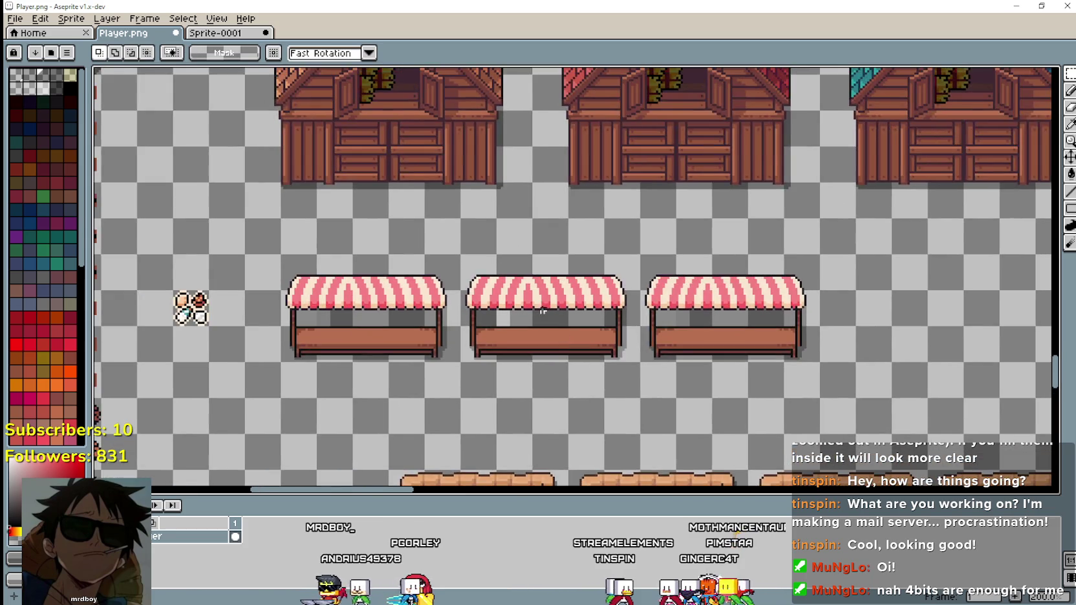
left_click_drag(458, 289, 403, 187)
key("i")
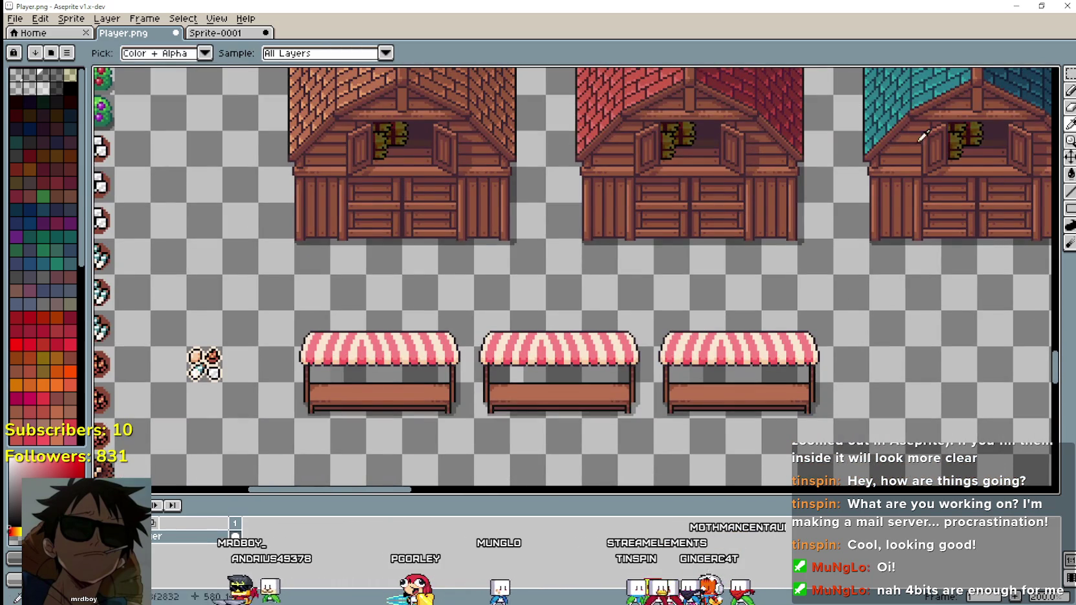
scroll(304, 120, "up", 1)
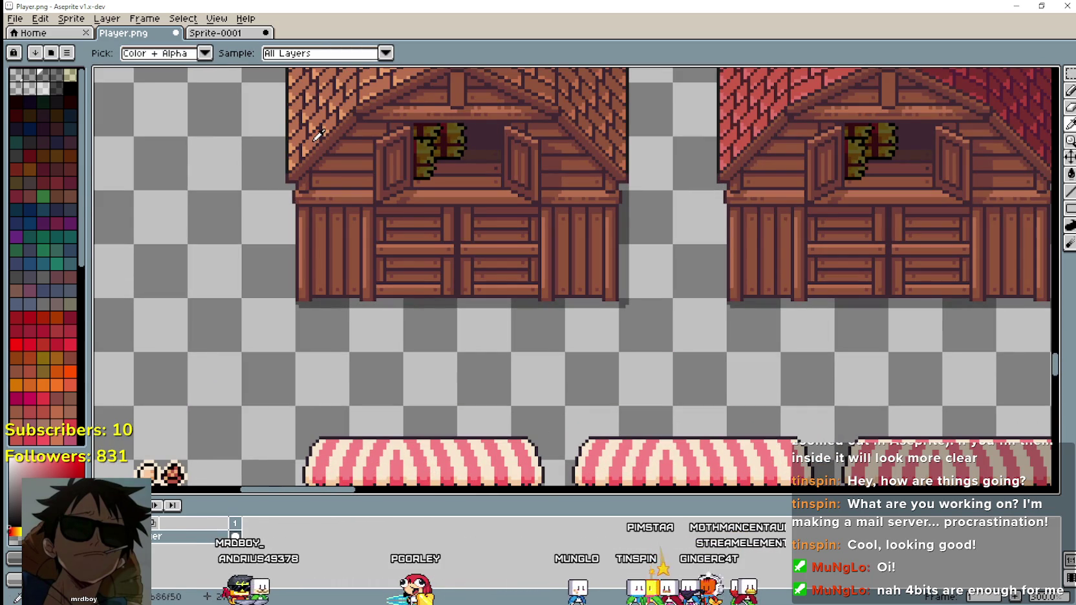
left_click_drag(424, 354, 417, 227)
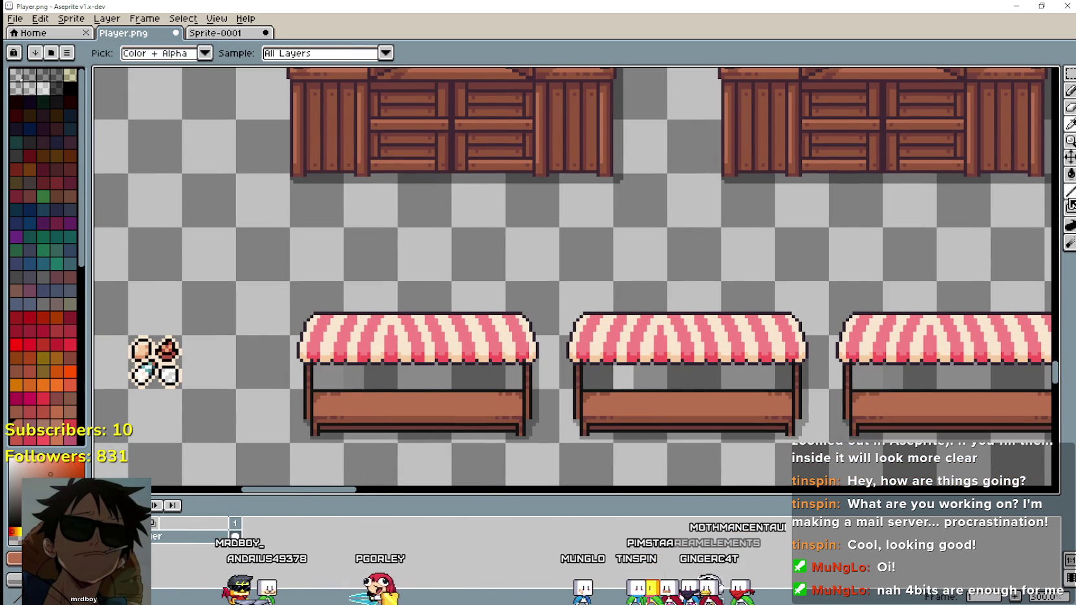
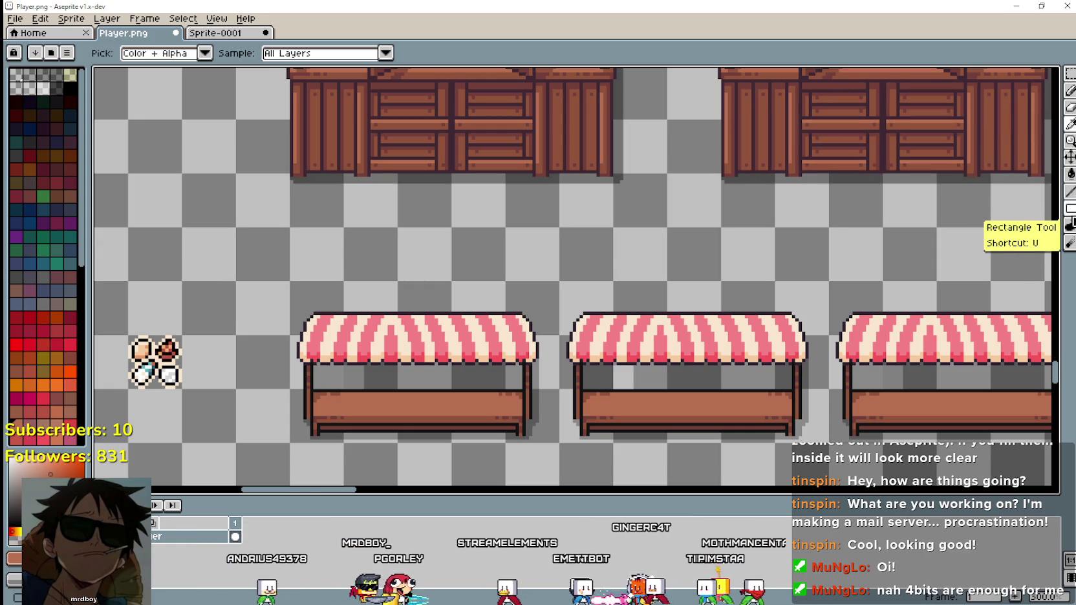
Select the leftmost market stall and fill its awning's red edge with a sampled colour.
left_click(1070, 73)
scroll(647, 343, "down", 2)
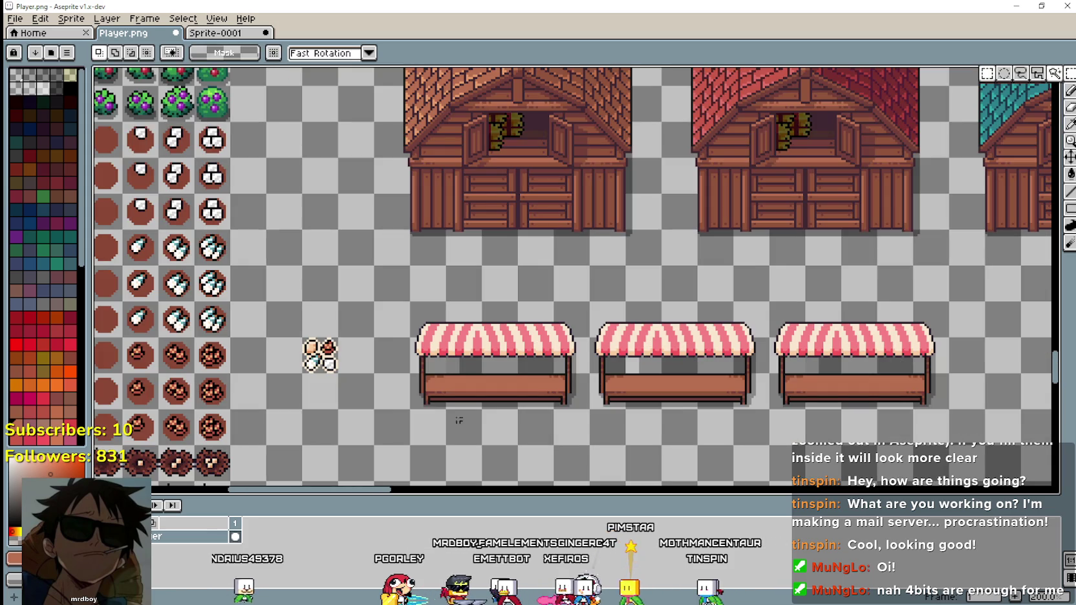
left_click_drag(403, 406, 534, 319)
key("i")
scroll(435, 135, "up", 2)
scroll(435, 134, "up", 1)
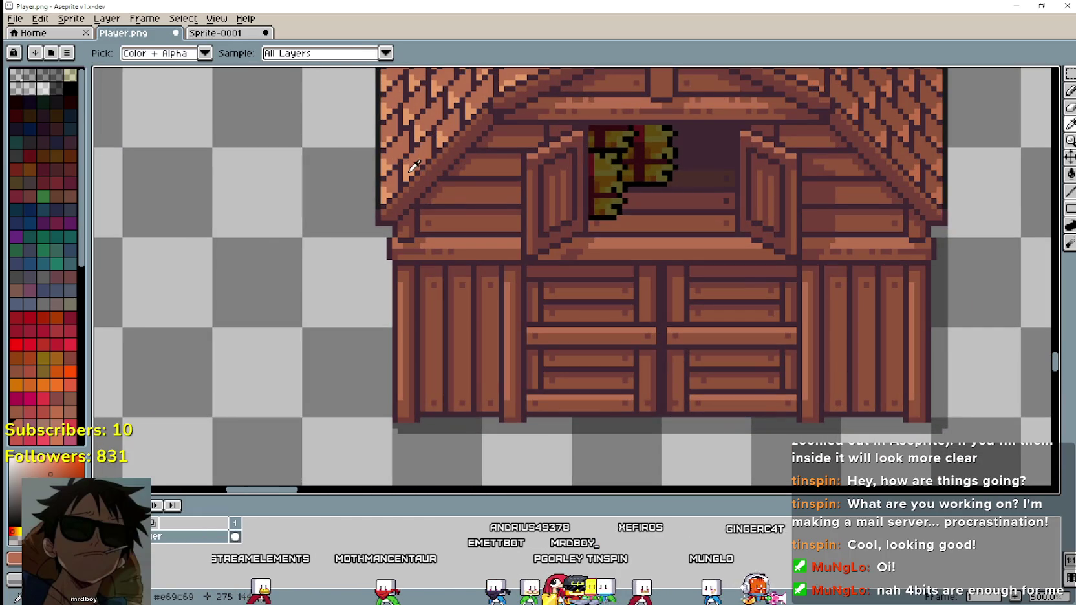
scroll(427, 226, "down", 4)
scroll(469, 198, "up", 3)
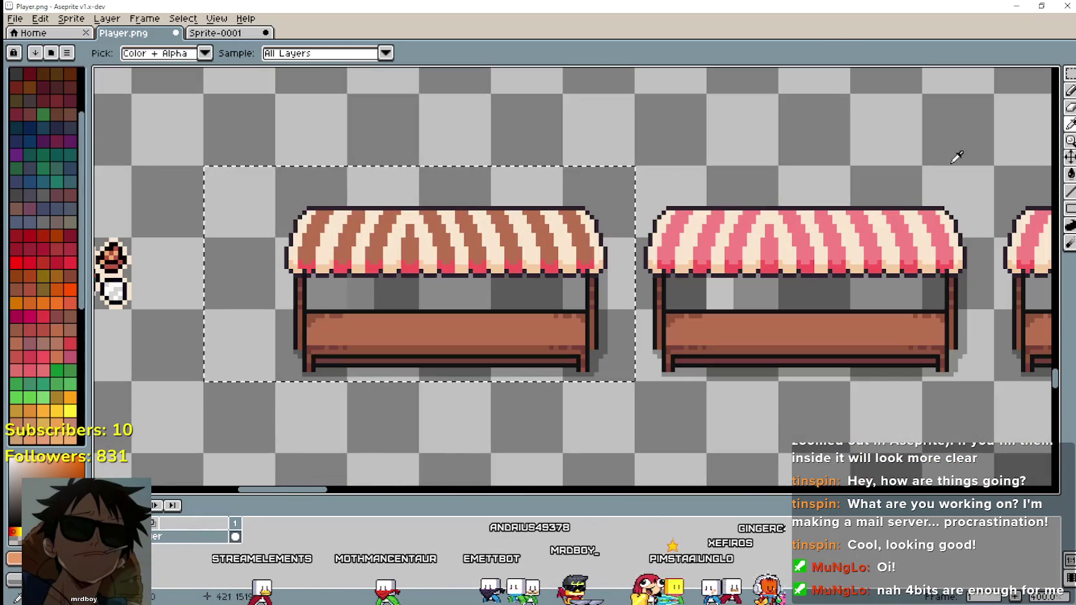
key("g")
scroll(396, 264, "up", 3)
left_click(395, 264)
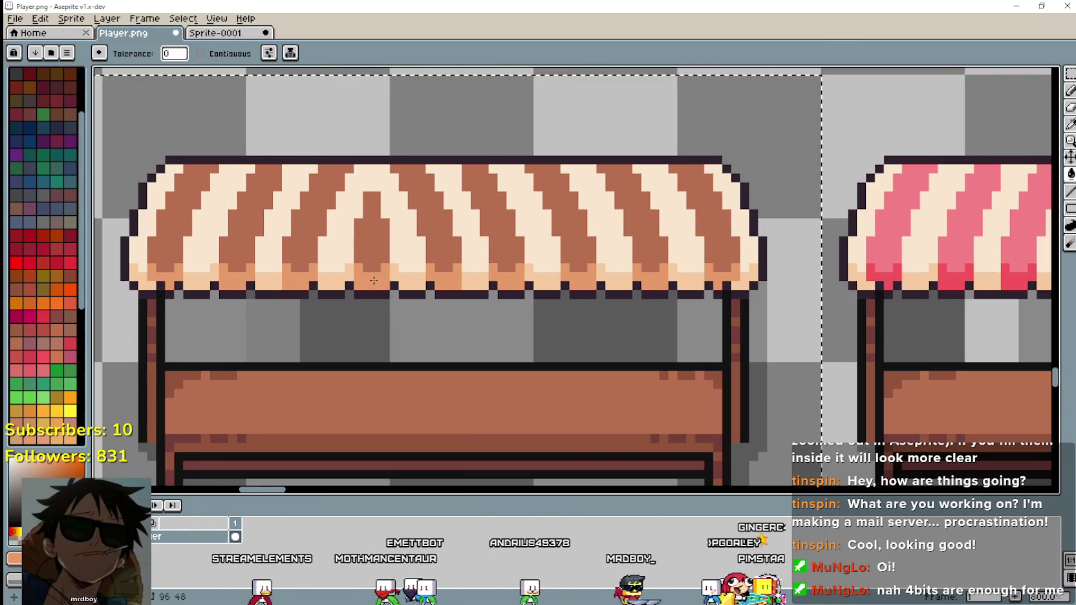
Bring the barns above the stalls into view and undo the first awning recolour.
scroll(483, 277, "down", 2)
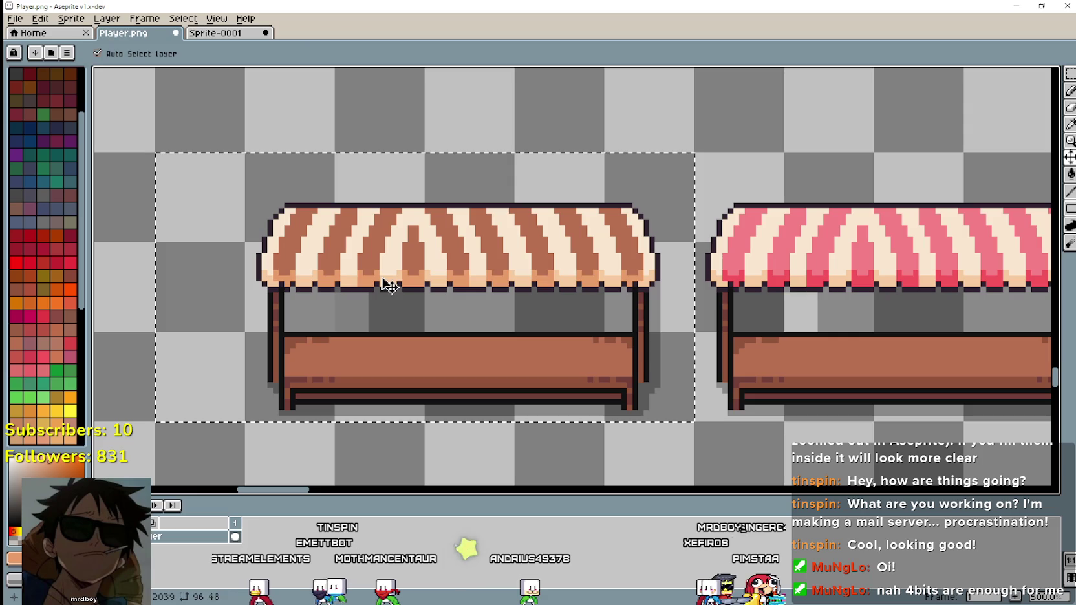
scroll(520, 310, "down", 2)
scroll(520, 310, "down", 1)
scroll(494, 278, "up", 1)
scroll(464, 183, "up", 1)
scroll(464, 183, "down", 2)
mouse_move(468, 133)
left_mouse_down()
mouse_move(519, 323)
mouse_move(526, 253)
left_mouse_up()
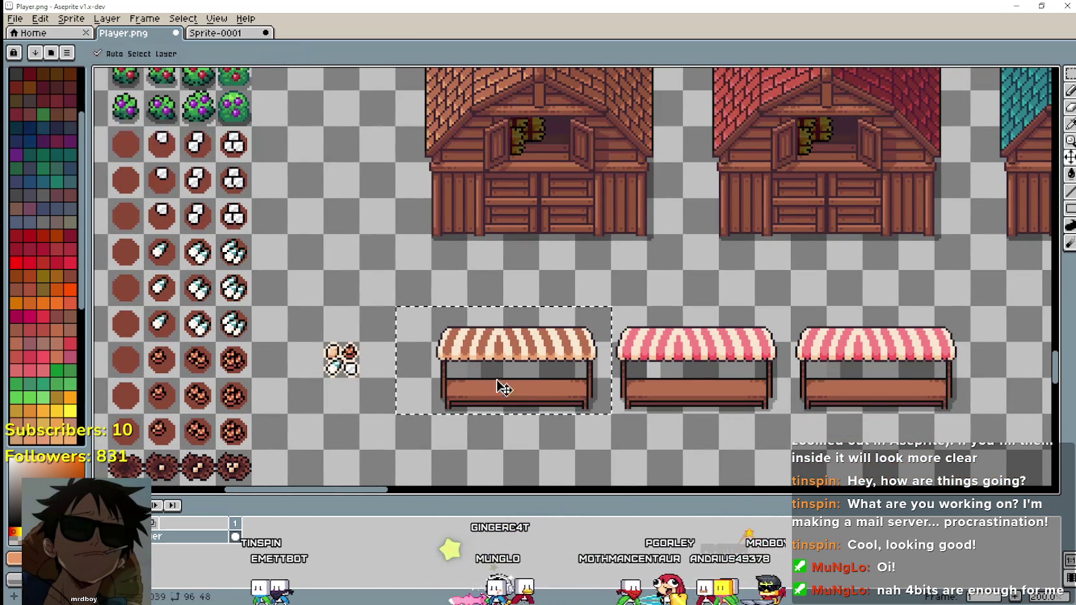
scroll(505, 395, "up", 1)
scroll(491, 369, "up", 2)
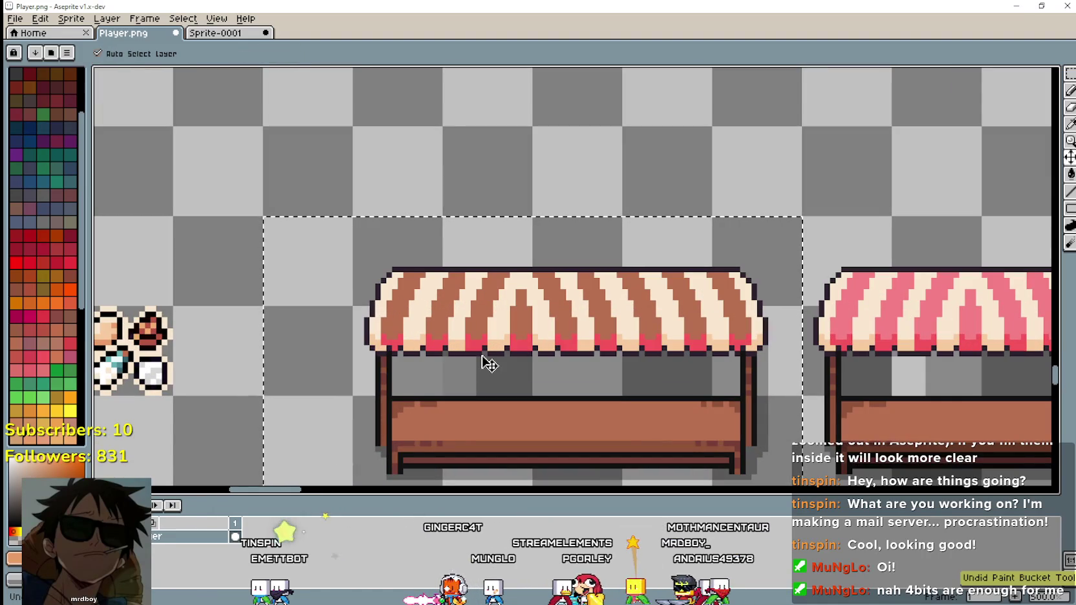
key("ctrl+z")
scroll(487, 360, "down", 2)
mouse_move(449, 179)
left_mouse_down()
mouse_move(479, 340)
mouse_move(473, 272)
left_mouse_up()
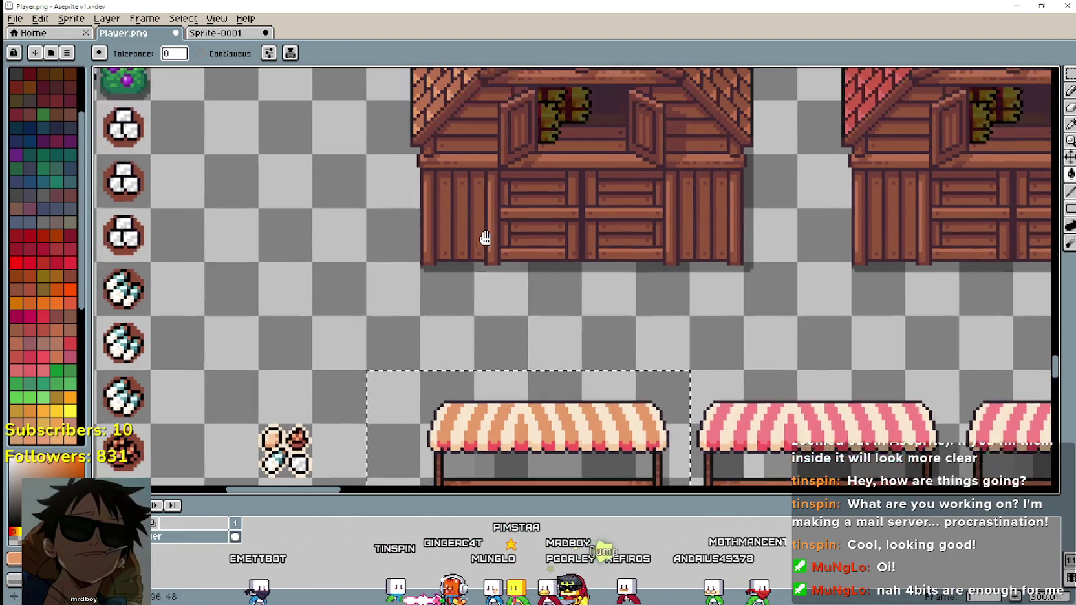
left_click_drag(470, 181, 496, 294)
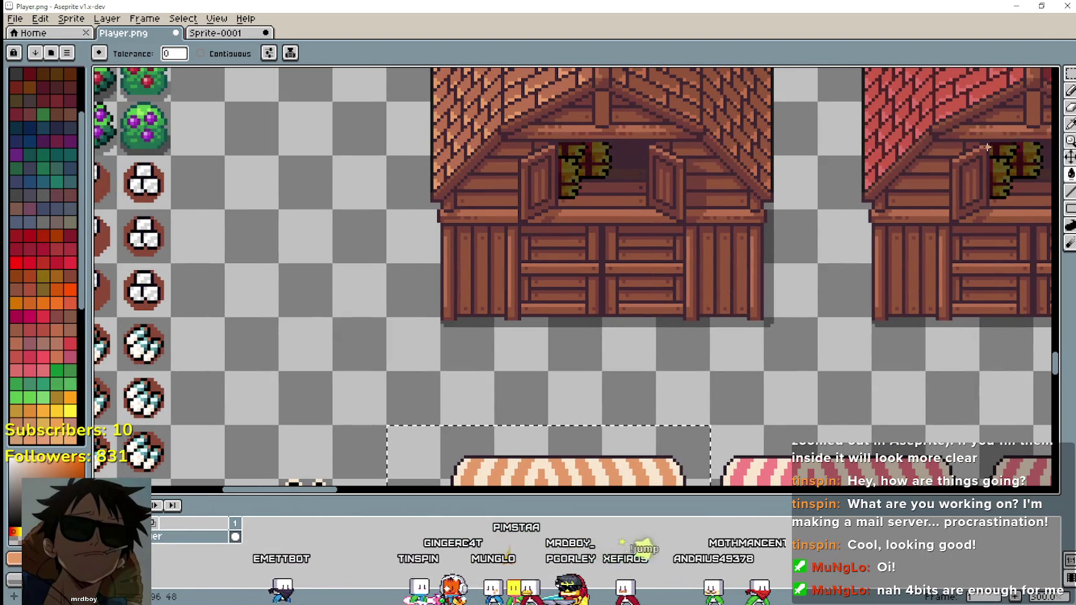
Sample the orange-brown barn roof colour and repaint the leftmost awning stripes with it.
key("i")
scroll(492, 168, "up", 1)
scroll(481, 136, "up", 1)
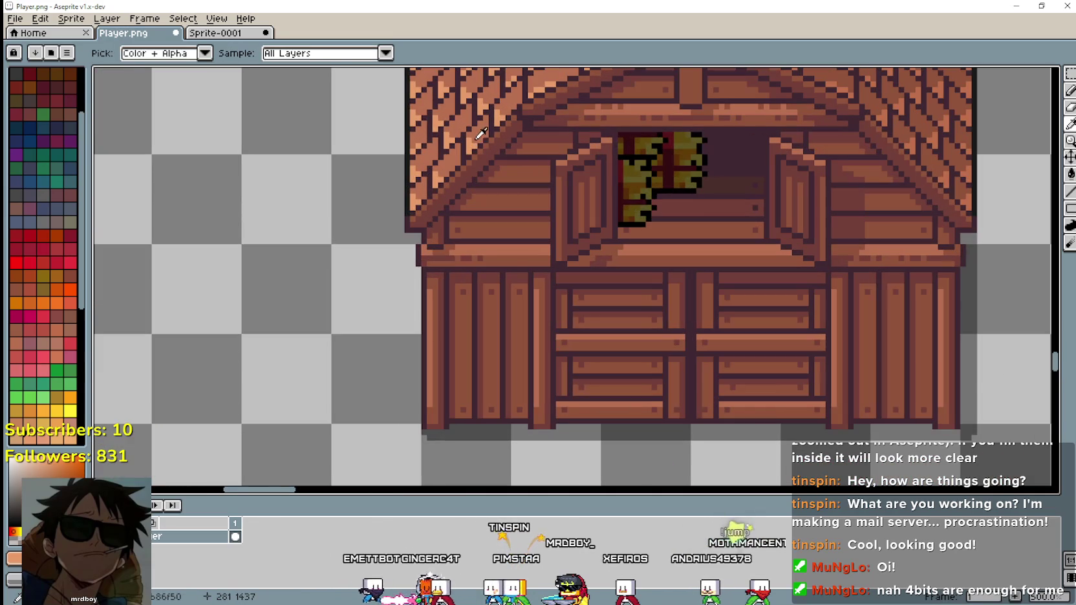
scroll(510, 227, "down", 3)
scroll(576, 280, "up", 1)
scroll(552, 343, "up", 1)
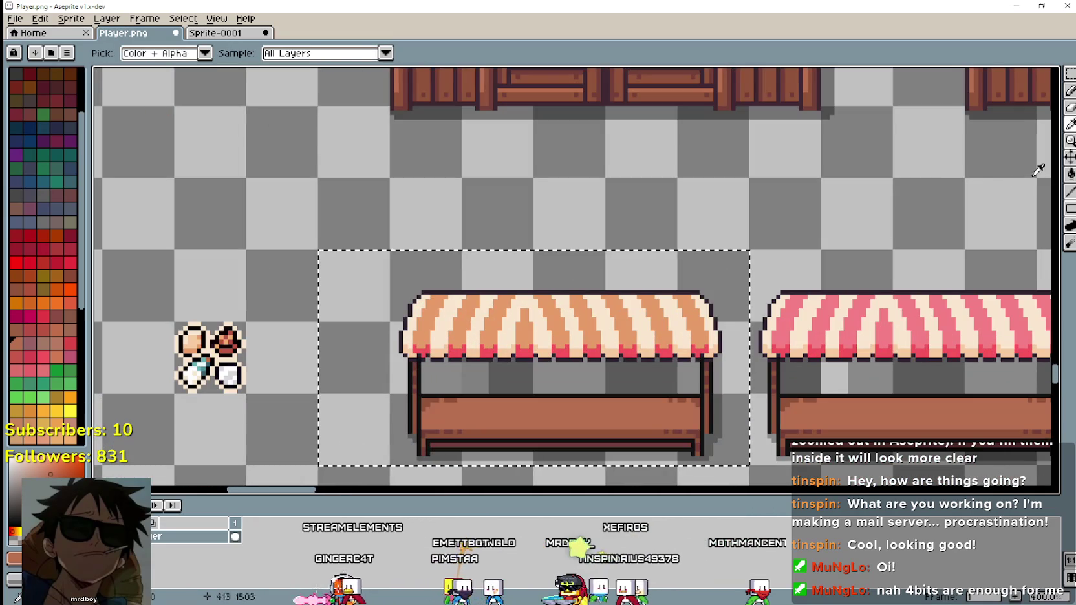
key("g")
scroll(620, 375, "up", 1)
scroll(606, 397, "down", 2)
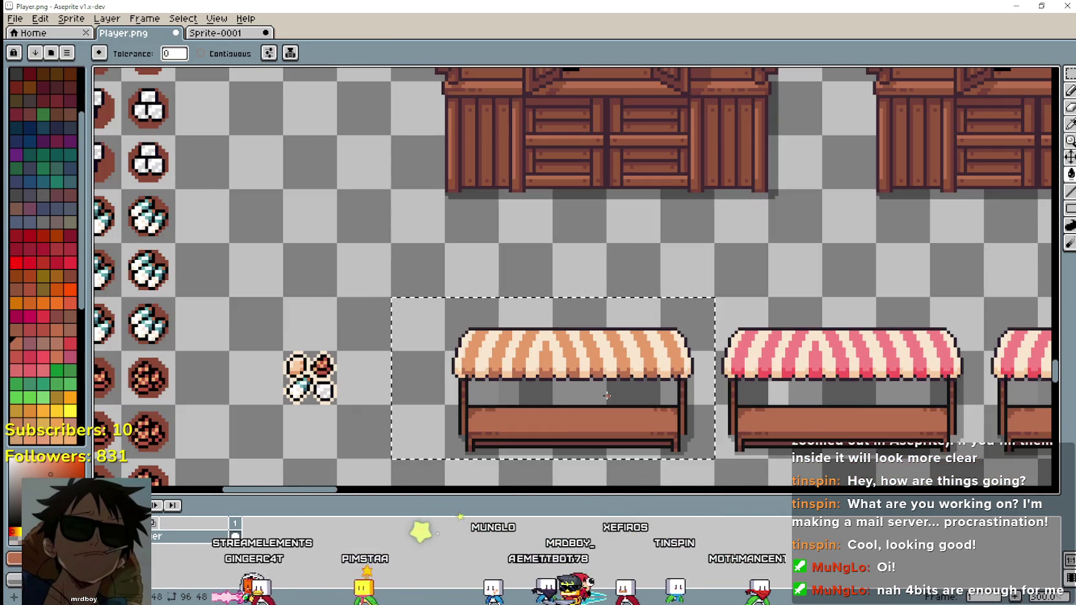
scroll(802, 432, "down", 1)
scroll(646, 388, "down", 1)
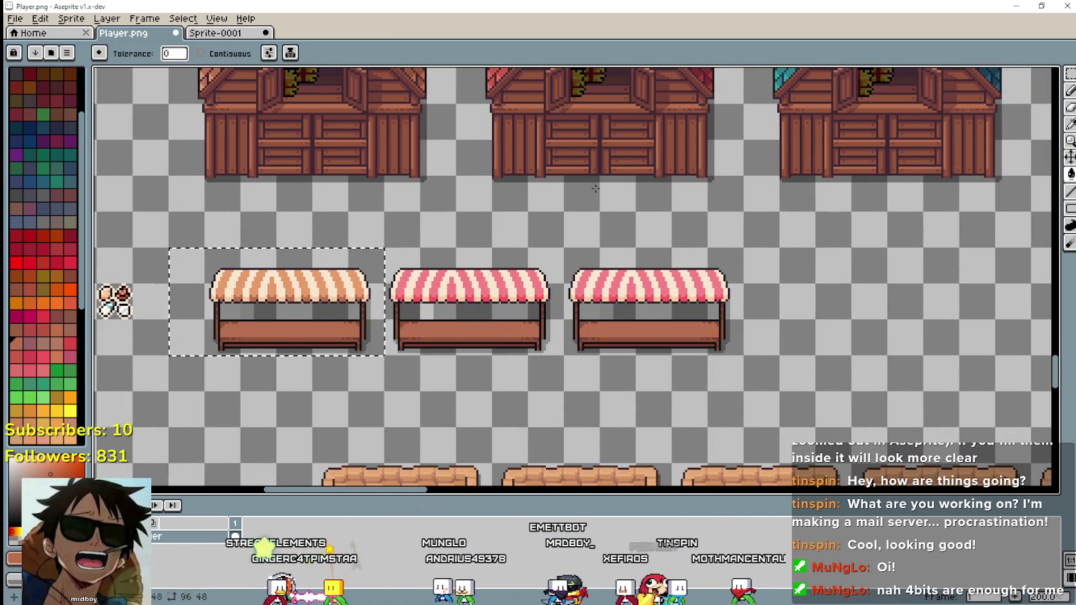
scroll(501, 352, "up", 1)
left_click_drag(501, 352, 512, 313)
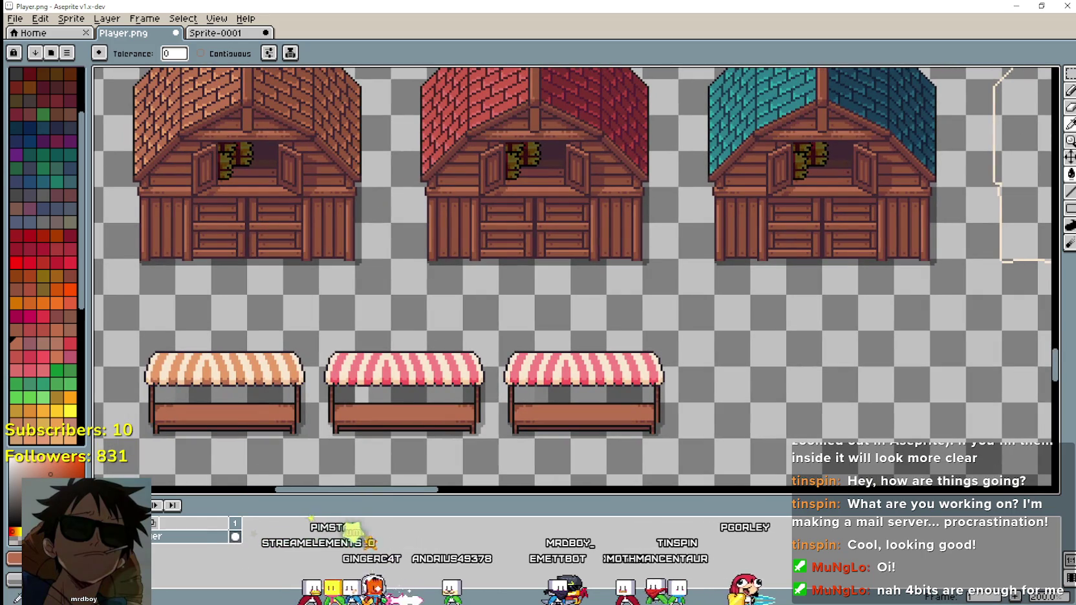
Marquee-select the area around the middle market stall for recolouring.
key("m")
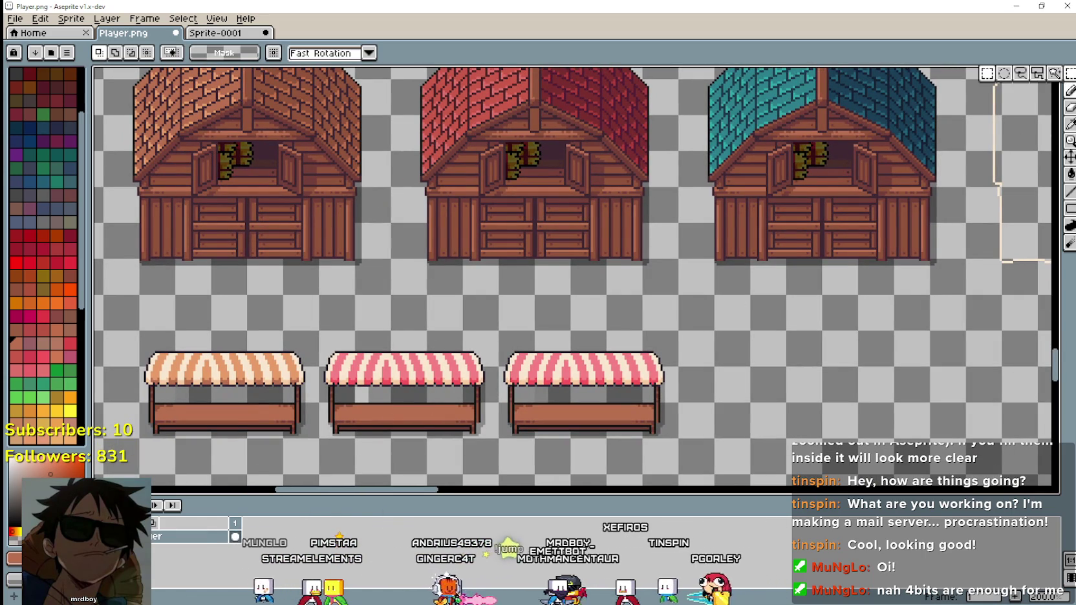
left_click_drag(316, 441, 502, 328)
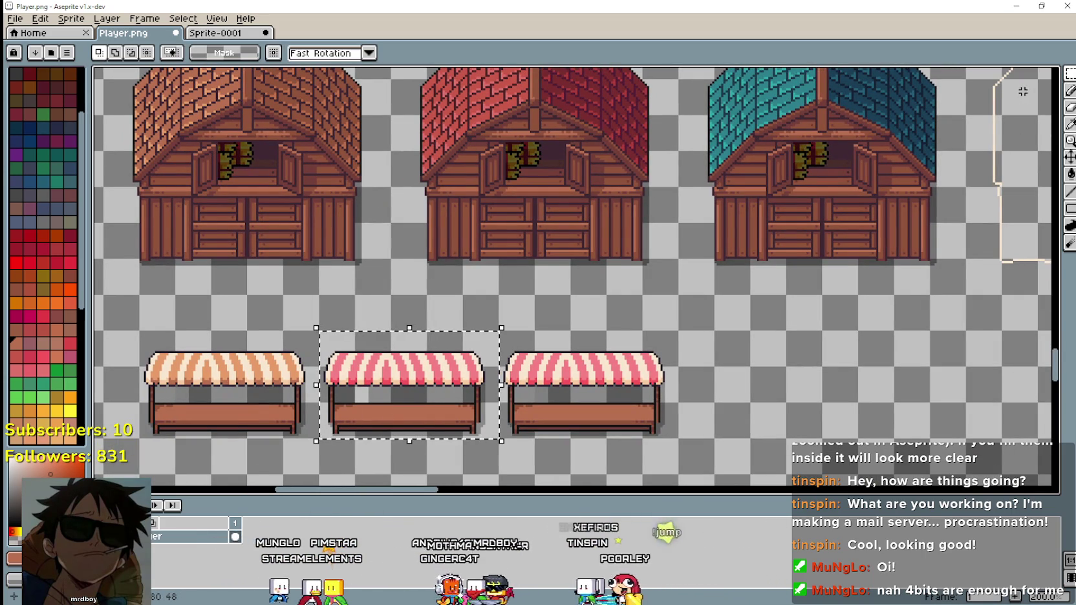
left_click(1069, 126)
scroll(362, 149, "up", 2)
scroll(504, 168, "up", 1)
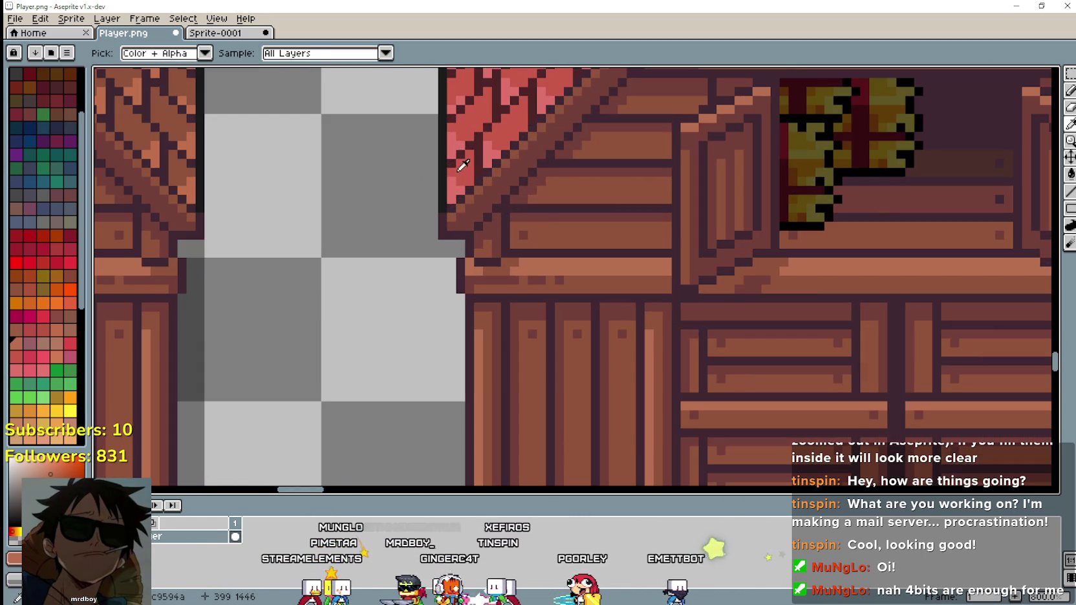
scroll(473, 169, "up", 1)
scroll(473, 169, "down", 3)
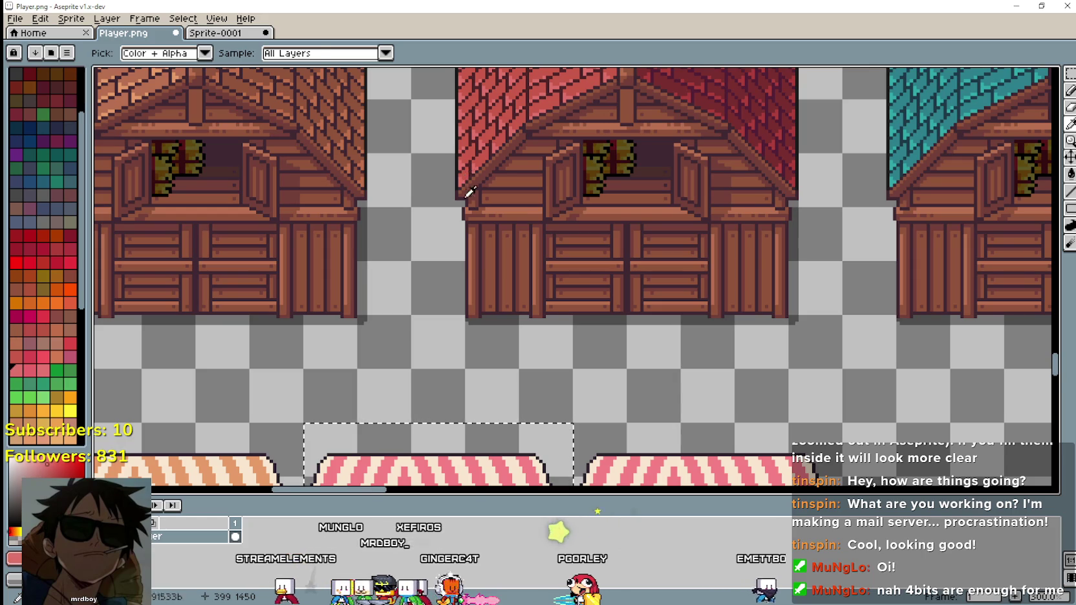
scroll(485, 184, "down", 3)
key("g")
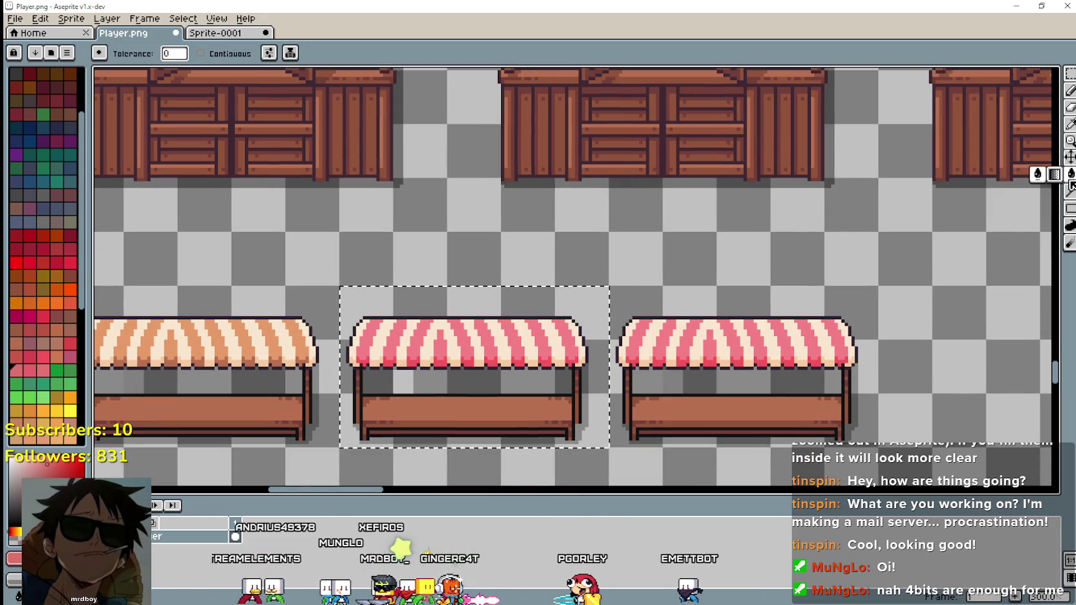
scroll(446, 343, "up", 2)
scroll(446, 342, "up", 1)
scroll(446, 343, "down", 1)
scroll(446, 343, "down", 2)
scroll(483, 306, "down", 1)
Sample a colour from the red barn and centre the three barns in view.
left_click(1070, 125)
scroll(605, 241, "up", 2)
scroll(278, 188, "up", 2)
scroll(337, 213, "down", 1)
scroll(420, 324, "down", 3)
scroll(711, 291, "up", 1)
left_click(1069, 173)
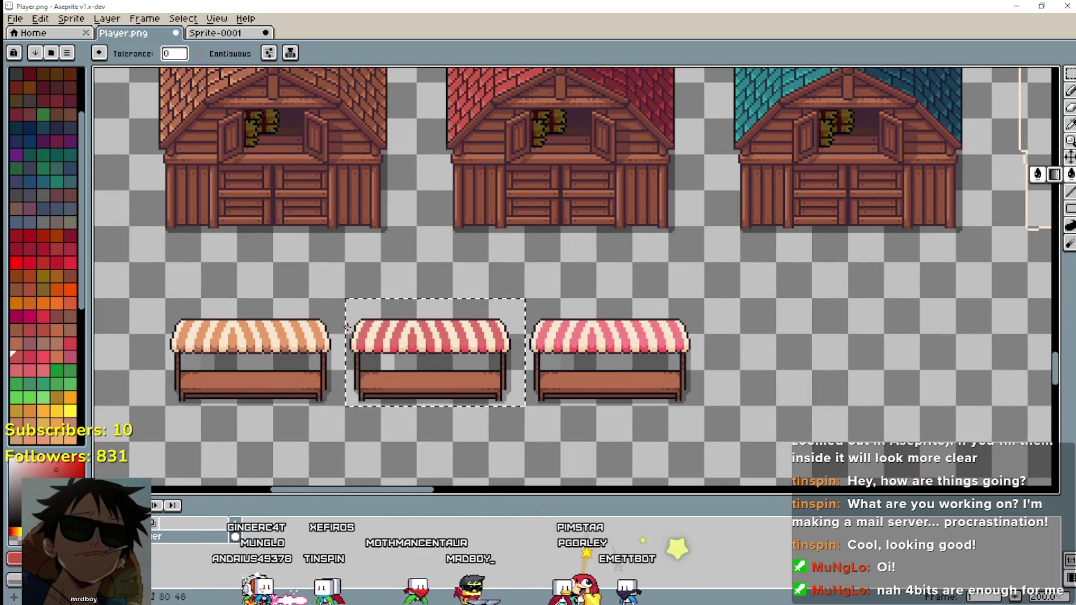
scroll(408, 353, "up", 4)
scroll(389, 374, "down", 4)
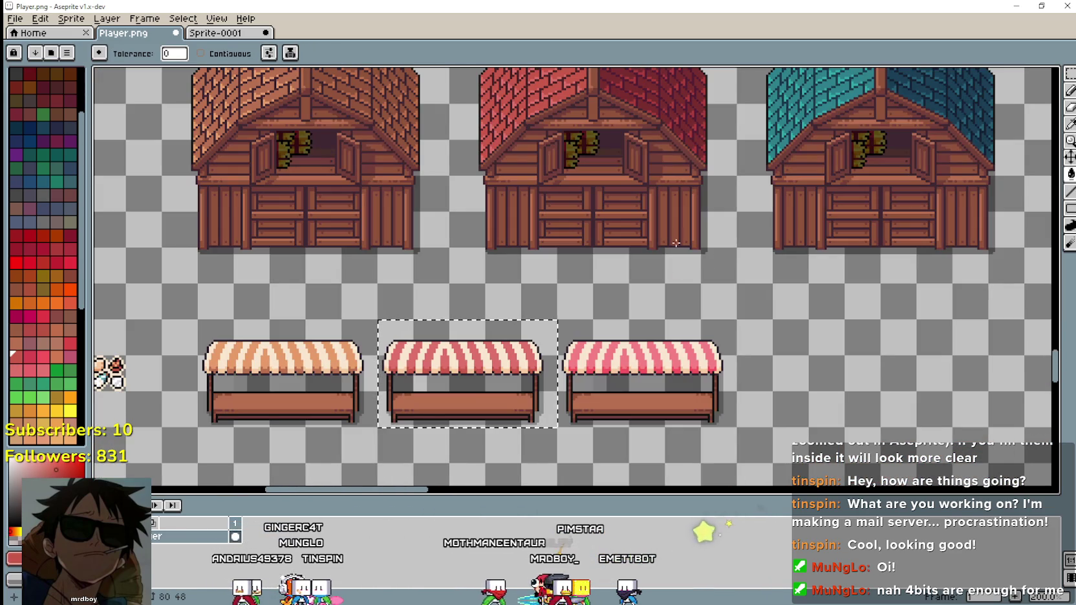
mouse_move(662, 233)
left_mouse_down()
mouse_move(648, 370)
mouse_move(670, 259)
left_mouse_up()
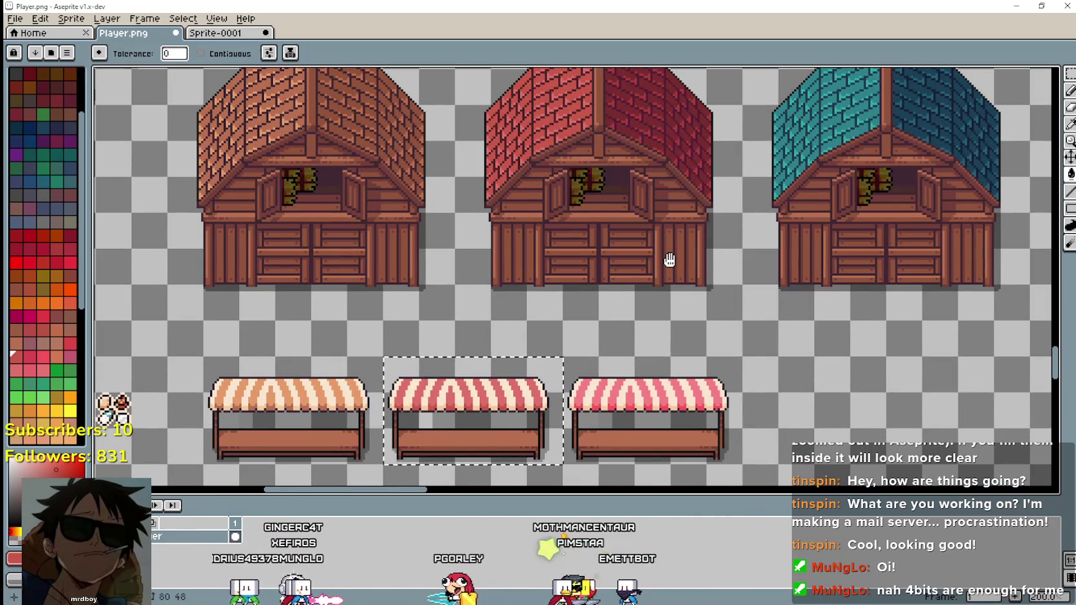
mouse_move(669, 259)
left_mouse_down()
mouse_move(542, 209)
mouse_move(569, 289)
left_mouse_up()
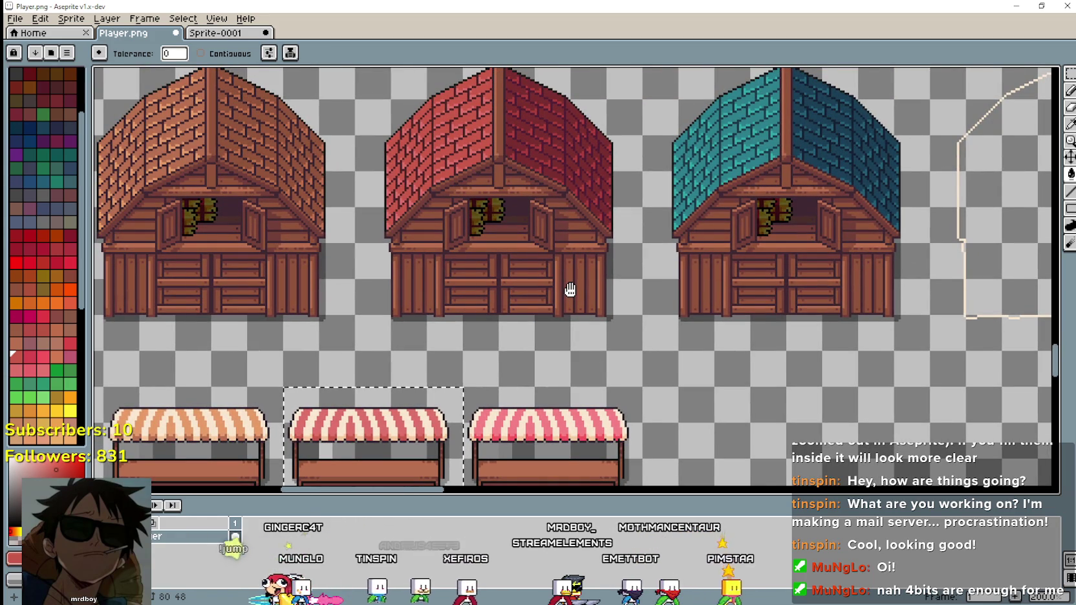
scroll(570, 161, "up", 1)
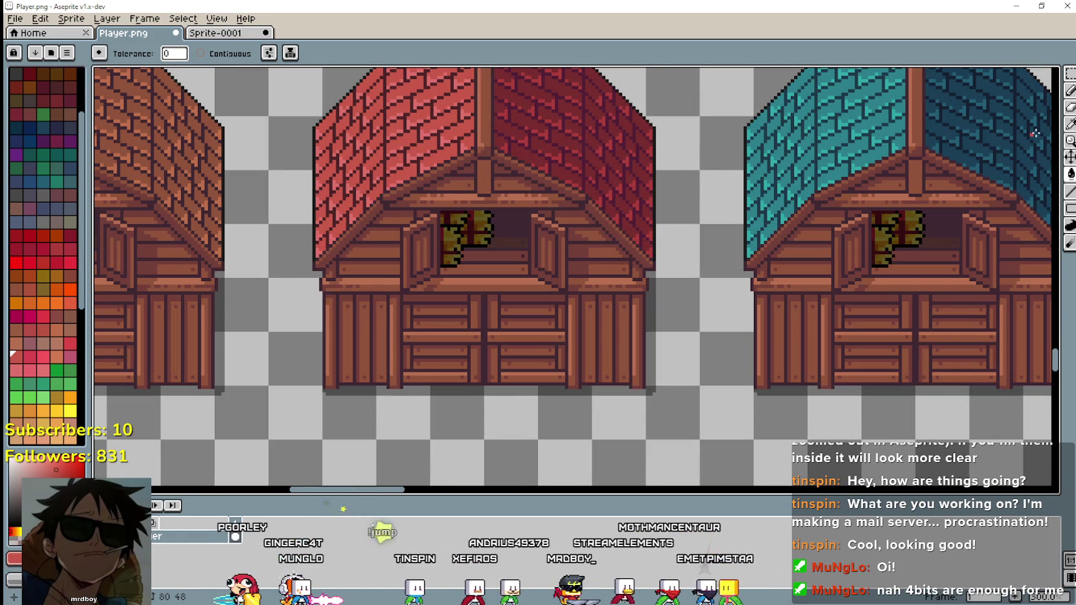
Sample the red barn roof colour and fill the middle awning stripes with it.
left_click(1069, 124)
scroll(525, 158, "up", 1)
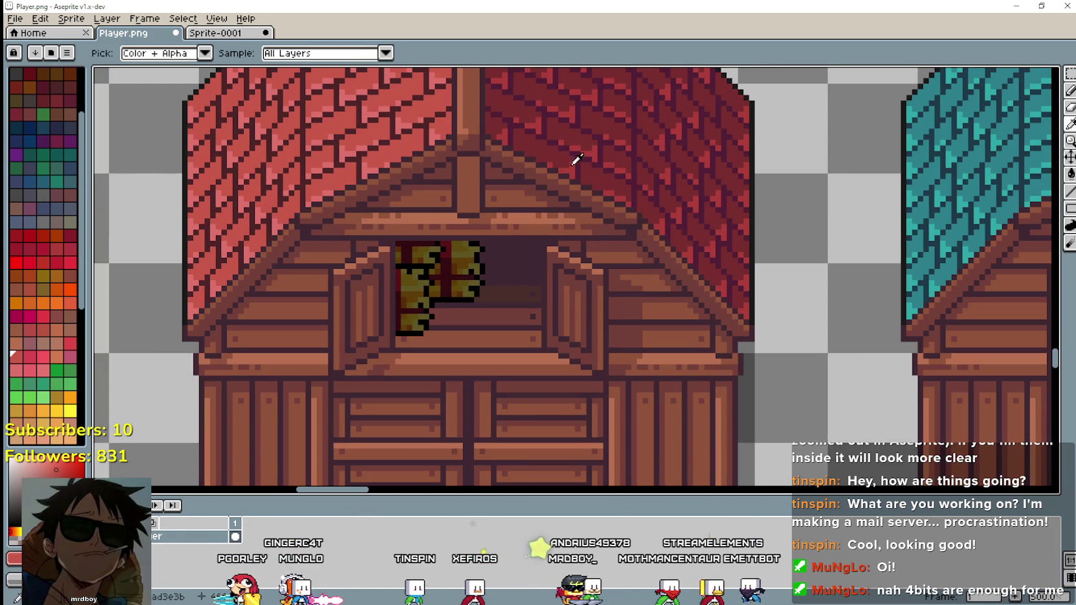
scroll(360, 404, "down", 4)
scroll(557, 173, "up", 2)
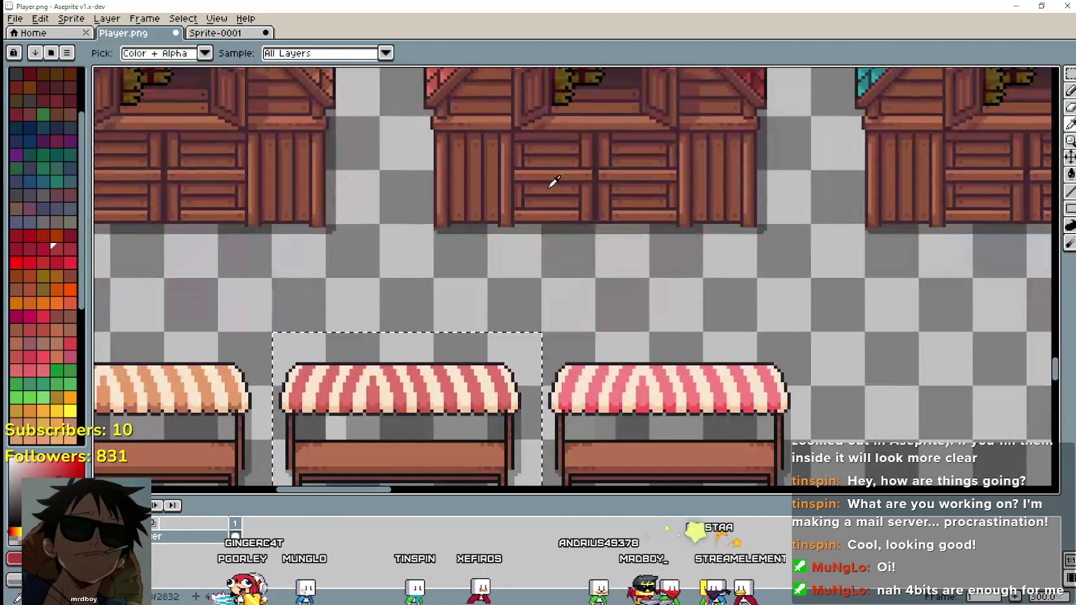
left_click(1070, 175)
scroll(462, 349, "up", 1)
scroll(462, 349, "up", 1)
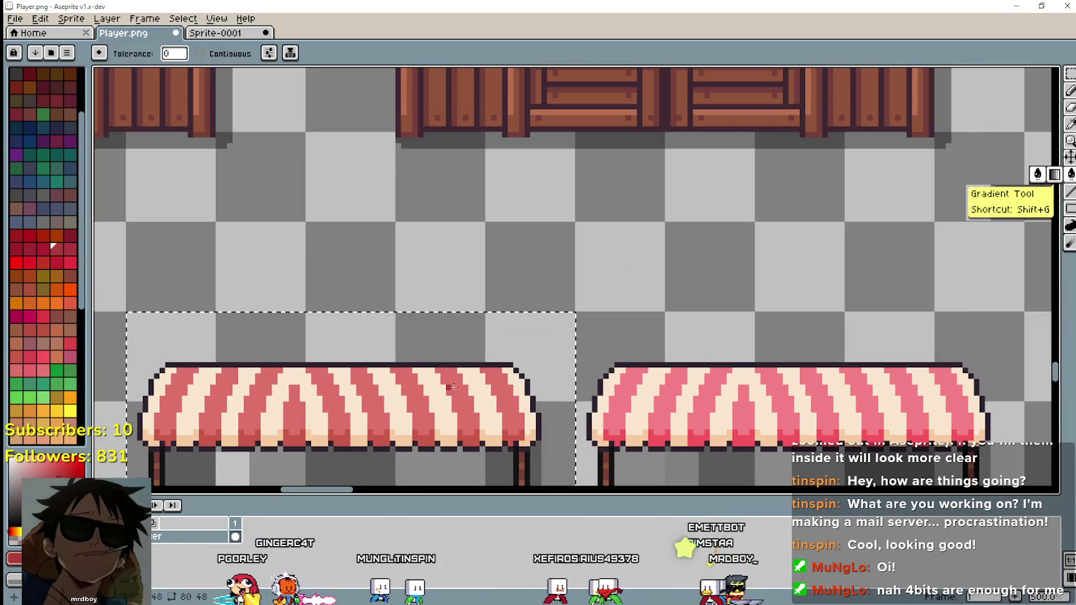
scroll(462, 349, "down", 3)
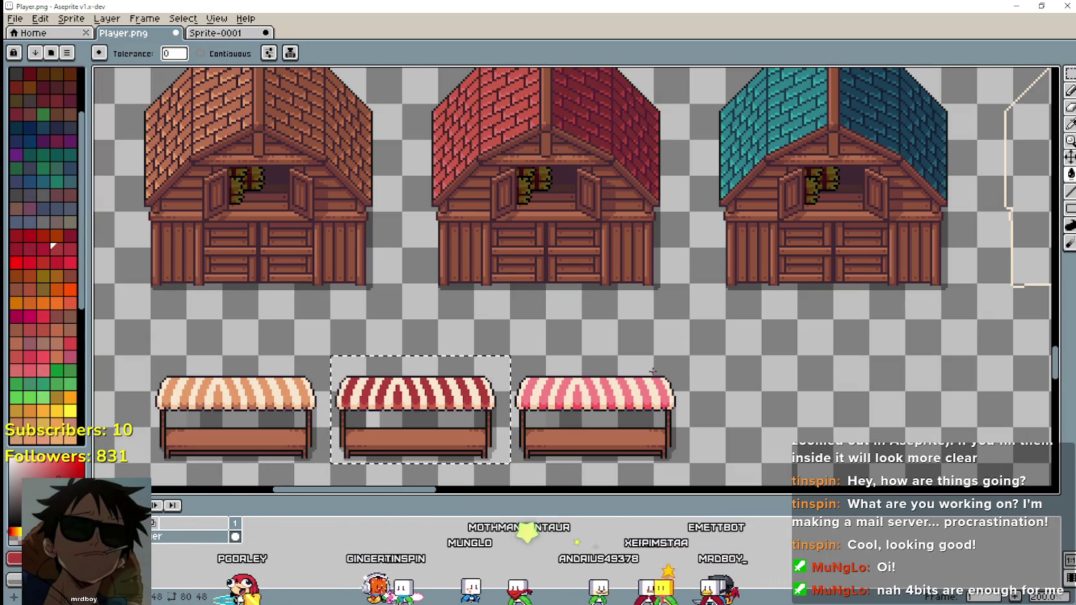
Undo the last middle-awning fill and clear the selection around the red stall.
key("ctrl+z")
scroll(711, 310, "right", 3)
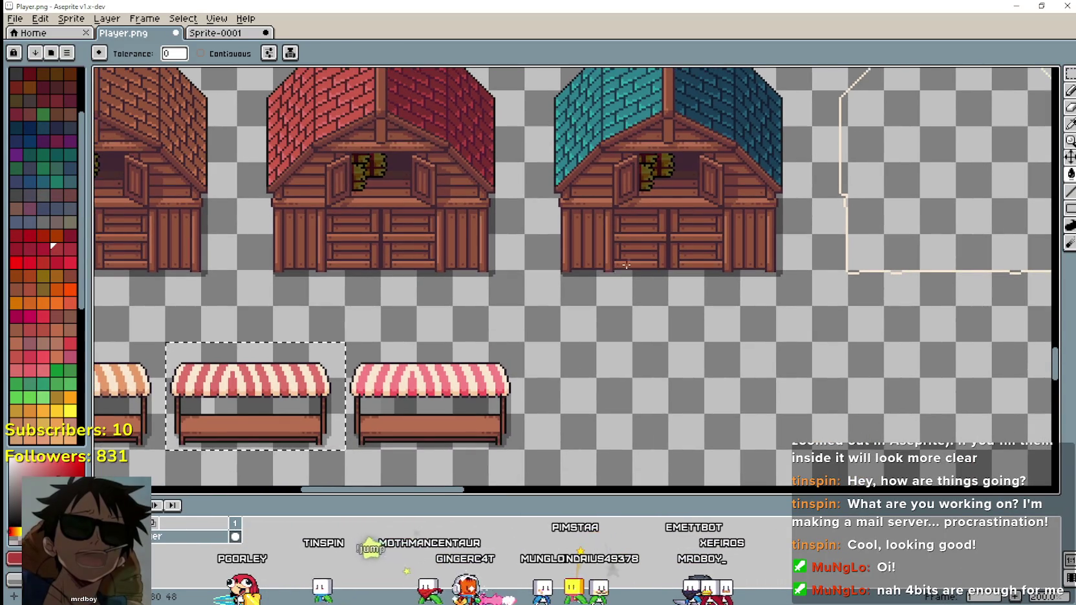
key("ctrl+d")
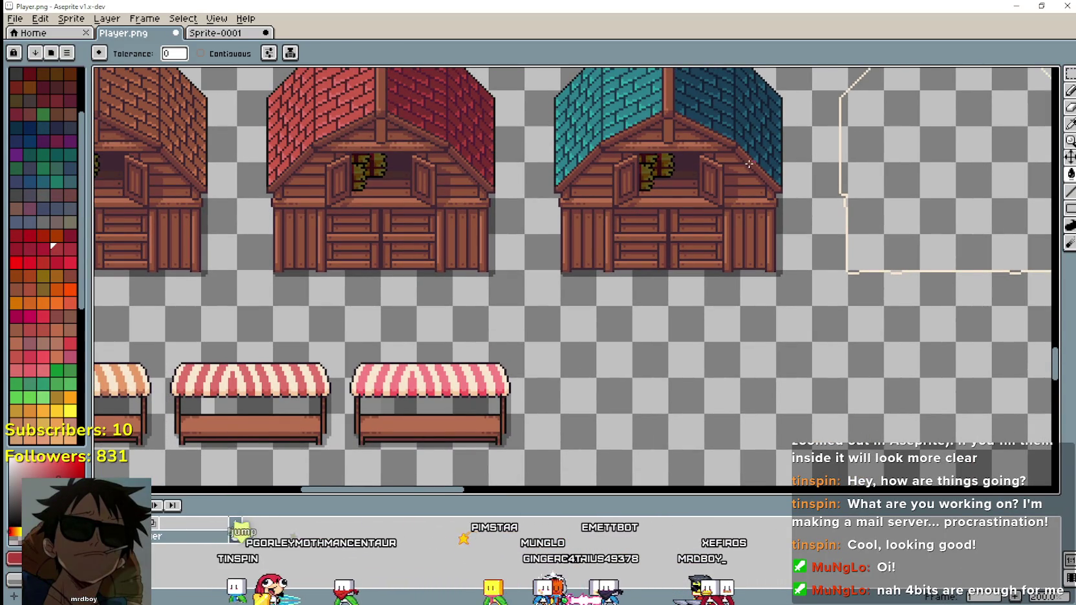
left_click(1070, 75)
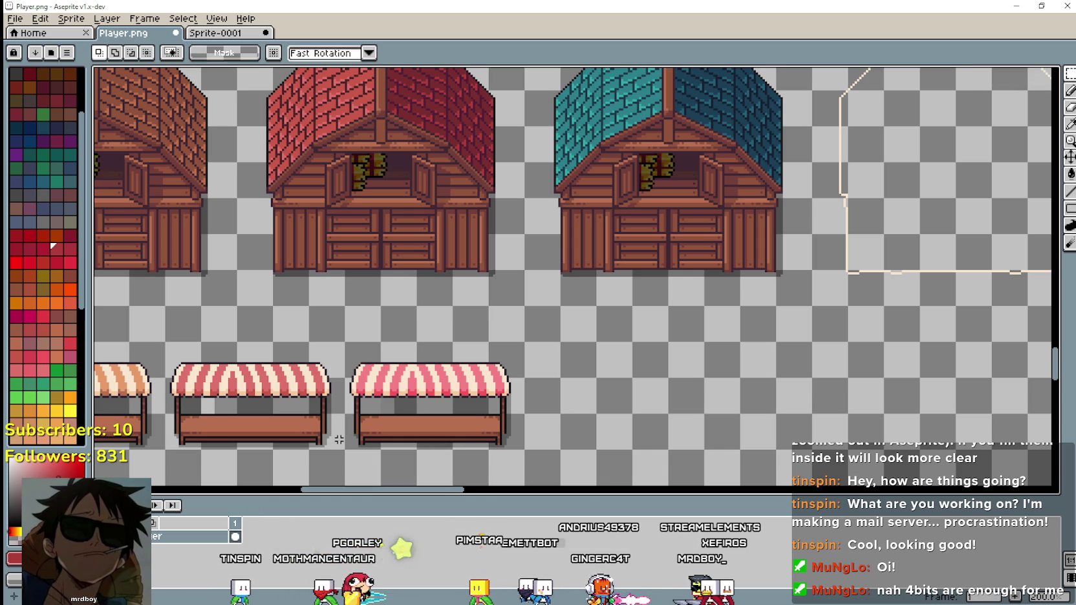
Select the rightmost market stall and fill its red awning stripes with teal.
left_click_drag(358, 441, 508, 349)
scroll(653, 365, "up", 2)
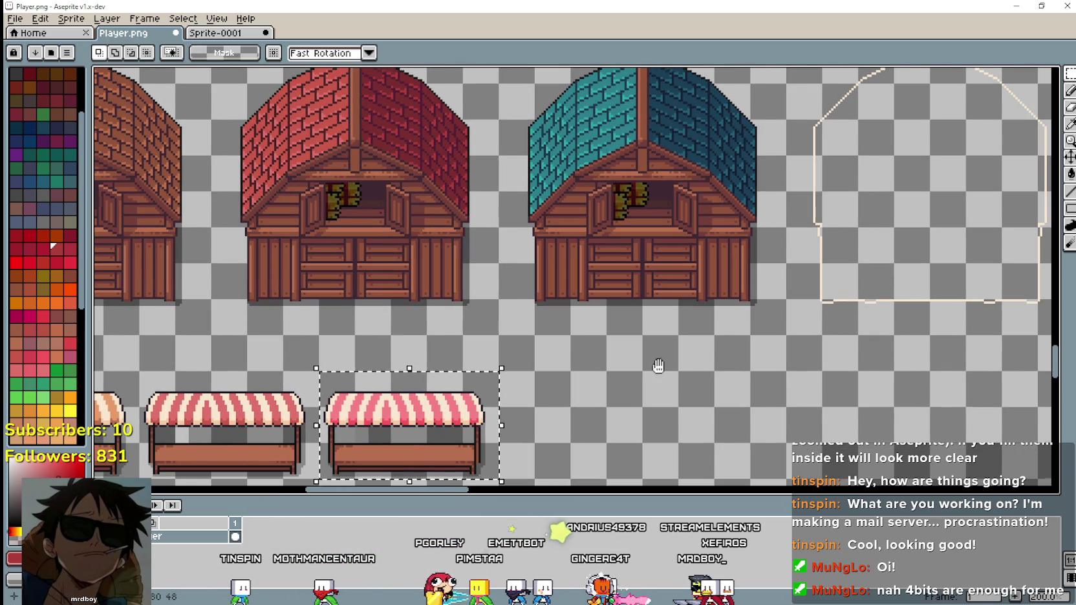
left_click(1069, 123)
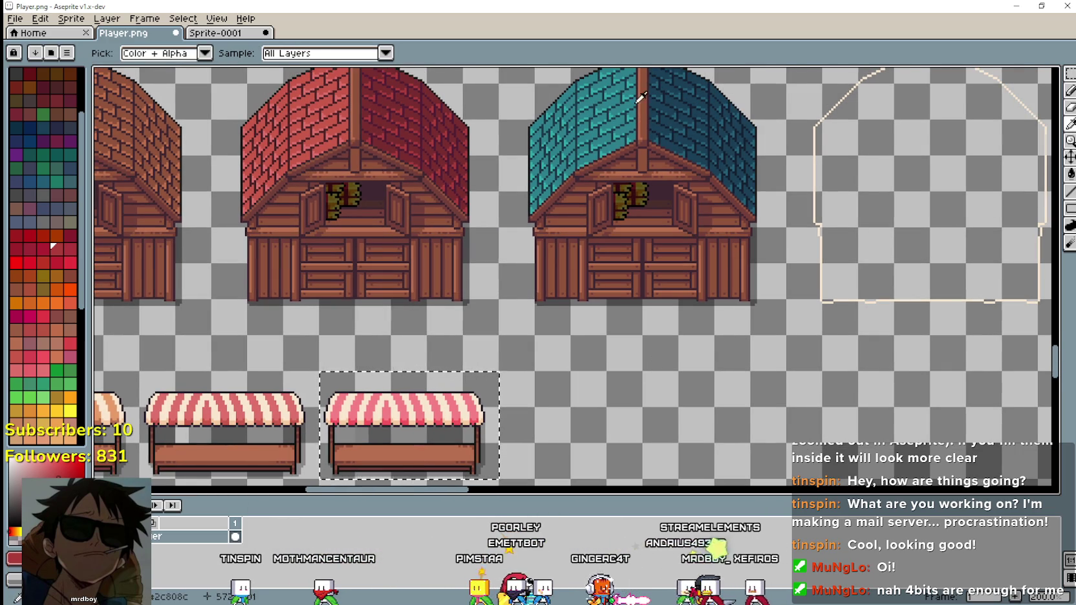
scroll(575, 153, "up", 2)
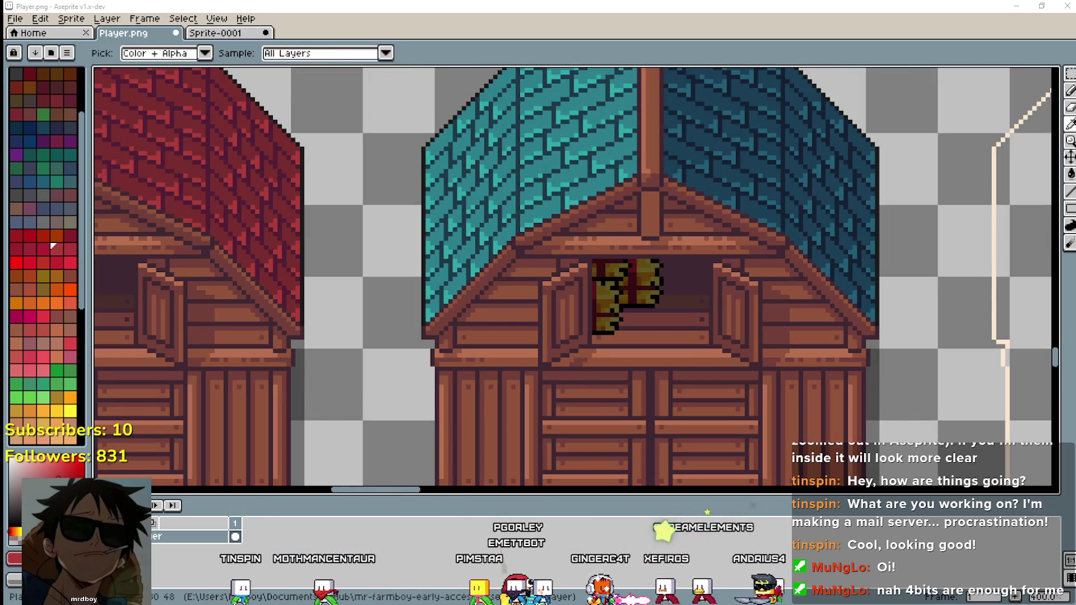
scroll(531, 216, "up", 1)
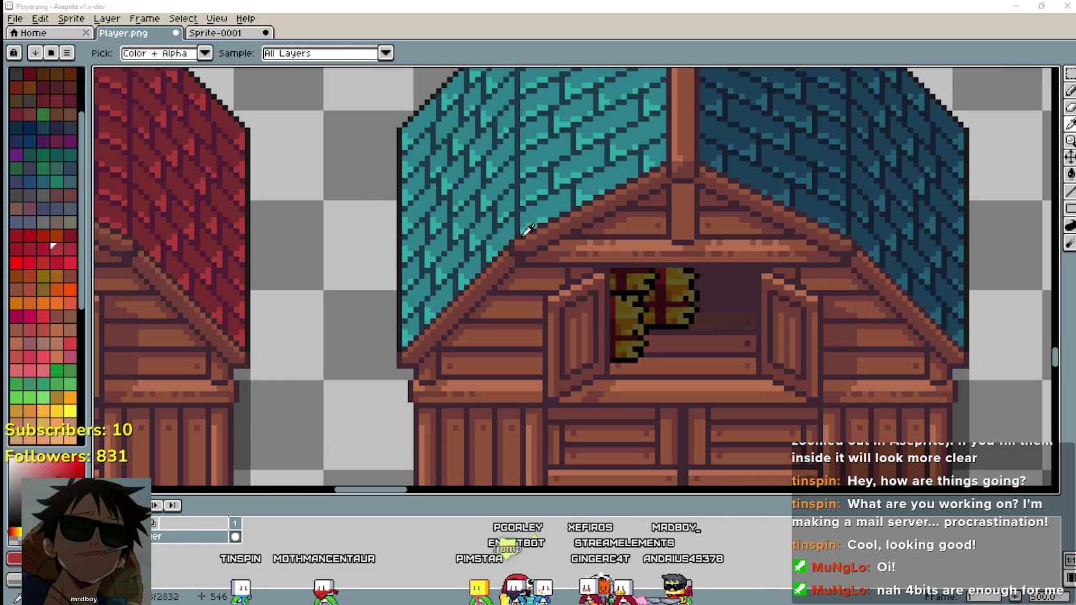
scroll(533, 221, "down", 1)
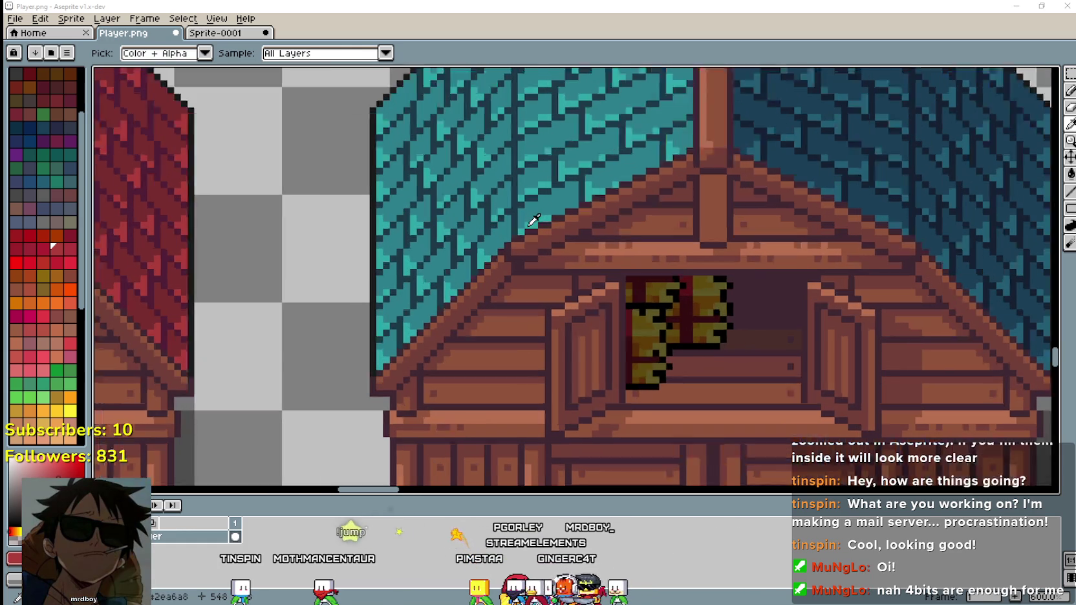
scroll(530, 259, "down", 5)
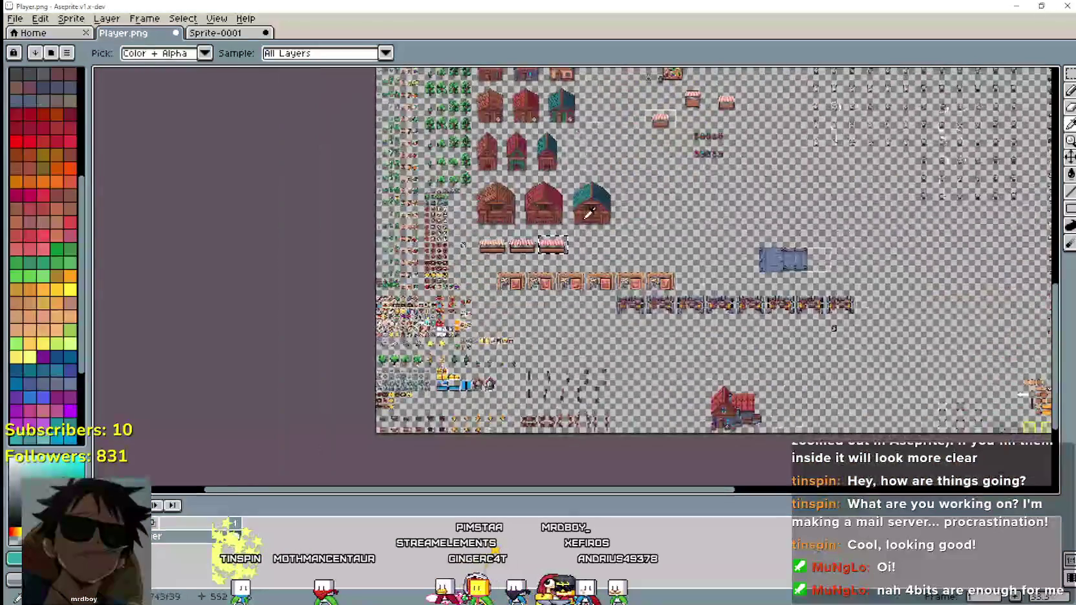
scroll(561, 242, "up", 3)
scroll(562, 242, "up", 2)
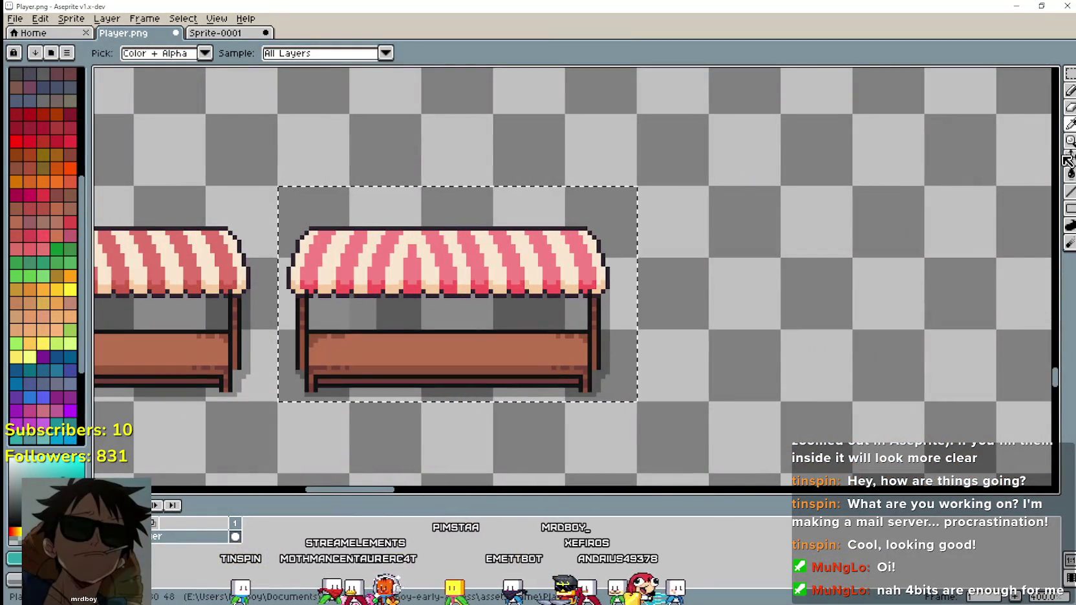
left_click(1070, 173)
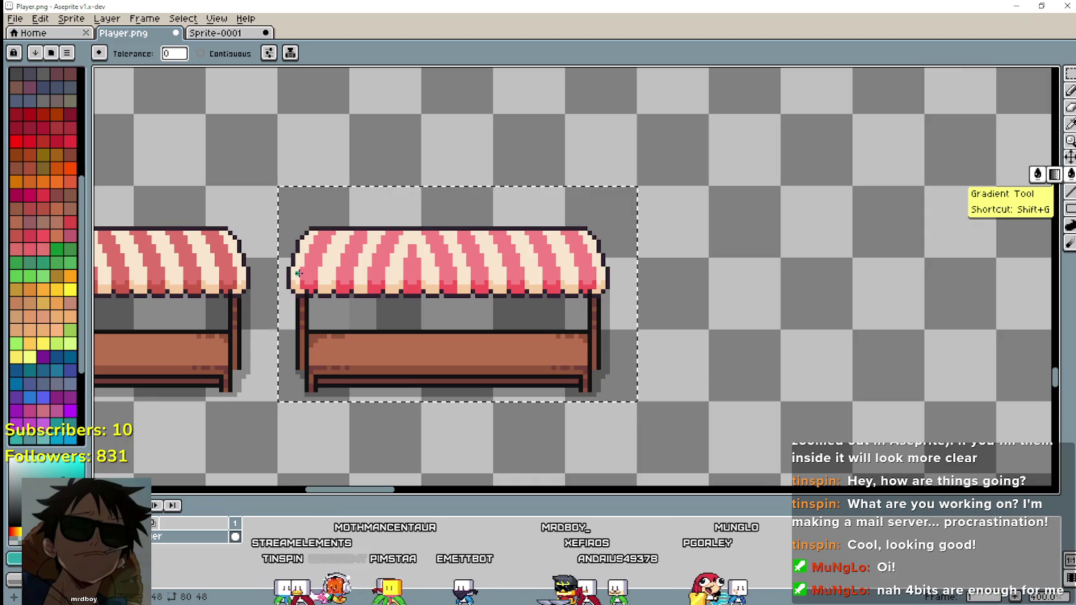
left_click(363, 264)
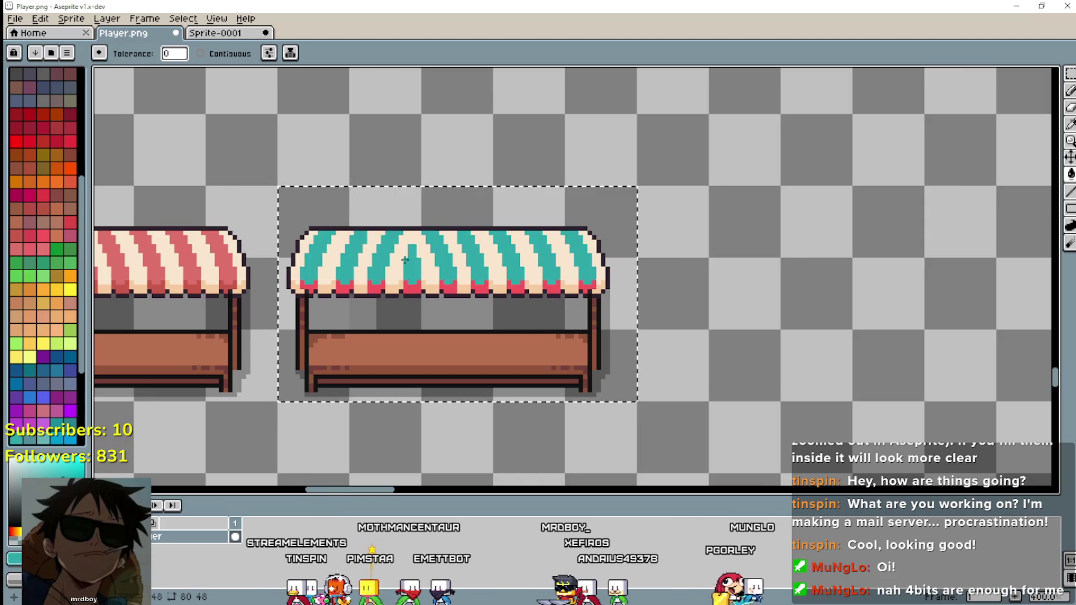
scroll(363, 265, "down", 2)
Re-sample the teal barn roof colour for the rightmost awning's remaining stripes.
key("i")
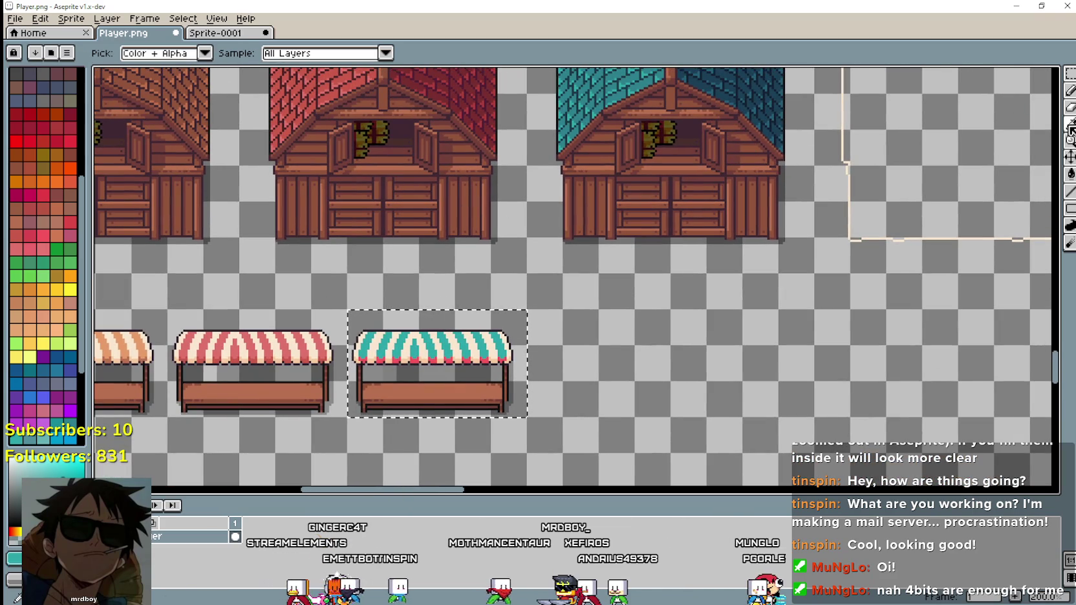
scroll(559, 141, "up", 2)
scroll(559, 141, "up", 2)
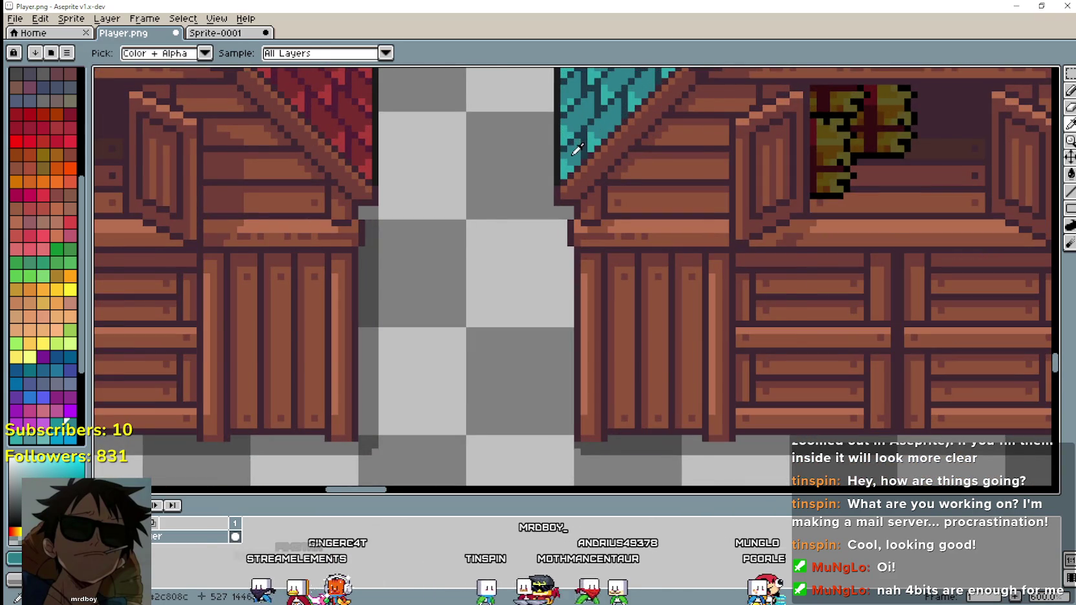
scroll(571, 148, "down", 1)
scroll(504, 282, "down", 1)
scroll(509, 312, "down", 2)
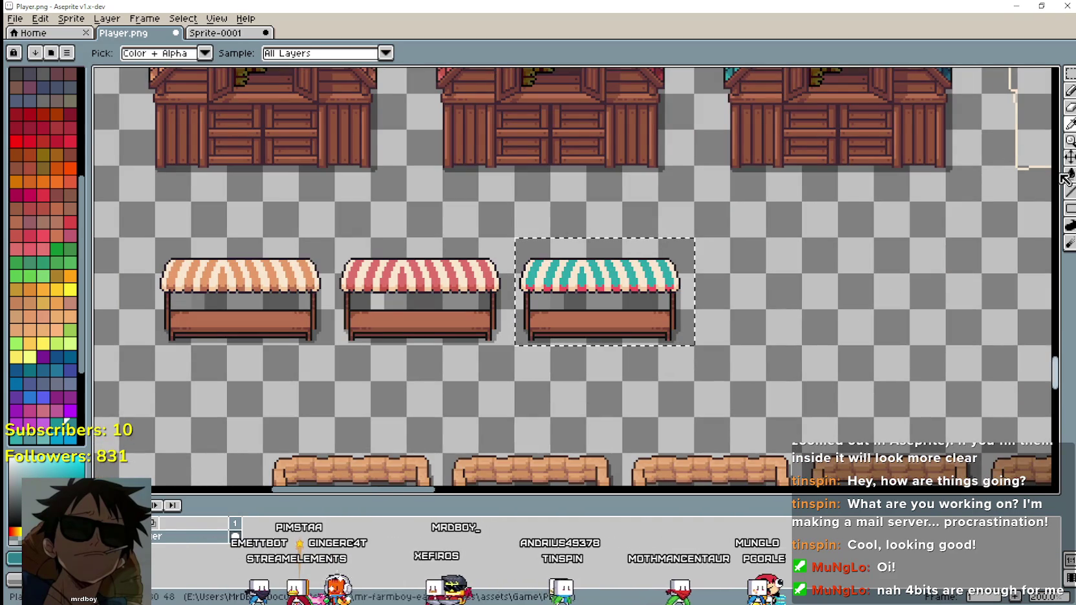
key("g")
scroll(558, 315, "up", 4)
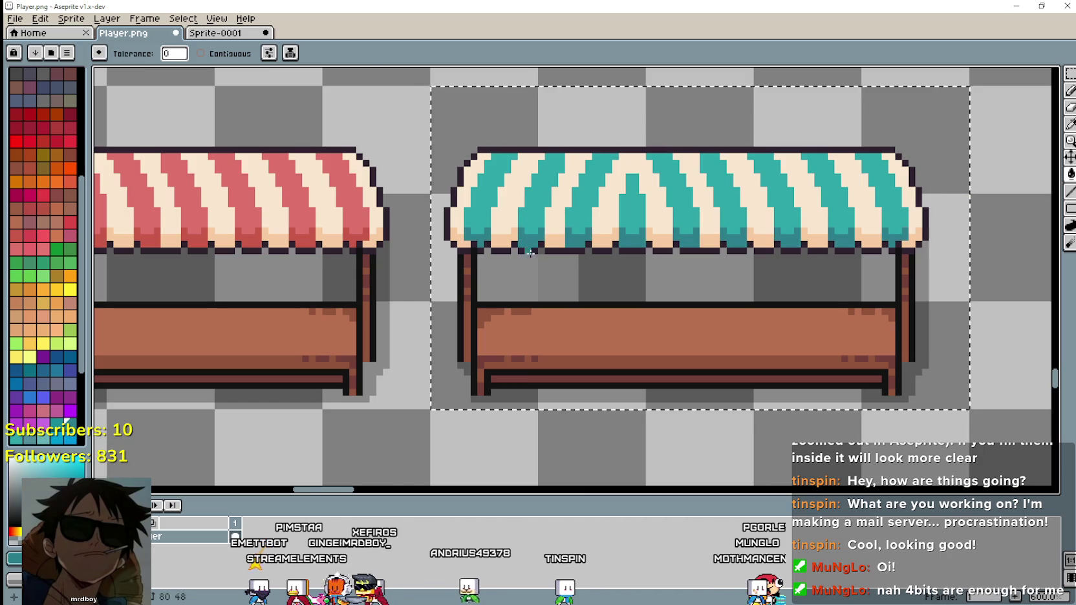
scroll(634, 291, "down", 4)
scroll(777, 311, "down", 2)
scroll(844, 303, "up", 1)
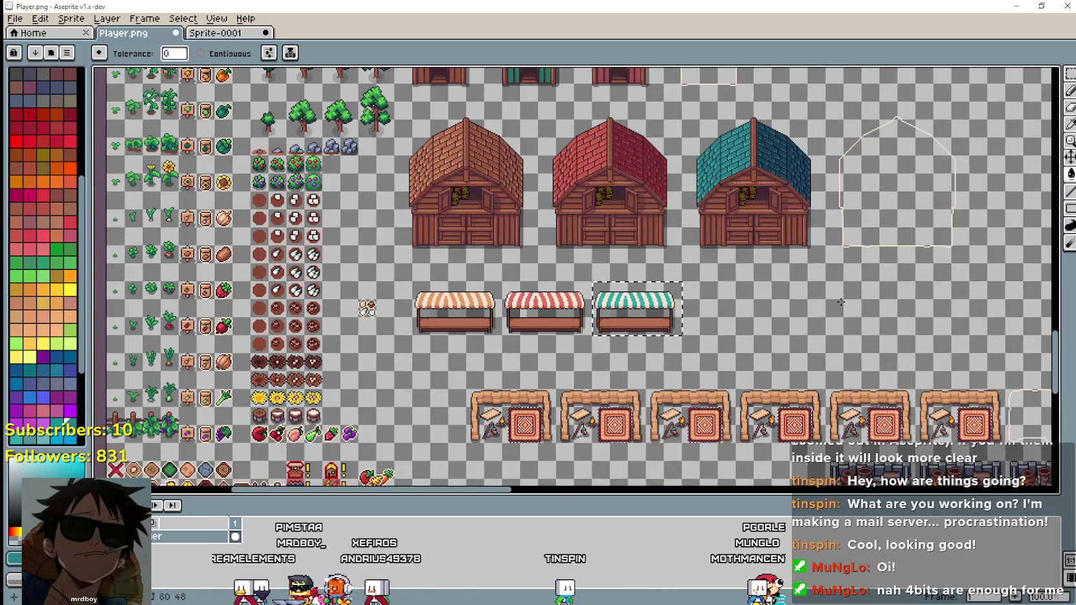
scroll(717, 259, "up", 1)
scroll(737, 388, "up", 1)
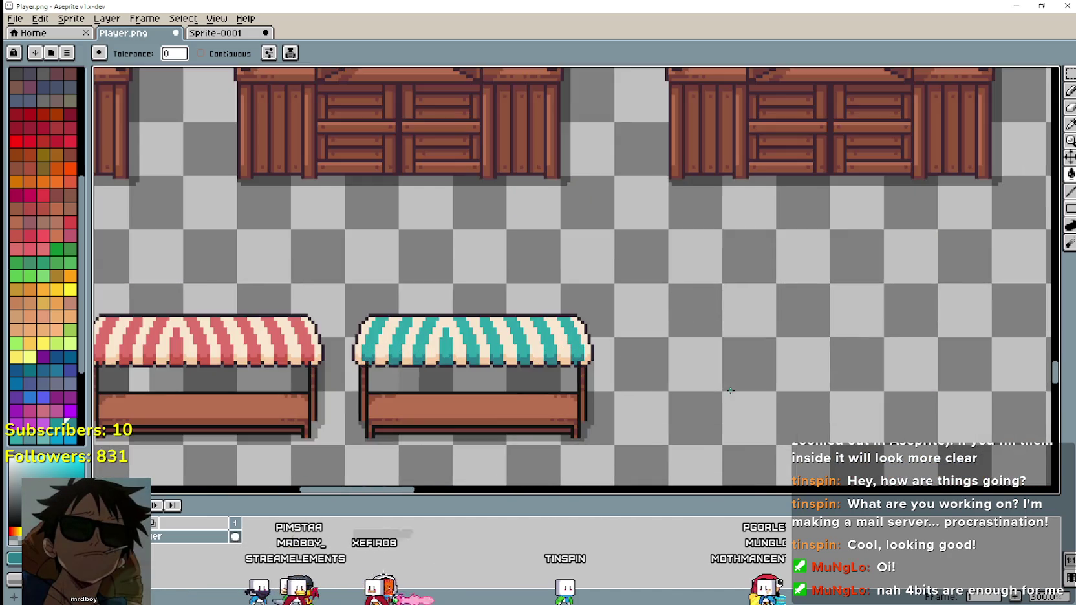
scroll(717, 381, "down", 3)
scroll(630, 365, "up", 2)
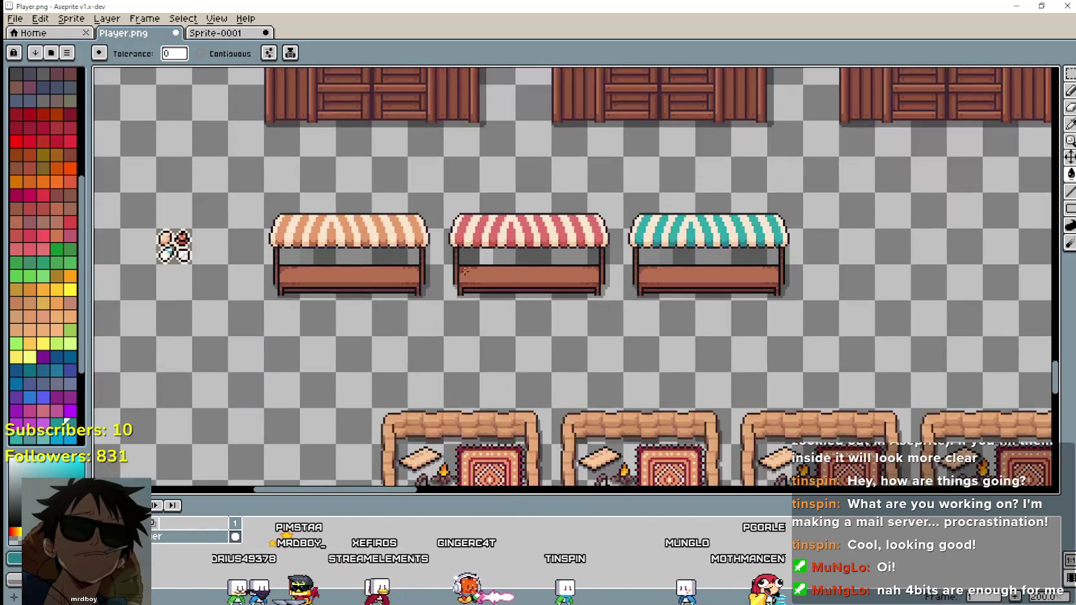
scroll(462, 291, "down", 1)
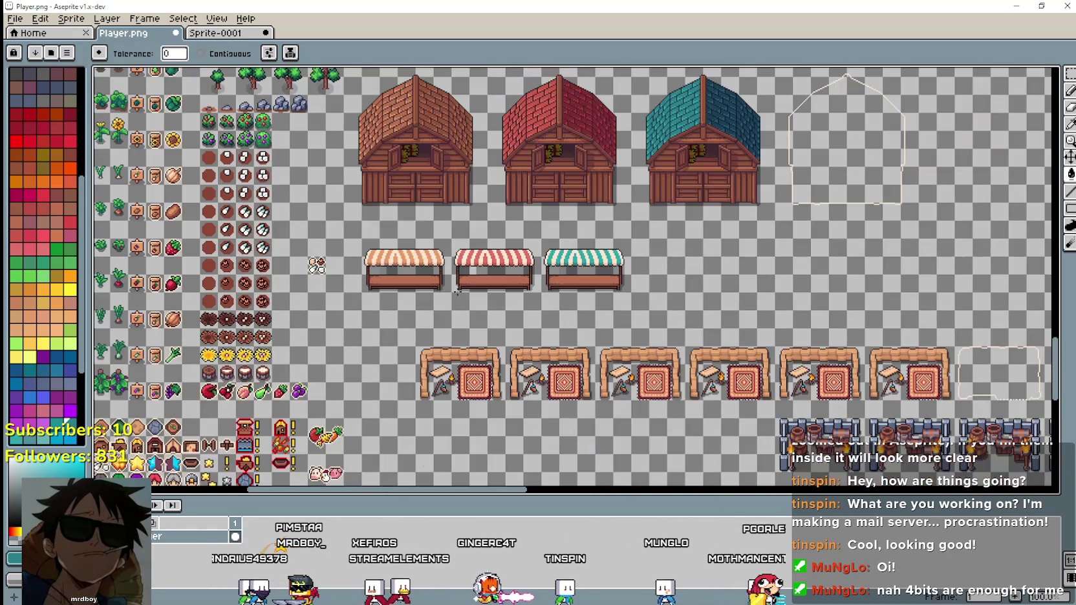
left_click(1068, 73)
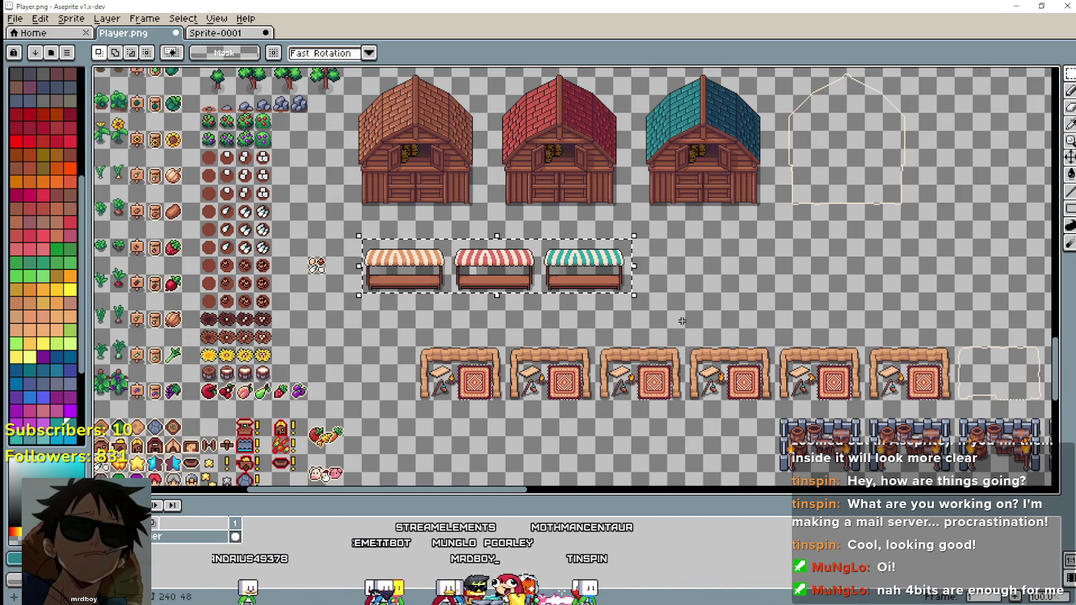
mouse_move(682, 321)
left_mouse_down()
mouse_move(580, 67)
mouse_move(646, 269)
mouse_move(786, 296)
left_mouse_up()
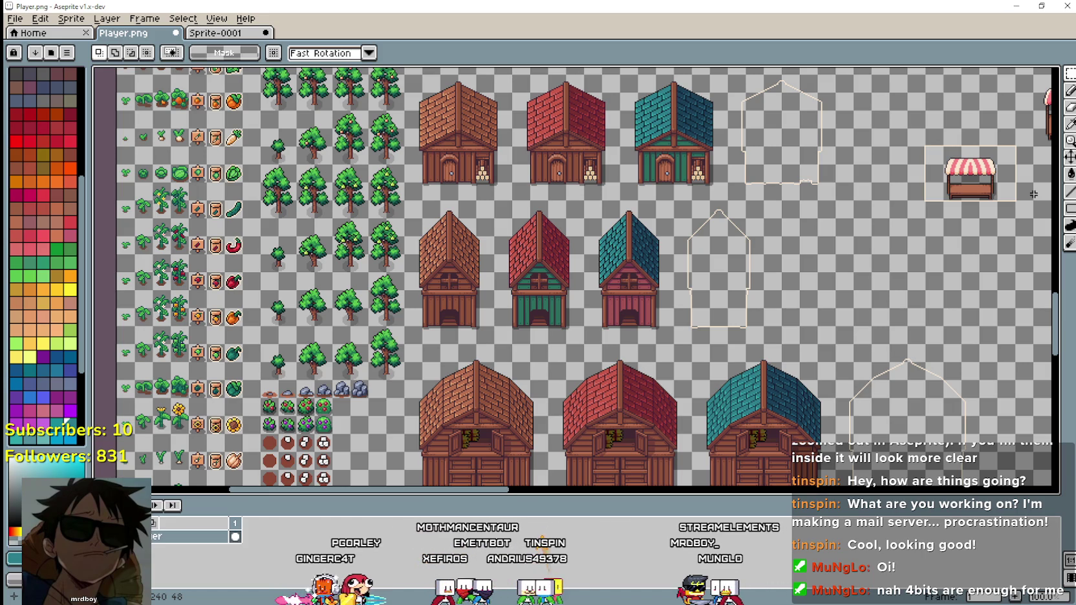
scroll(900, 303, "down", 5)
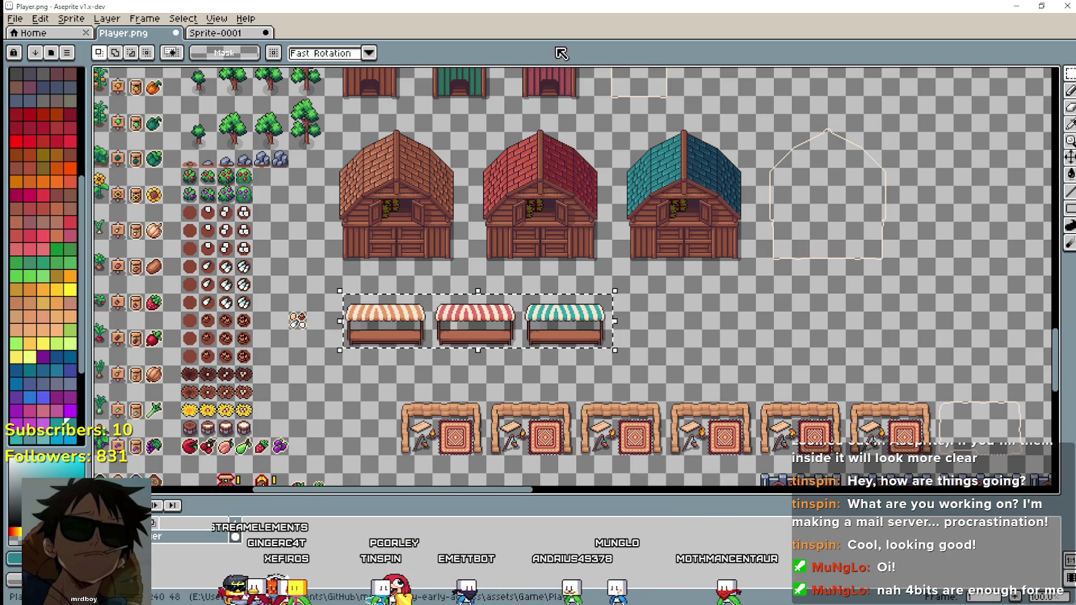
scroll(196, 341, "up", 1)
Clear the stall selection, select the orange-striped stall, and save the tileset.
scroll(373, 306, "up", 2)
scroll(372, 377, "down", 2)
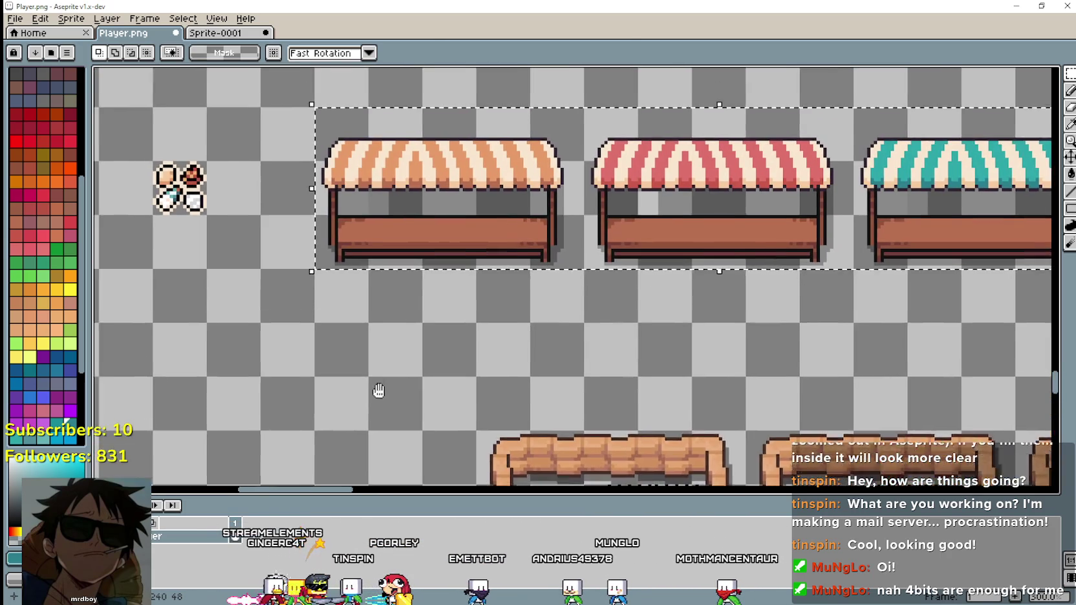
key("ctrl+d")
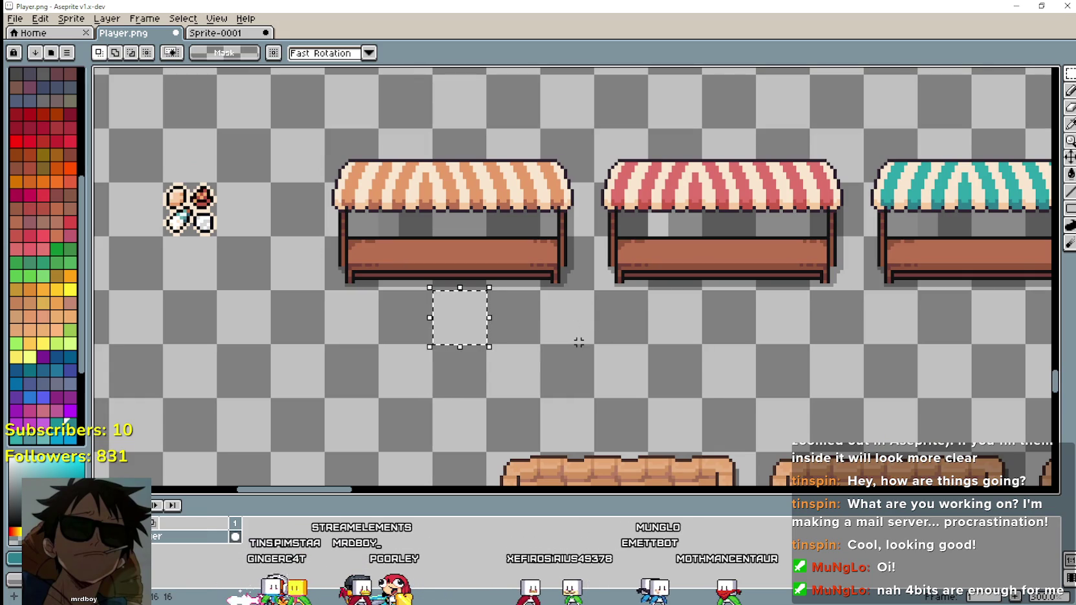
key("ctrl+d")
mouse_move(559, 329)
left_mouse_down()
mouse_move(290, 148)
mouse_move(372, 175)
left_mouse_up()
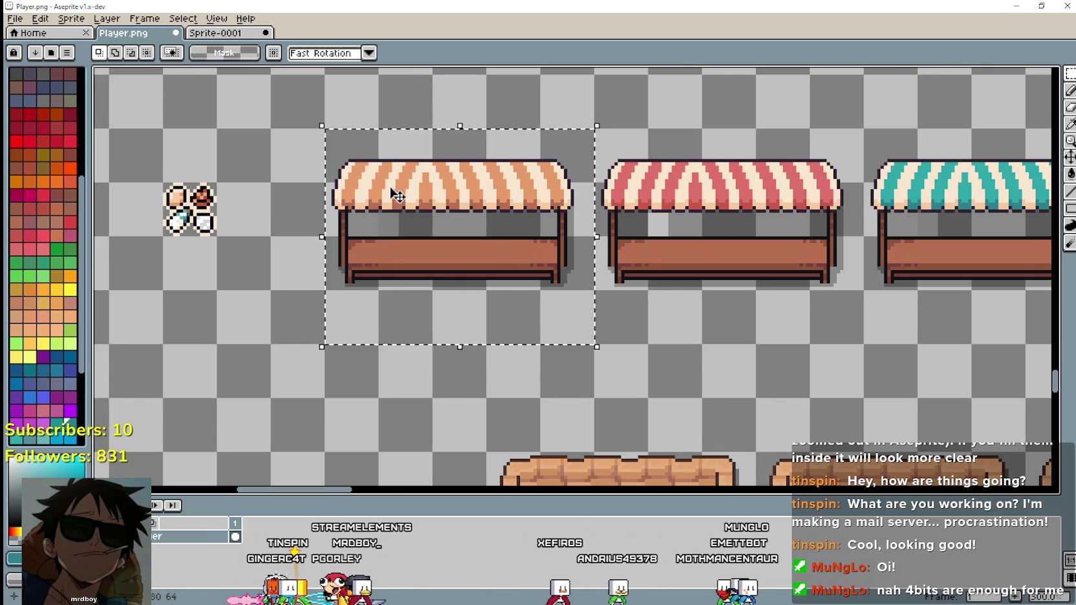
scroll(562, 291, "down", 1)
scroll(685, 330, "down", 1)
scroll(770, 320, "right", 3)
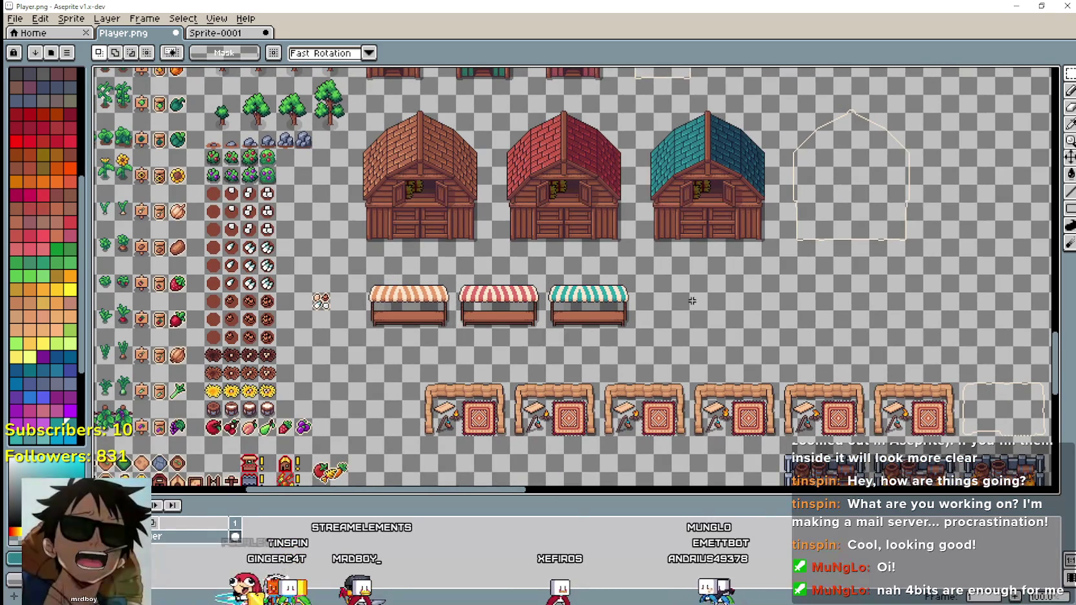
key("ctrl+s")
Duplicate the teal-striped stall and drop the copy at the right end of the row.
scroll(678, 300, "up", 1)
scroll(678, 300, "up", 1)
scroll(678, 301, "down", 1)
scroll(452, 307, "up", 1)
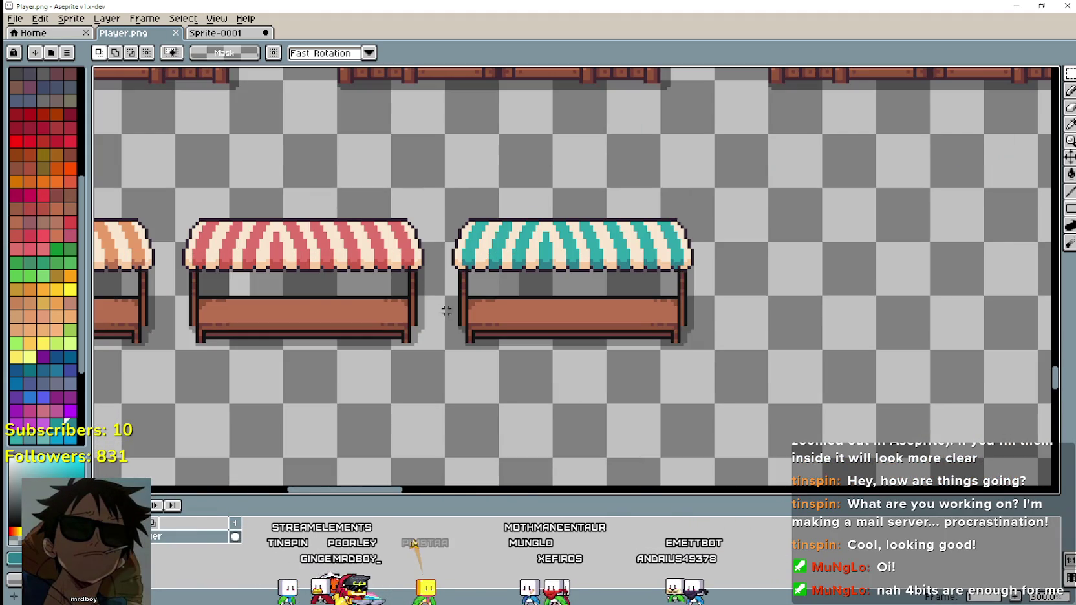
mouse_move(448, 347)
left_mouse_down()
mouse_move(678, 243)
mouse_move(713, 188)
left_mouse_up()
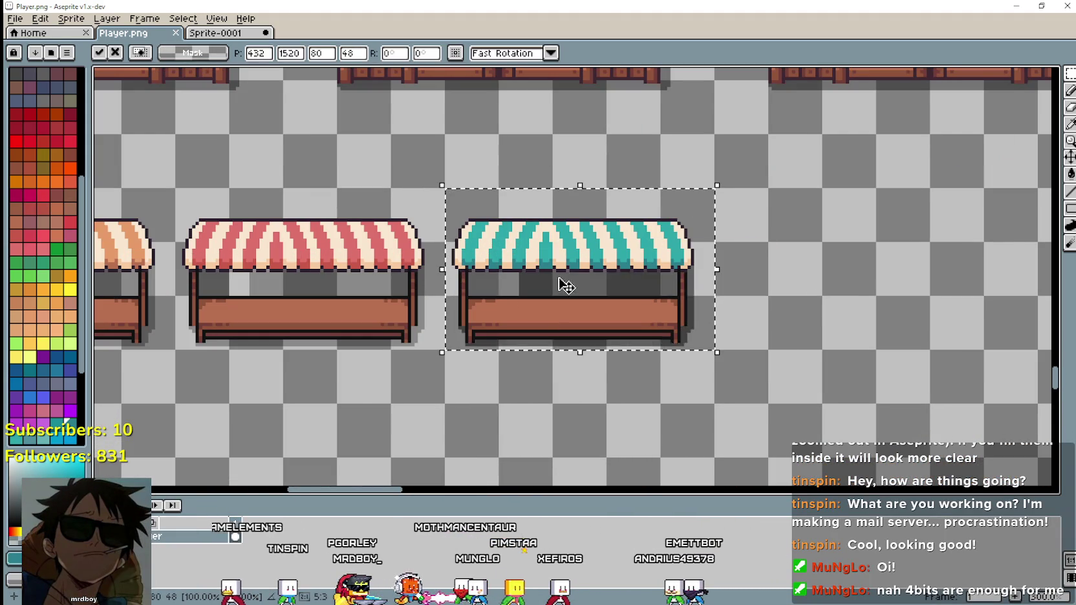
left_click_drag(559, 283, 824, 271)
scroll(754, 360, "down", 1)
left_click(753, 360)
scroll(754, 361, "up", 1)
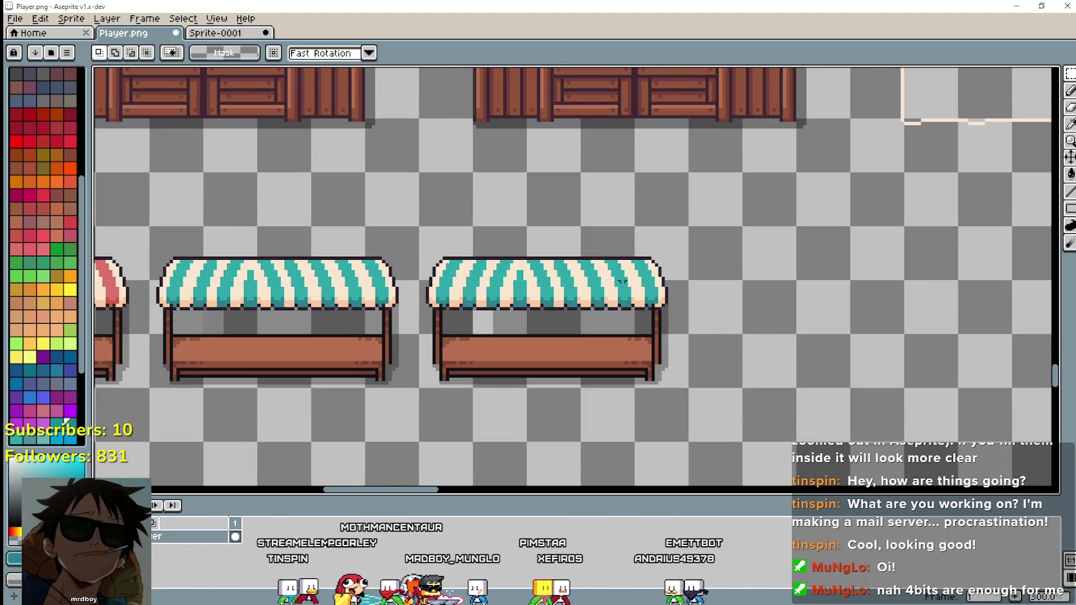
scroll(905, 259, "up", 1)
scroll(990, 159, "down", 1)
Draw a cream line along the awning top of the right teal stall.
key("i")
scroll(898, 168, "up", 1)
scroll(904, 168, "up", 1)
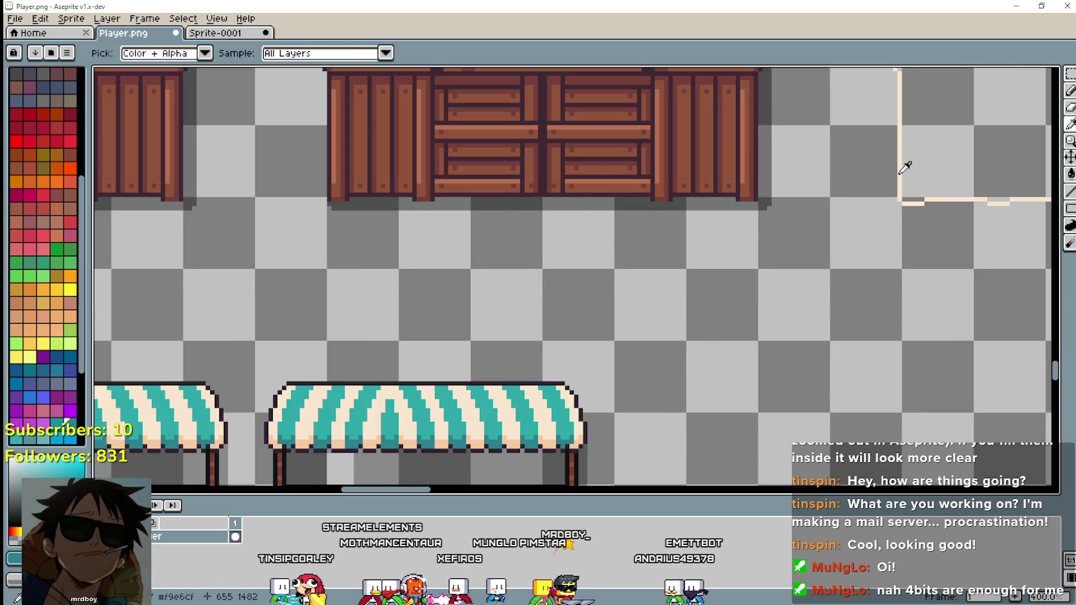
scroll(898, 168, "down", 2)
scroll(892, 170, "left", 1)
left_click(1070, 191)
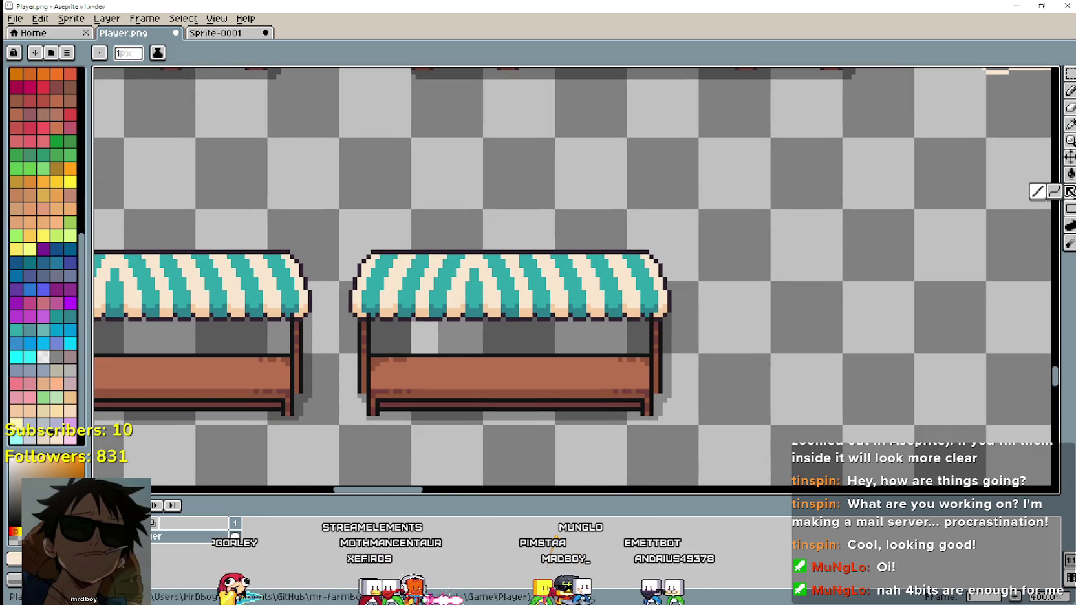
scroll(612, 233, "up", 2)
scroll(732, 181, "down", 1)
left_click_drag(721, 192, 302, 193)
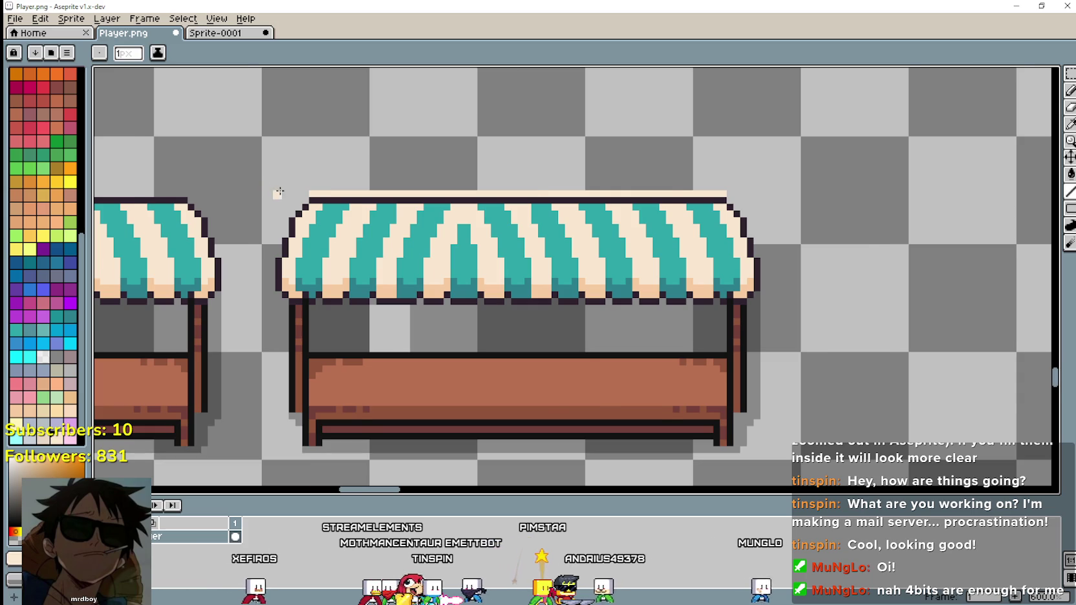
Trace cream lines down the left post and up the right post, redoing the misplaced line.
scroll(280, 192, "up", 1)
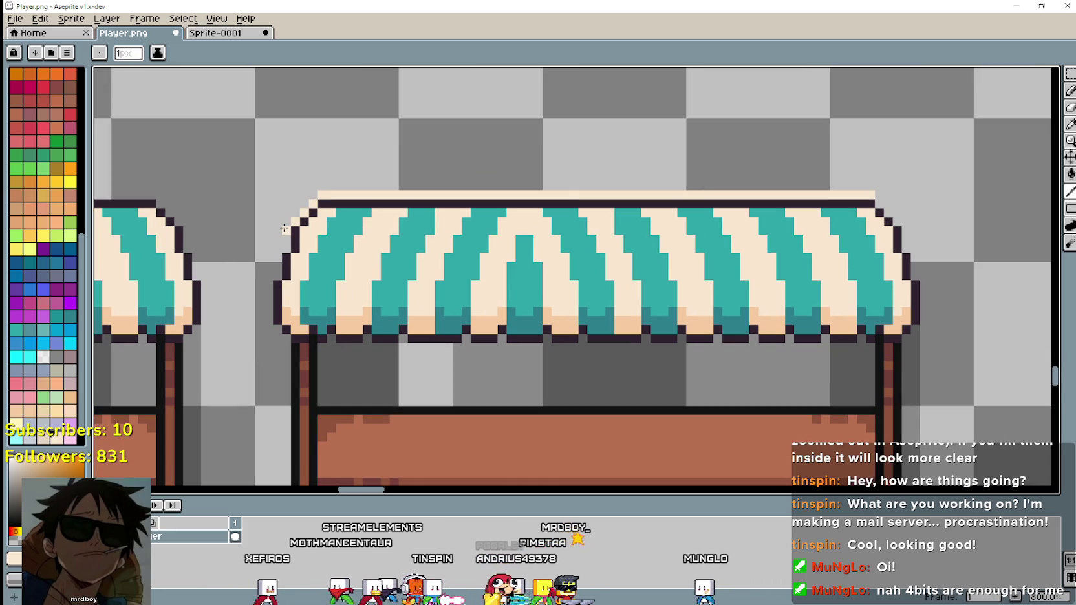
left_click_drag(271, 249, 296, 168)
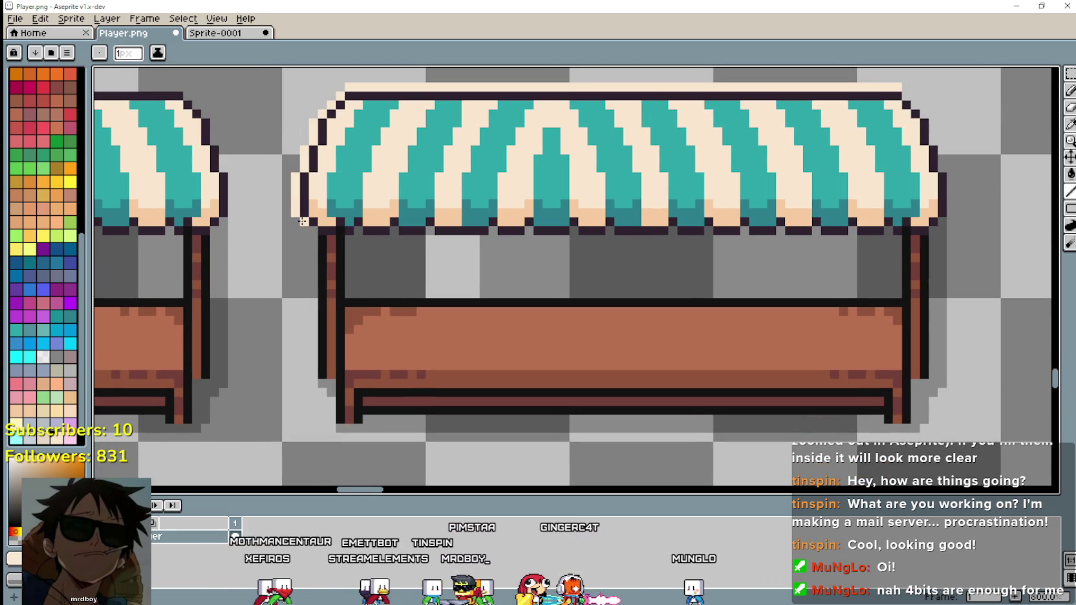
mouse_move(311, 238)
left_mouse_down()
mouse_move(311, 379)
mouse_move(332, 436)
mouse_move(522, 353)
left_mouse_up()
scroll(315, 375, "up", 1)
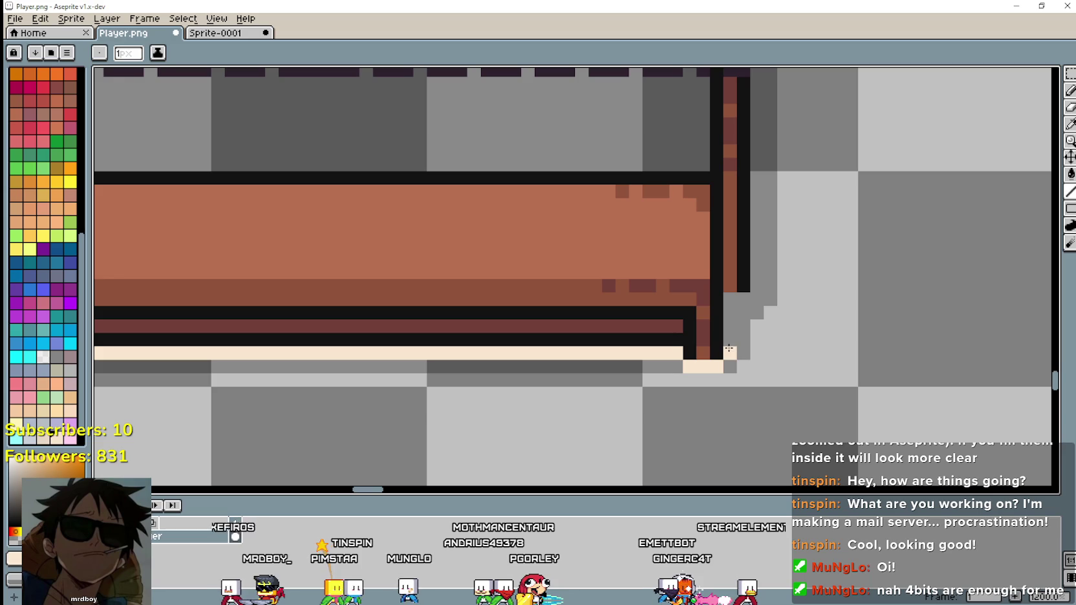
left_click_drag(757, 253, 769, 148)
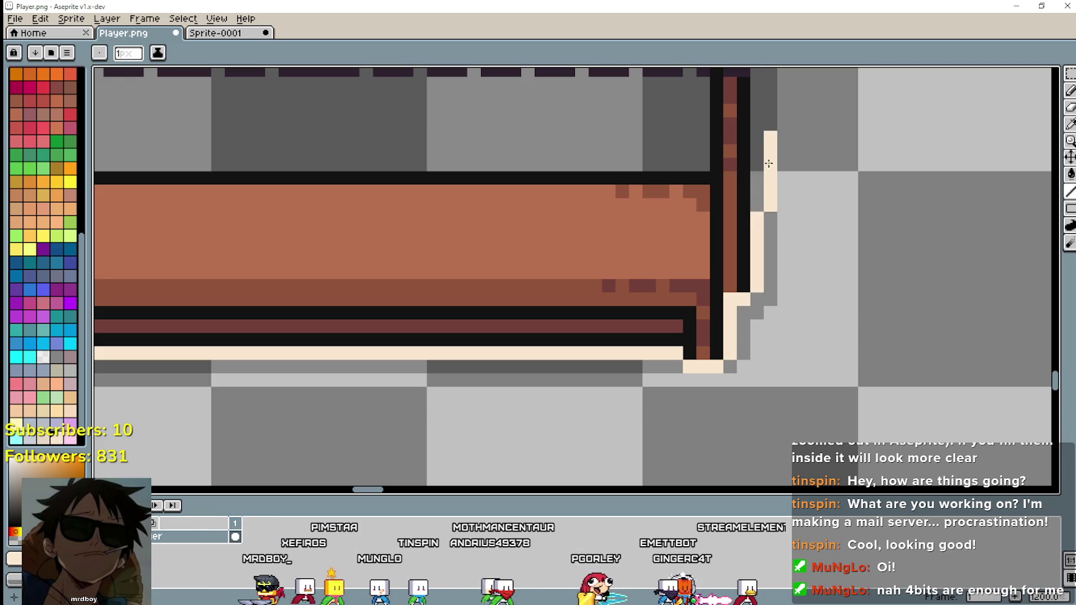
key("ctrl+z")
left_click_drag(777, 359, 778, 187)
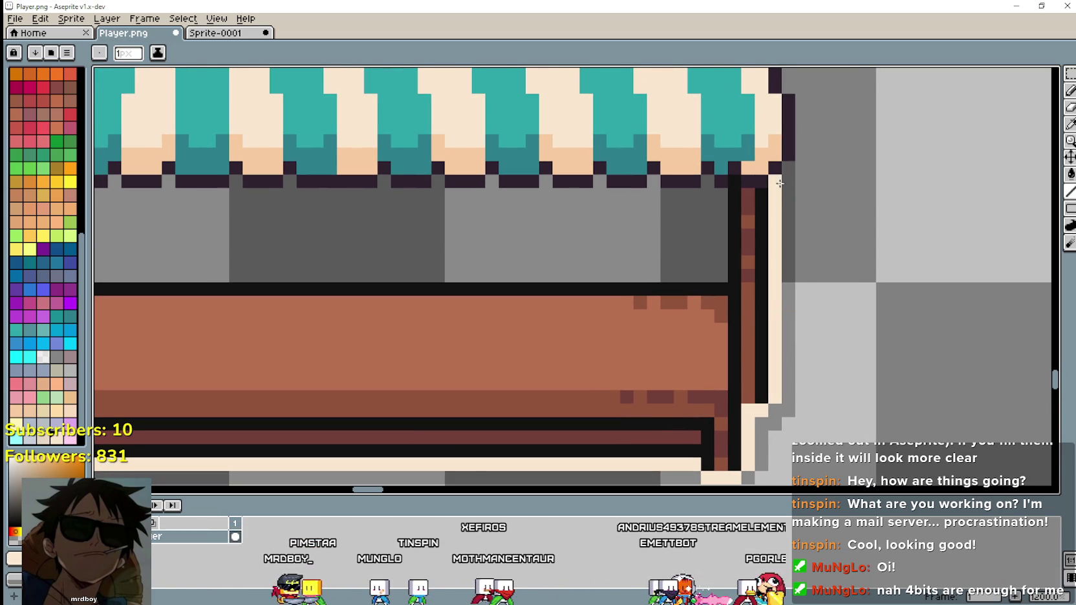
scroll(785, 169, "down", 3)
mouse_move(811, 166)
left_mouse_down()
mouse_move(832, 327)
mouse_move(814, 265)
left_mouse_up()
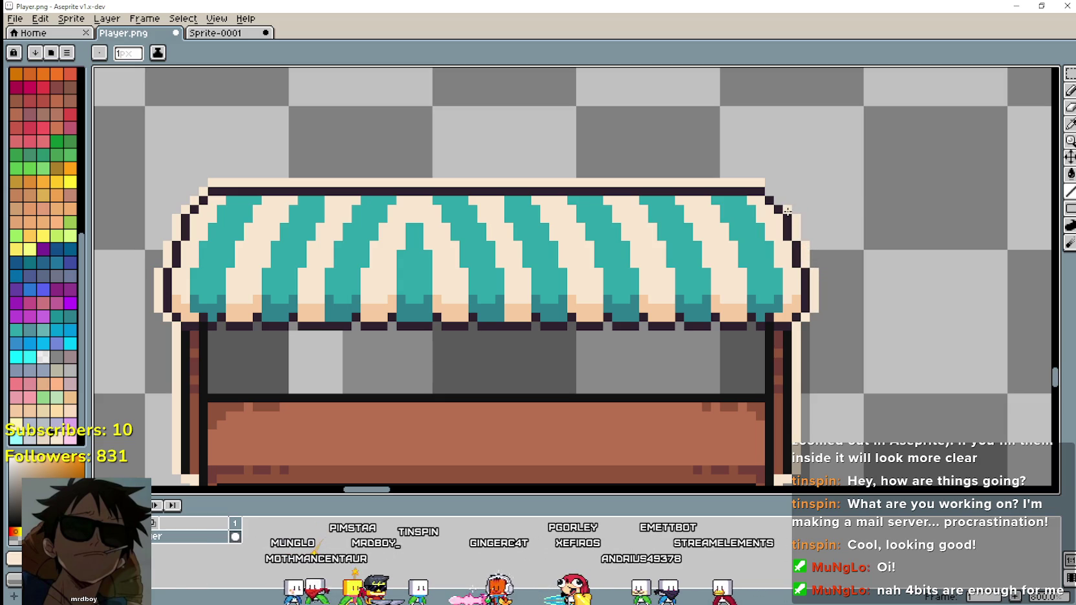
scroll(834, 333, "down", 2)
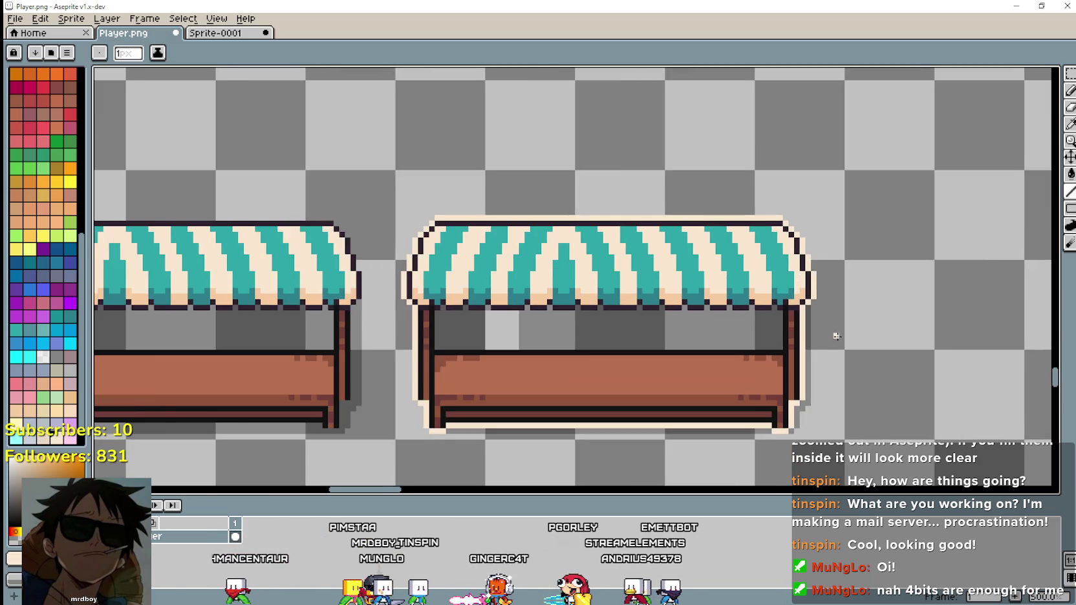
scroll(834, 339, "down", 1)
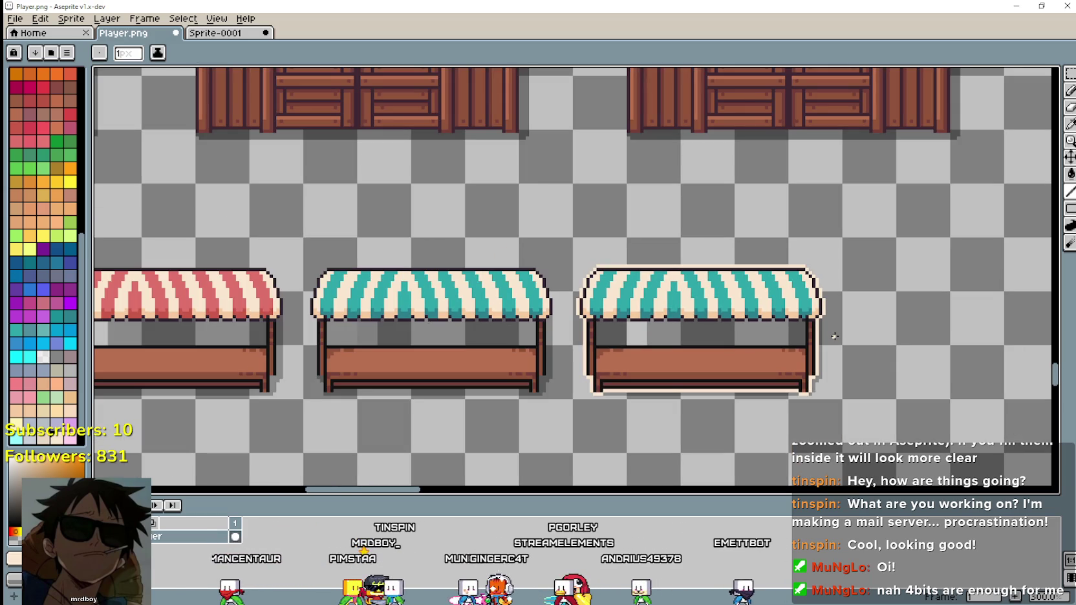
scroll(834, 332, "up", 1)
scroll(837, 308, "up", 1)
Marquee-select the rightmost stall and fill its teal awning stripes with transparent, keeping the cream outline.
scroll(837, 309, "up", 1)
left_click(1070, 75)
left_click_drag(502, 166, 865, 383)
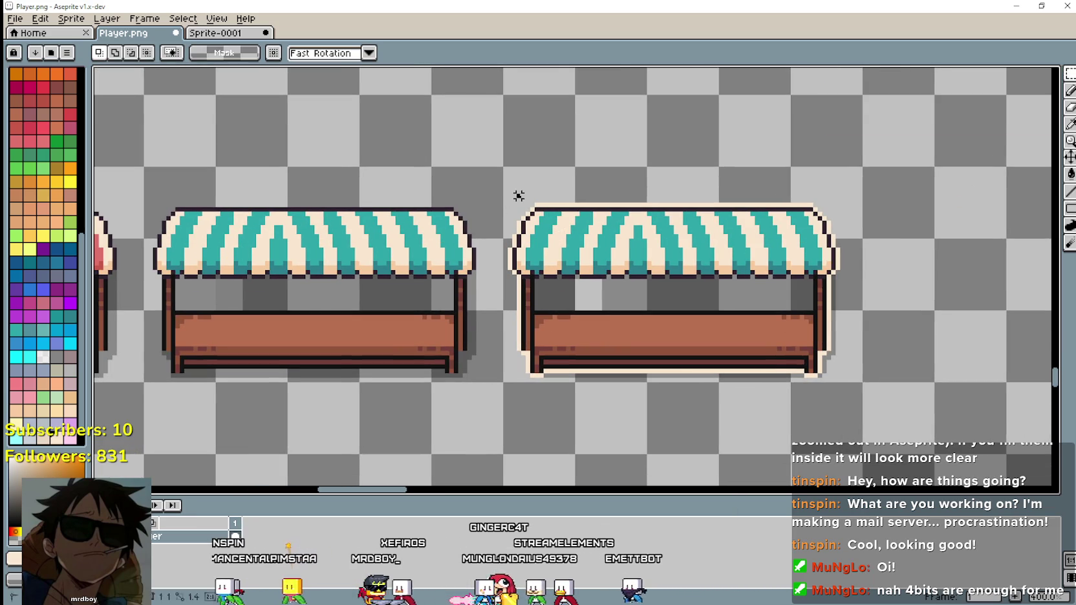
left_click(1070, 173)
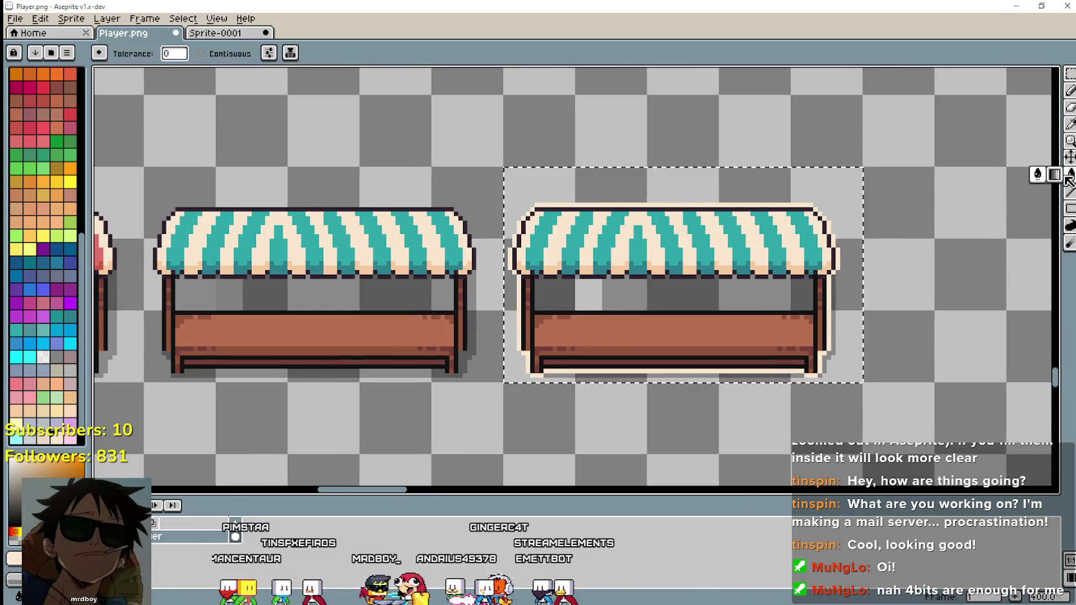
scroll(601, 239, "up", 1)
scroll(601, 240, "up", 1)
left_click(613, 262)
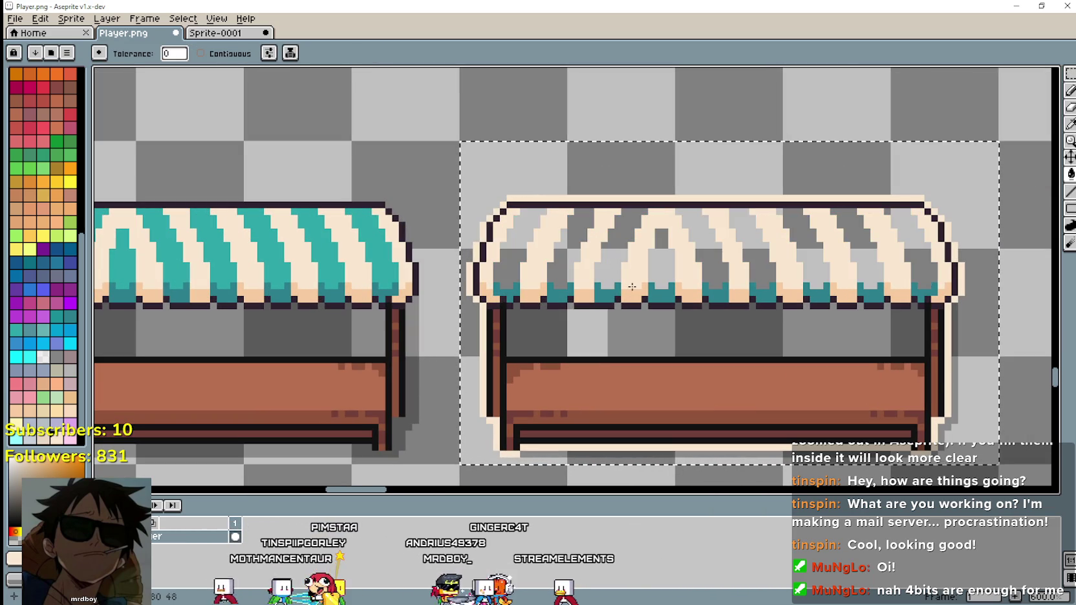
left_click(632, 285)
key("ctrl+z")
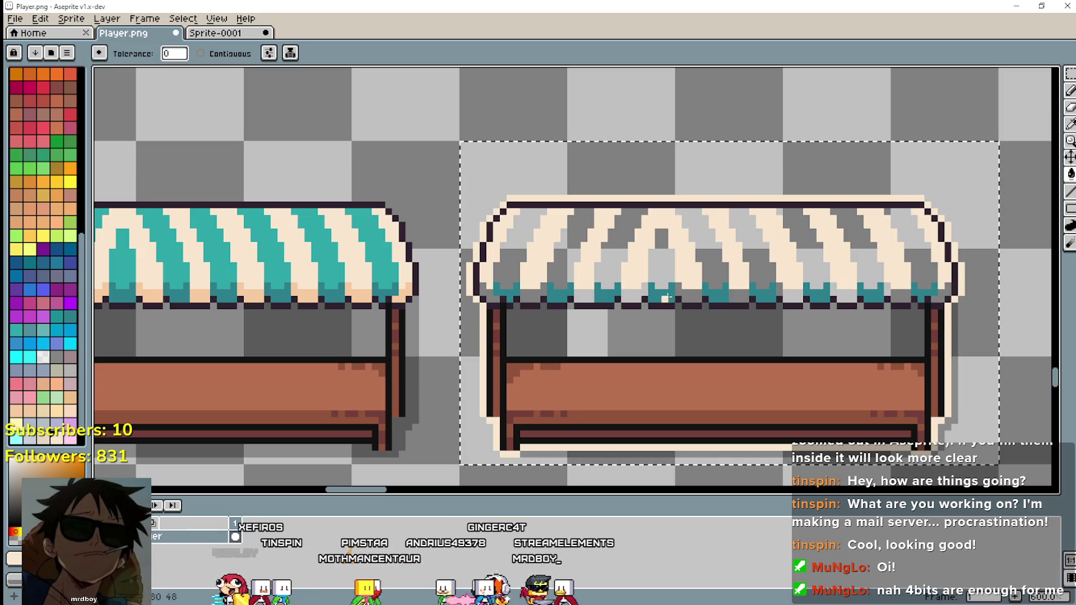
Clear the stall's dark outline, teal trim, grey shading, brown boards, trims and bottom line.
left_click(667, 304)
left_click(691, 326)
left_click(666, 388)
left_click(640, 423)
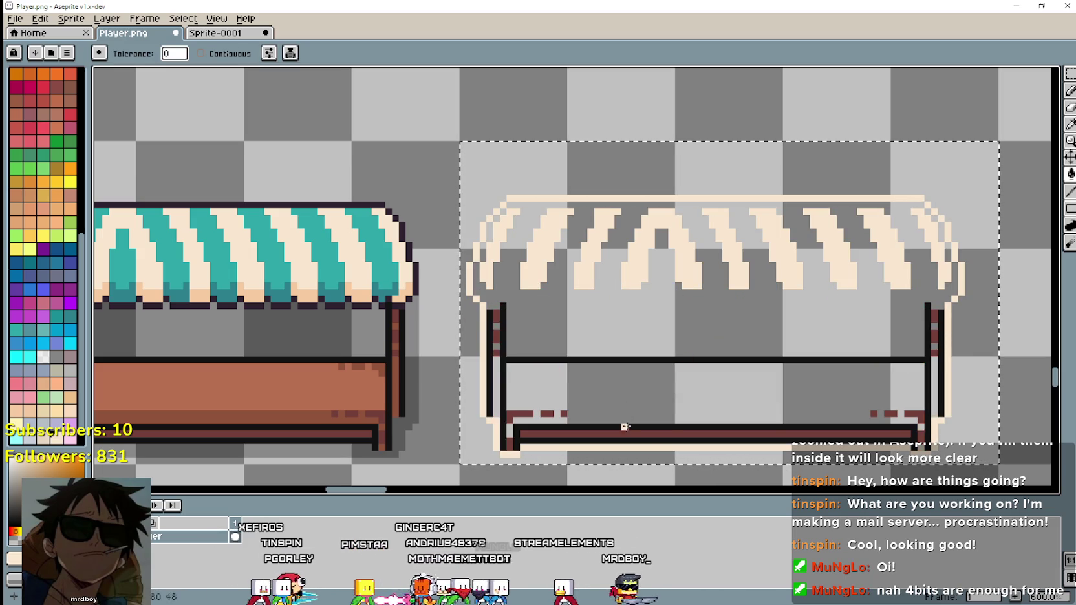
left_click(625, 441)
left_click(624, 437)
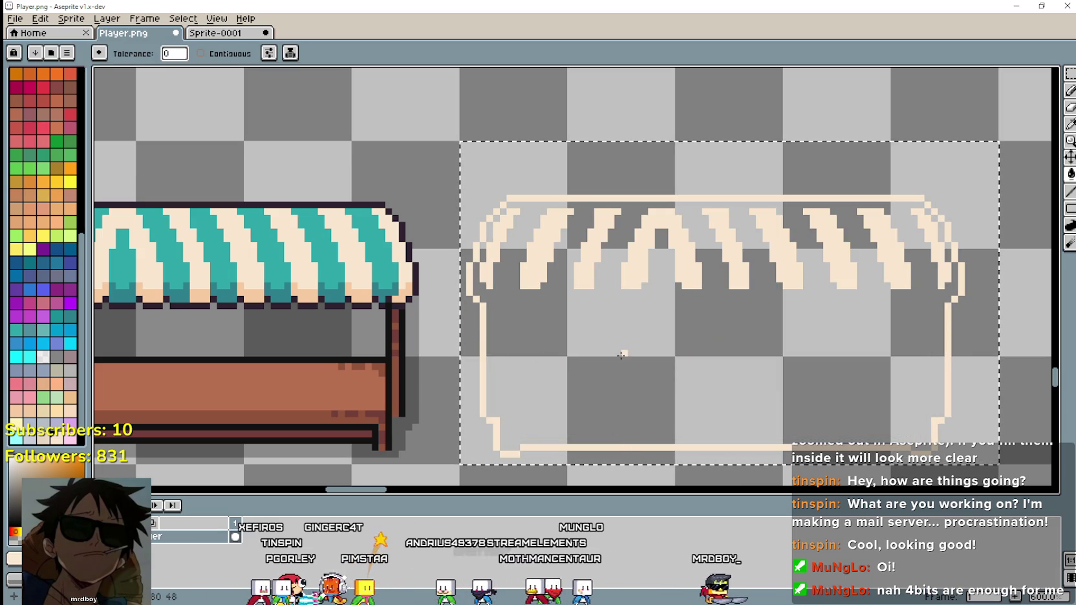
With Contiguous enabled, erase the left and A-shaped cream awning stripes.
left_click(217, 54)
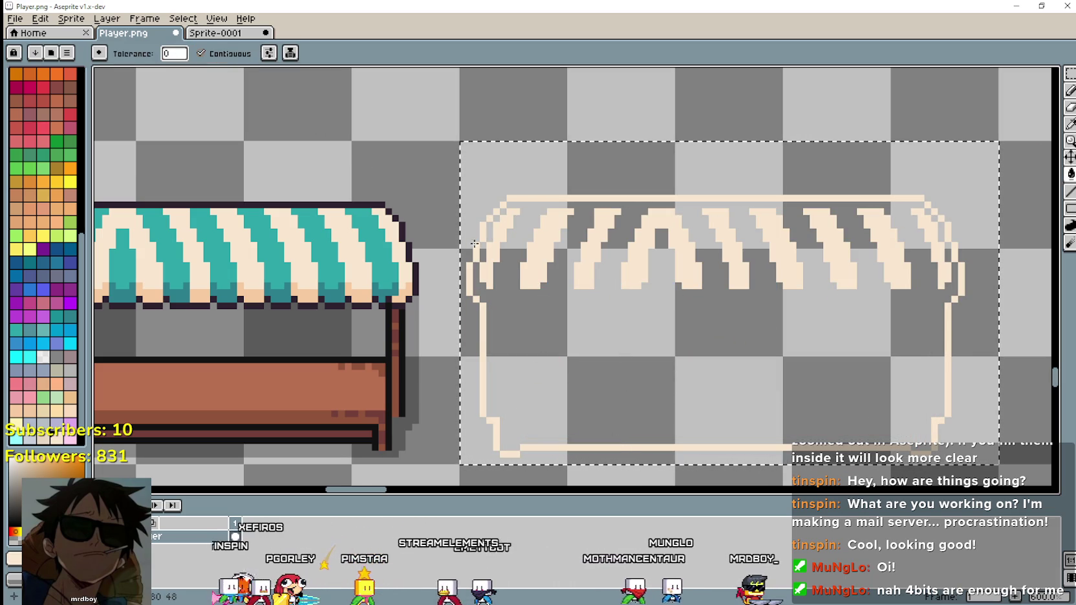
left_click(536, 267)
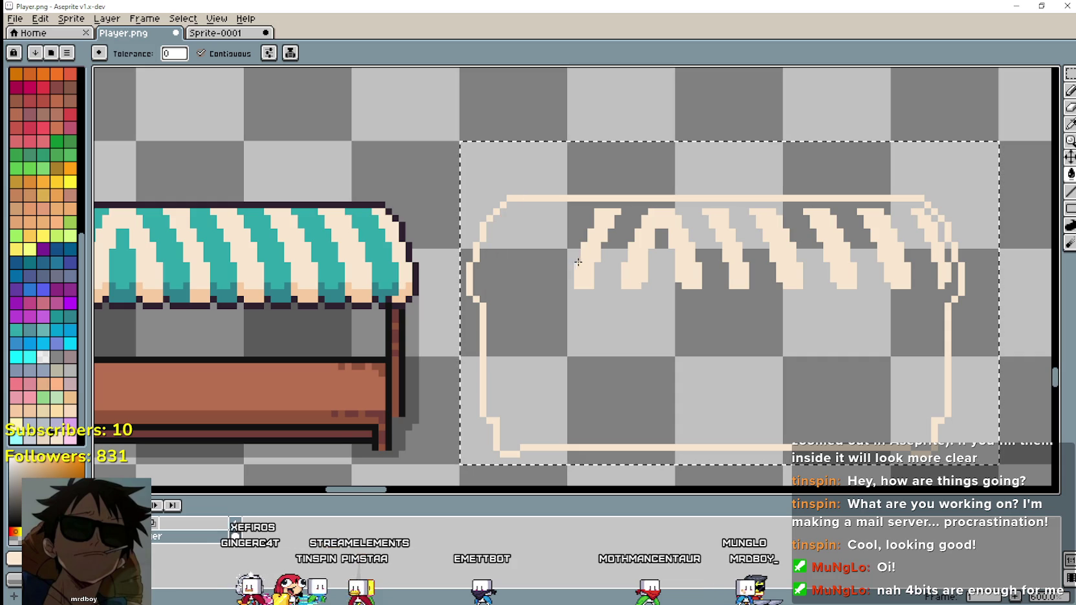
left_click(627, 265)
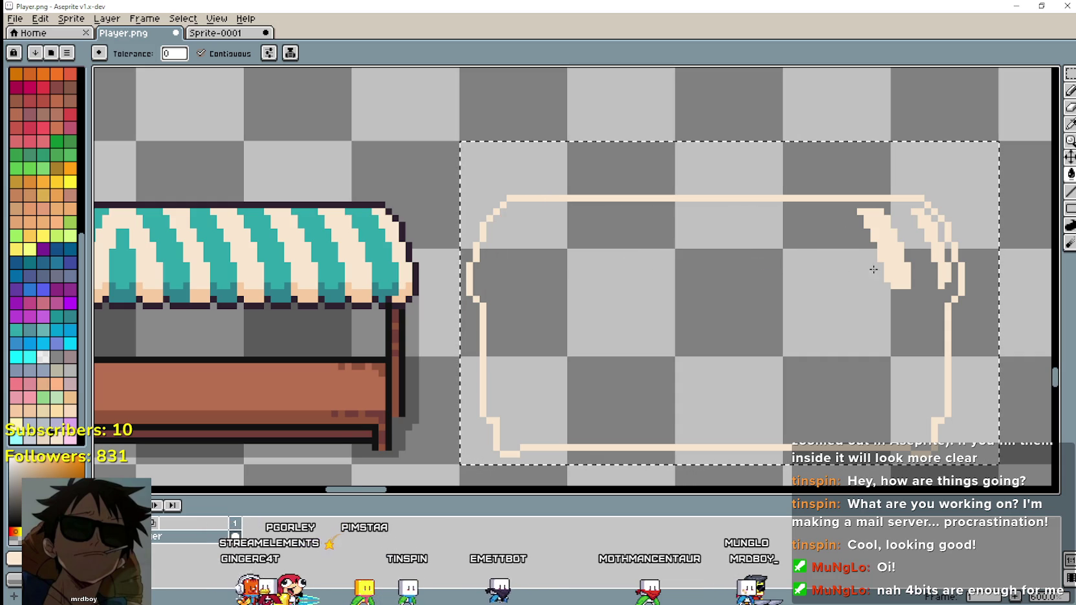
scroll(830, 307, "down", 1)
scroll(833, 306, "down", 1)
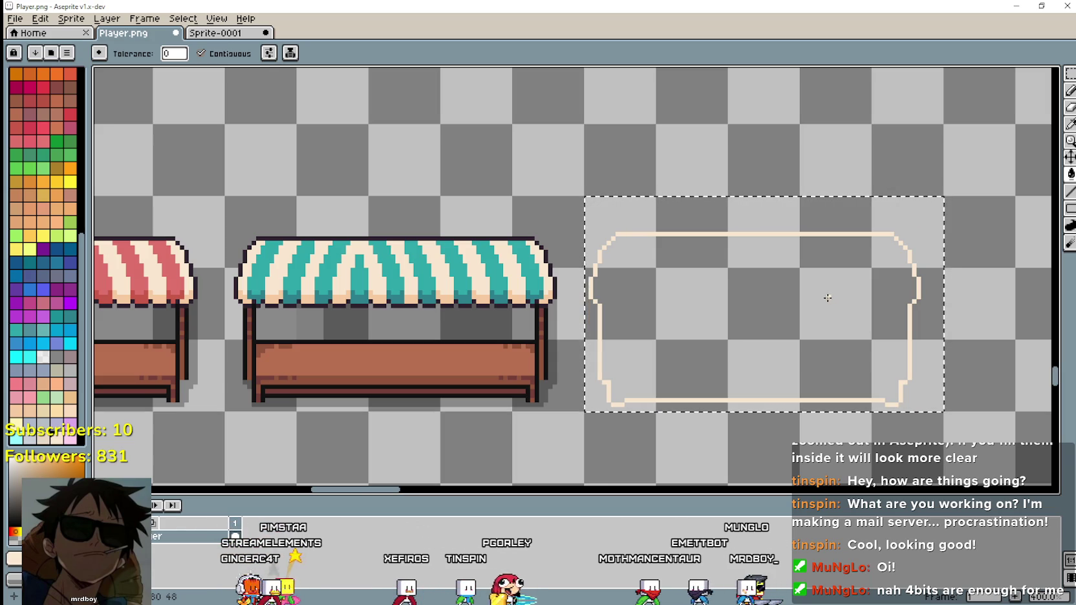
Select the orange-awning stall and nudge it one pixel right.
left_click_drag(296, 423, 468, 367)
left_click_drag(601, 356, 543, 343)
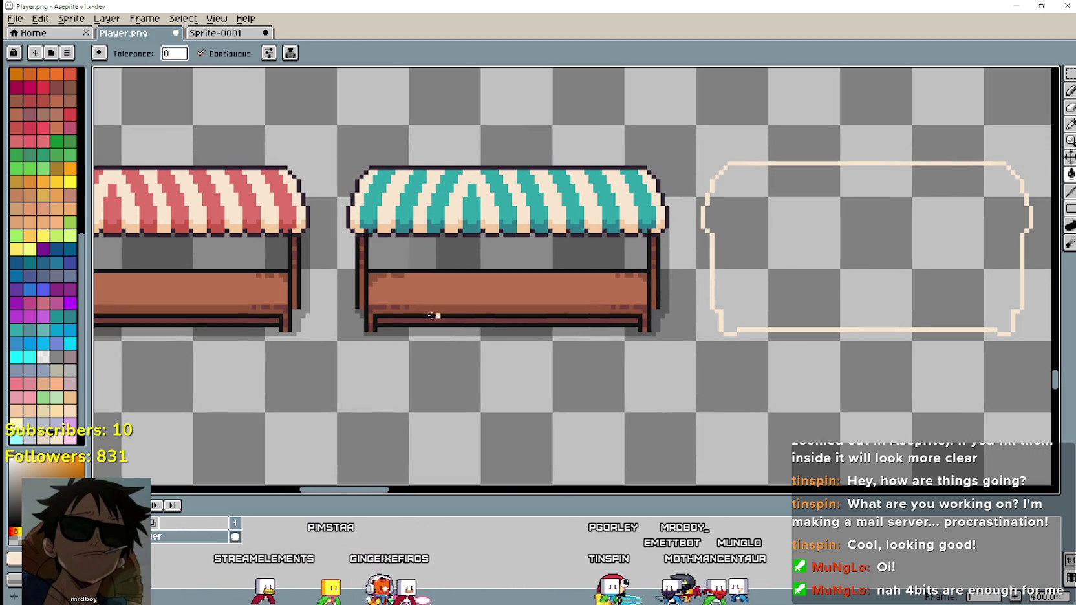
key("w")
scroll(322, 325, "left", 5)
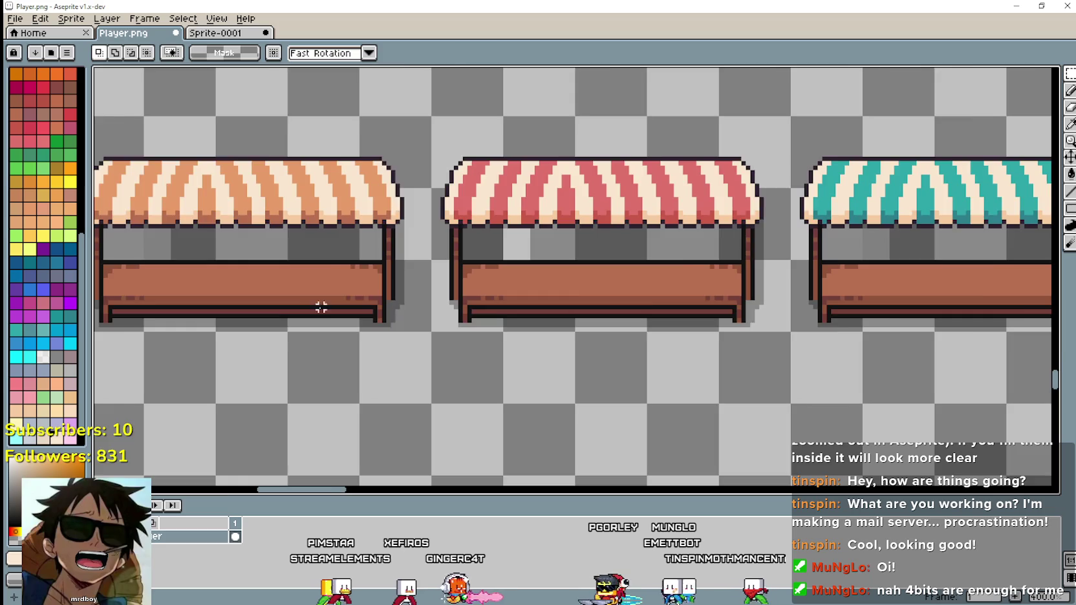
scroll(348, 307, "left", 3)
mouse_move(321, 324)
left_mouse_down()
mouse_move(595, 193)
mouse_move(679, 108)
left_mouse_up()
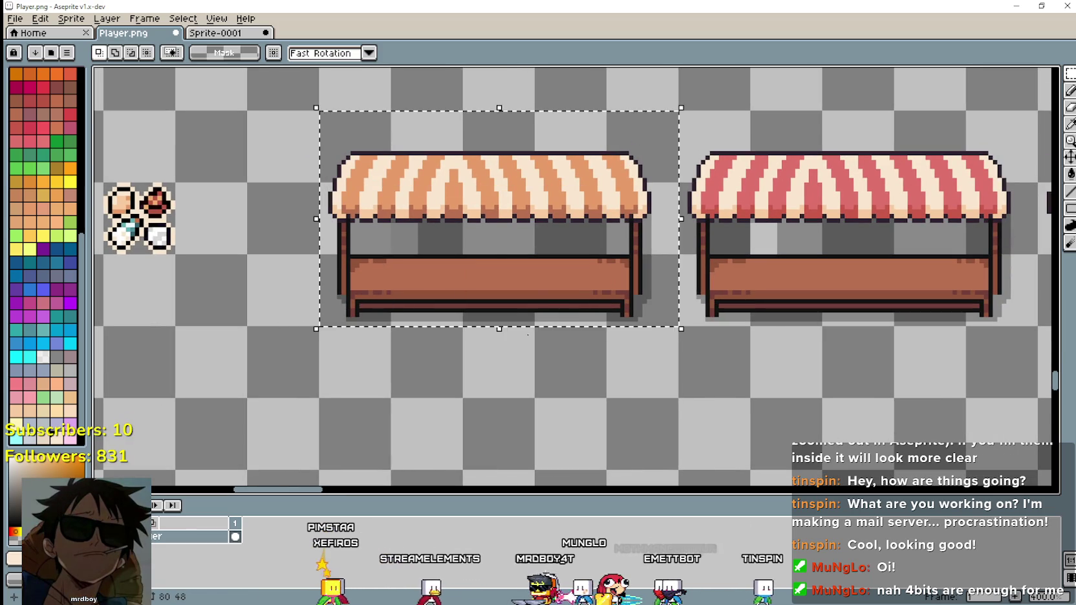
scroll(312, 316, "up", 1)
scroll(312, 316, "up", 1)
key("ctrl+d")
left_click_drag(332, 273, 321, 294)
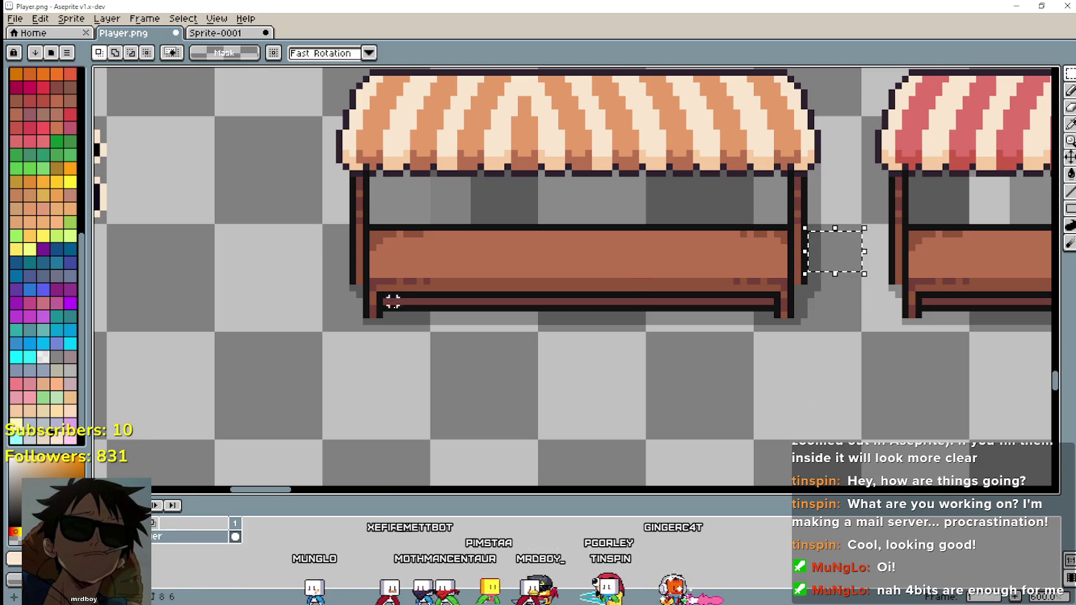
scroll(345, 322, "down", 2)
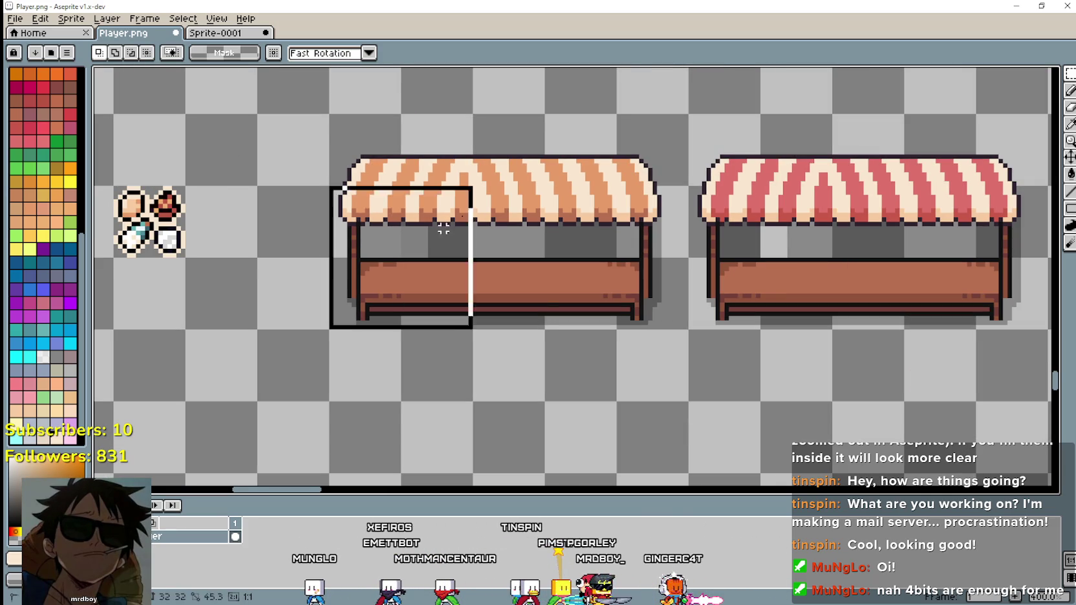
left_click_drag(402, 258, 636, 155)
key("Right")
key("Right")
key("Right")
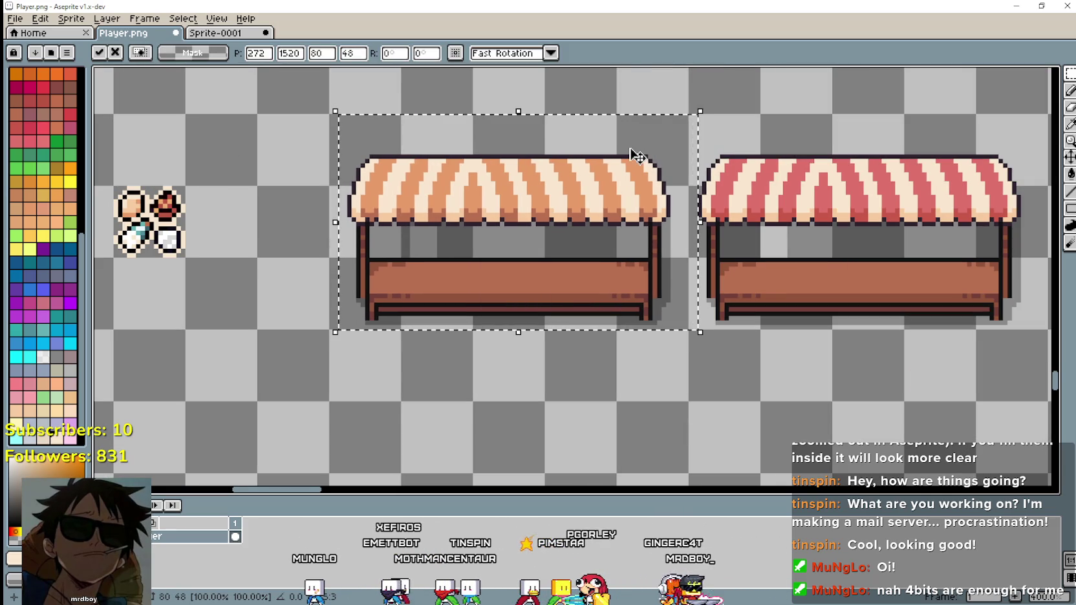
key("ctrl+d")
scroll(305, 267, "up", 2)
Select the red market stall and move it slightly right.
mouse_move(343, 272)
left_mouse_down()
mouse_move(374, 302)
mouse_move(386, 255)
left_mouse_up()
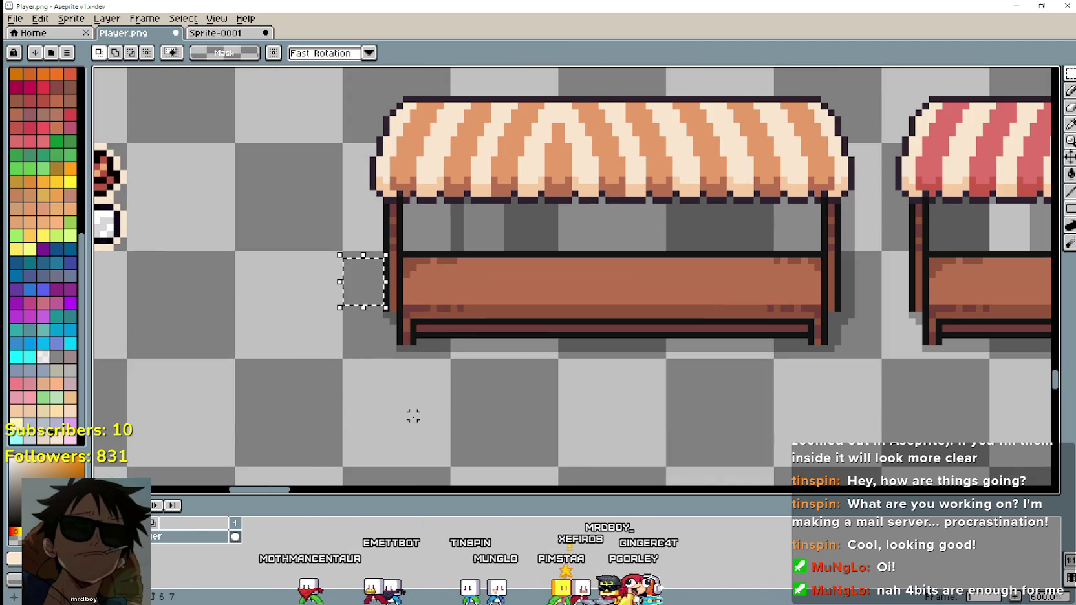
mouse_move(709, 375)
left_mouse_down()
mouse_move(647, 374)
mouse_move(581, 349)
mouse_move(538, 372)
left_mouse_up()
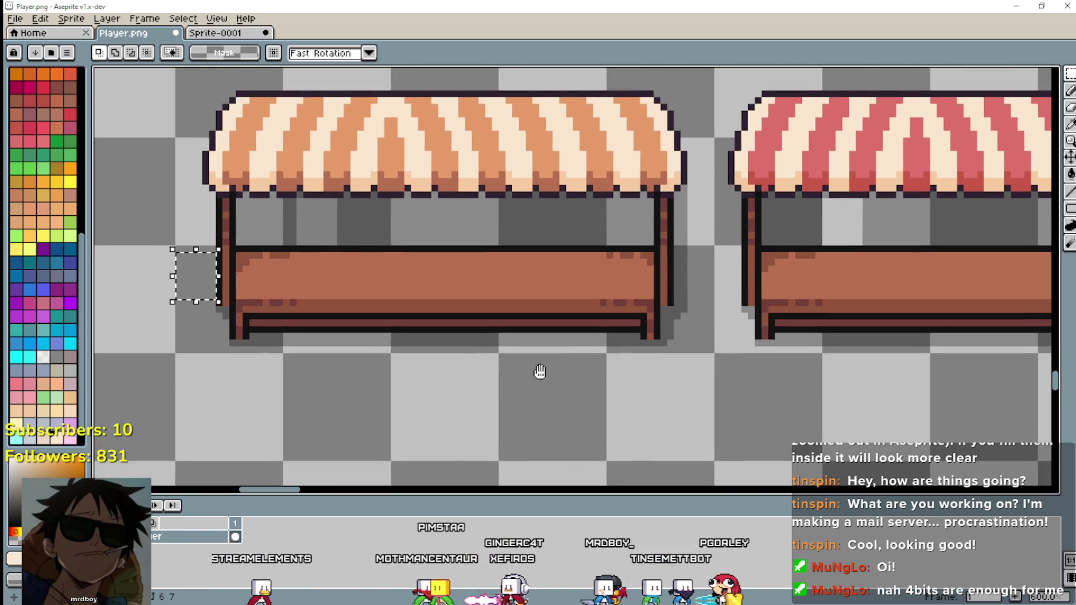
left_click_drag(676, 243, 719, 285)
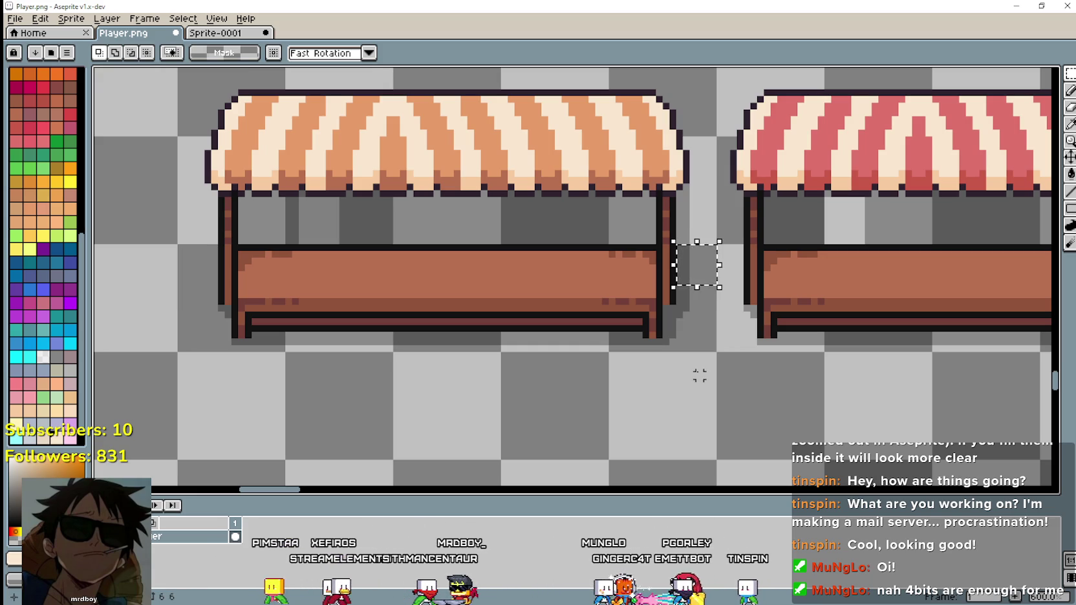
scroll(541, 332, "down", 1)
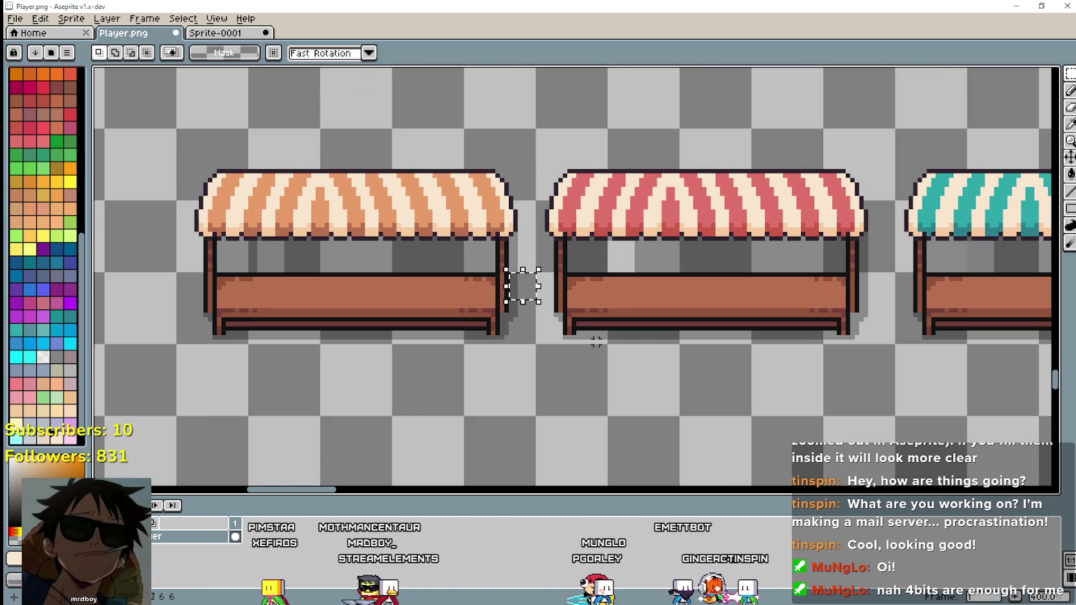
key("ctrl+d")
left_click_drag(535, 345, 897, 127)
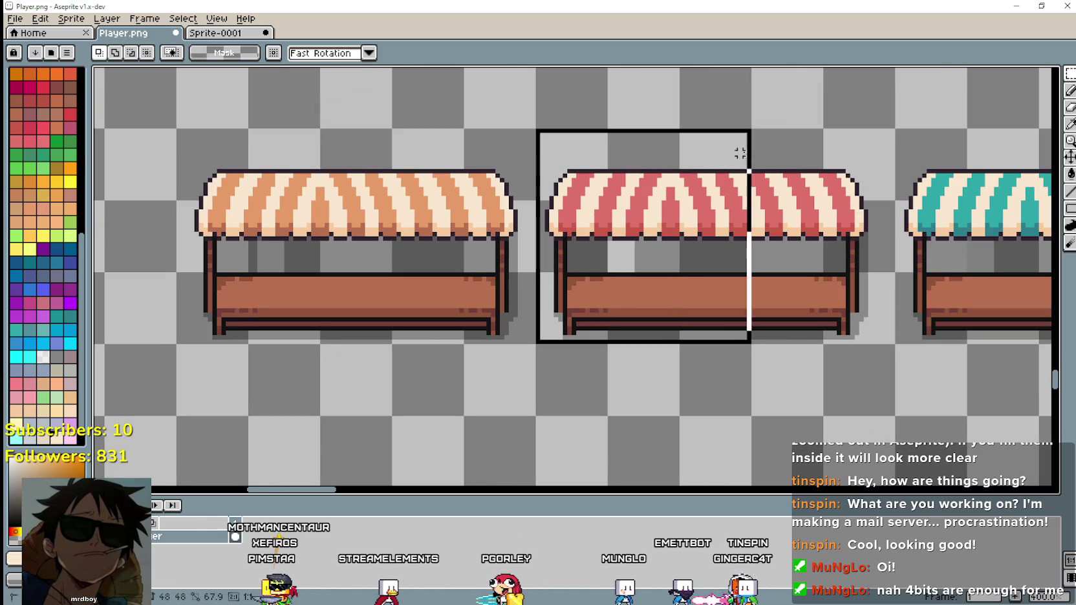
left_click_drag(844, 158, 850, 159)
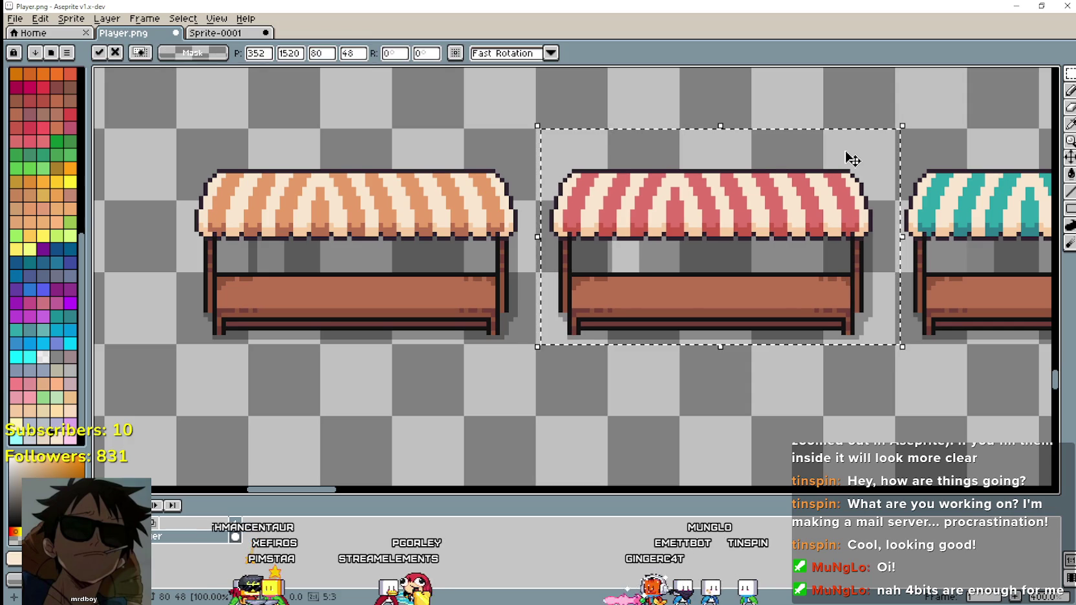
left_click_drag(933, 273, 437, 260)
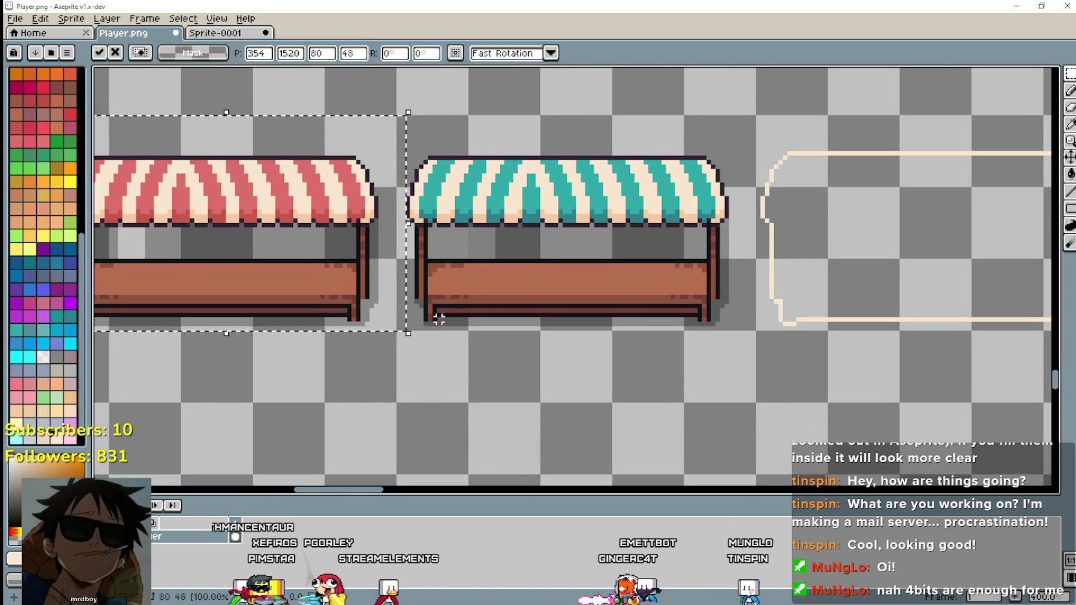
left_click(421, 323)
Nudge the teal market stall one pixel right and confirm its position.
mouse_move(399, 328)
left_mouse_down()
mouse_move(658, 157)
mouse_move(663, 120)
left_mouse_up()
key("Right")
key("Right")
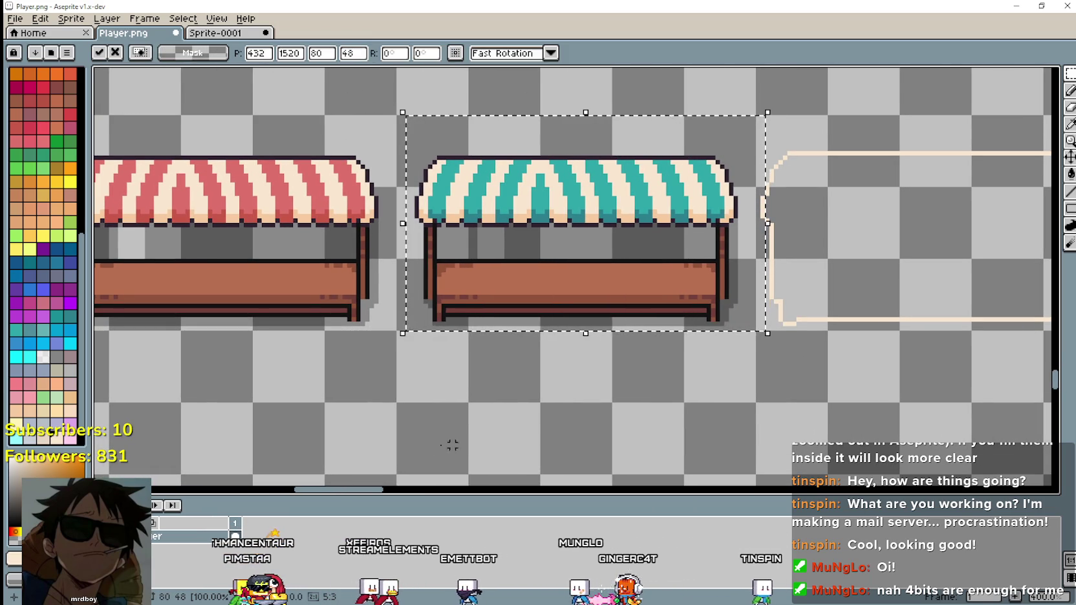
left_click(484, 445)
mouse_move(392, 397)
left_mouse_down()
mouse_move(614, 391)
mouse_move(739, 419)
left_mouse_up()
mouse_move(424, 296)
left_mouse_down()
mouse_move(585, 283)
mouse_move(504, 268)
left_mouse_up()
left_click_drag(230, 239, 399, 239)
scroll(398, 239, "up", 1)
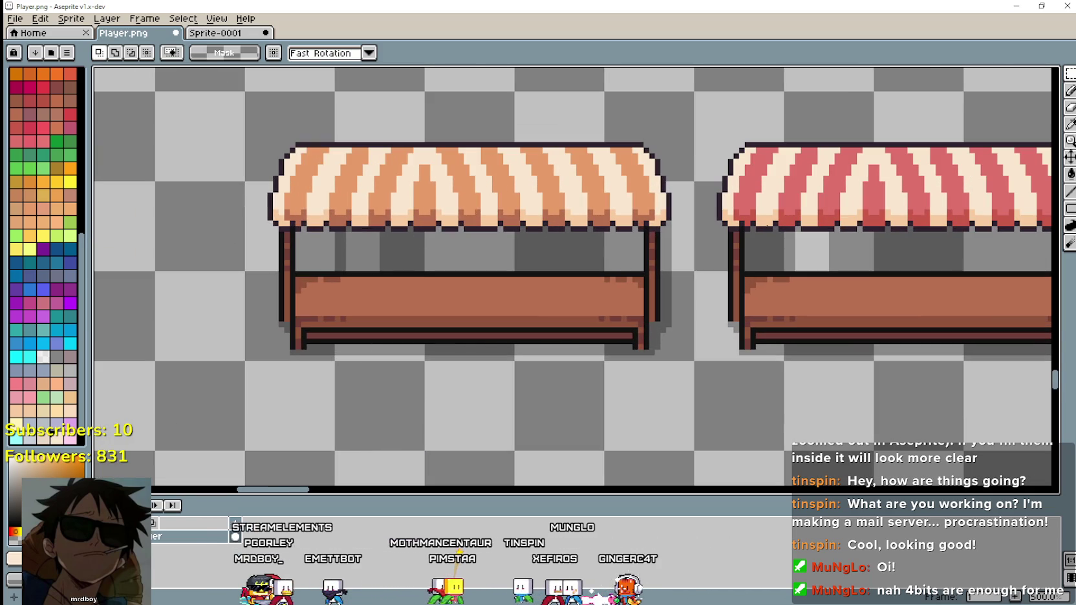
Try clearing the shadows under the orange, red and teal awnings, undoing each attempt.
left_click(1069, 129)
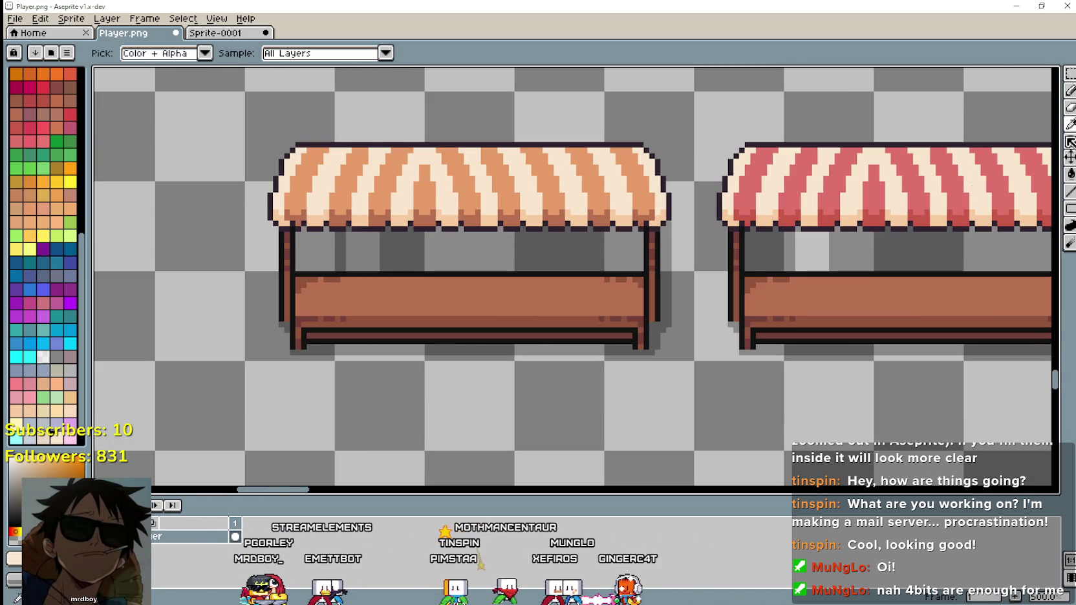
left_click(507, 247)
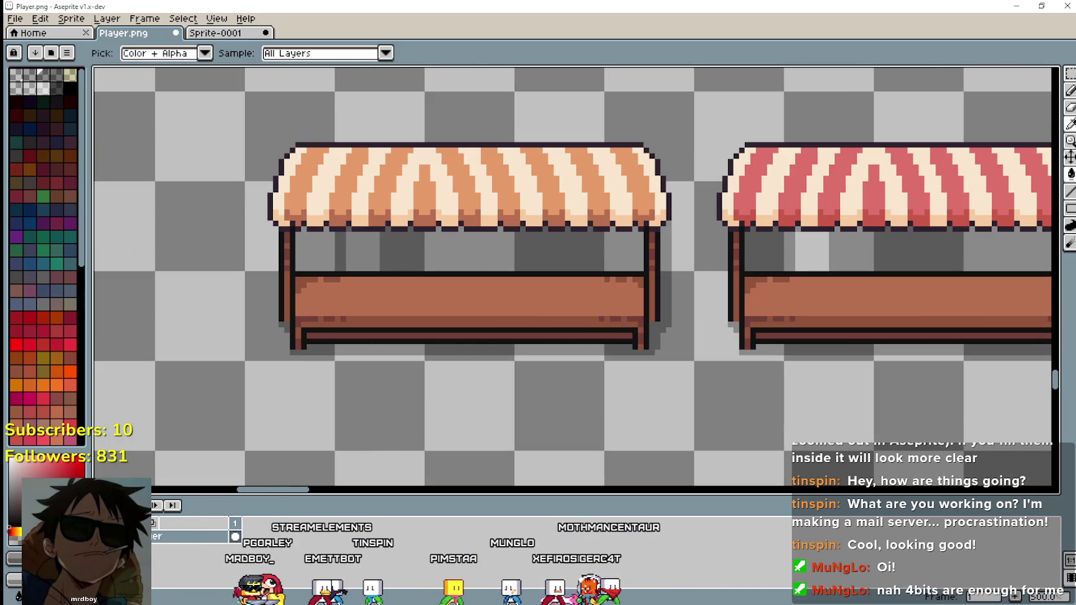
left_click(1070, 173)
left_click(440, 256)
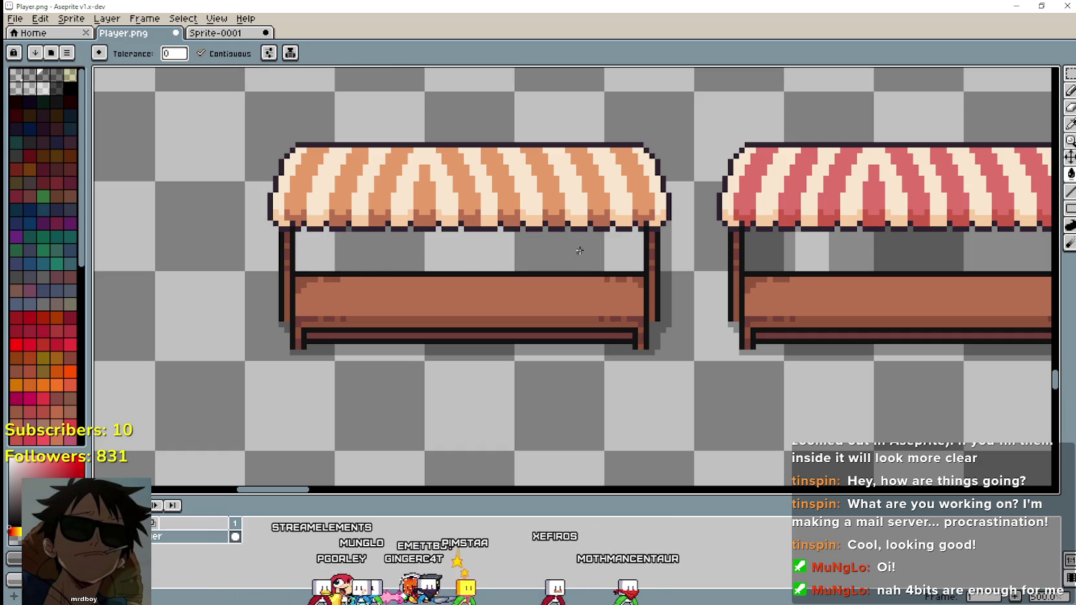
key("ctrl+z")
left_click_drag(897, 314, 416, 364)
left_click(447, 300)
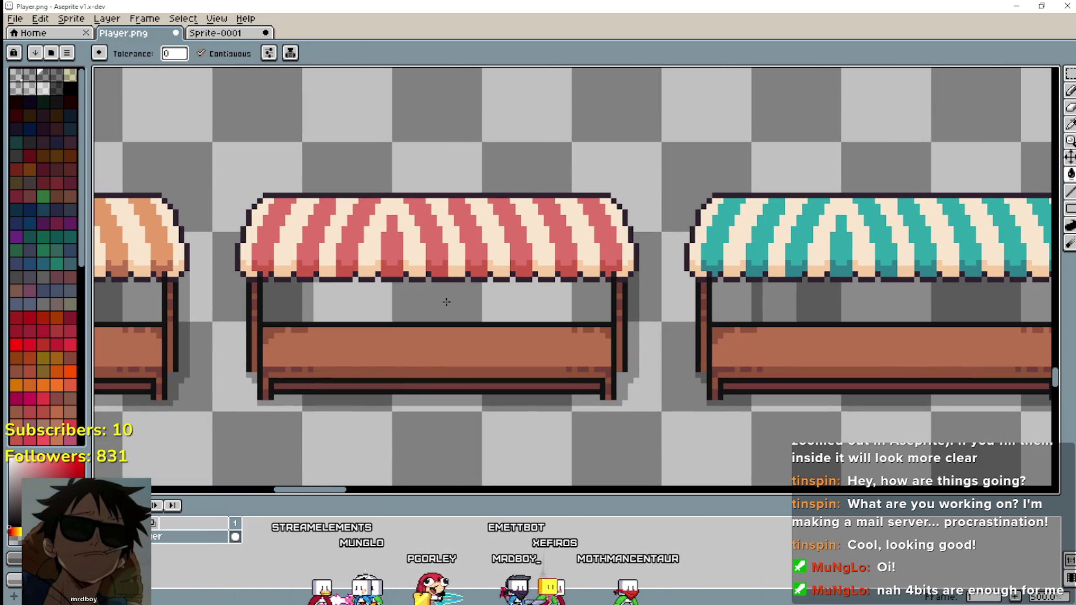
left_click(302, 305)
key("ctrl+z")
key("ctrl+z")
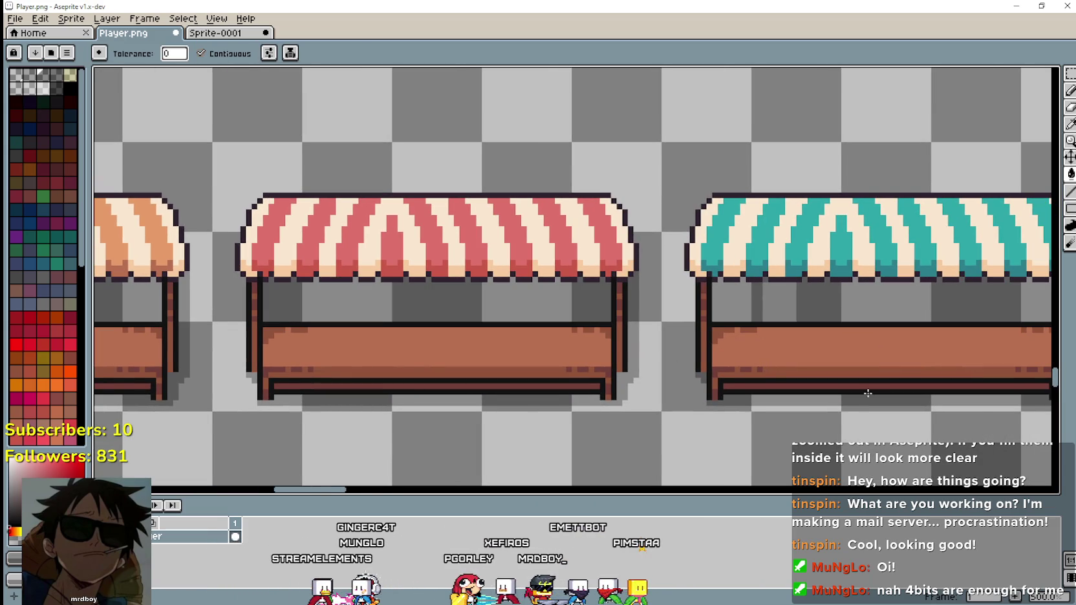
left_click_drag(867, 396, 411, 410)
left_click(392, 312)
left_click(276, 321)
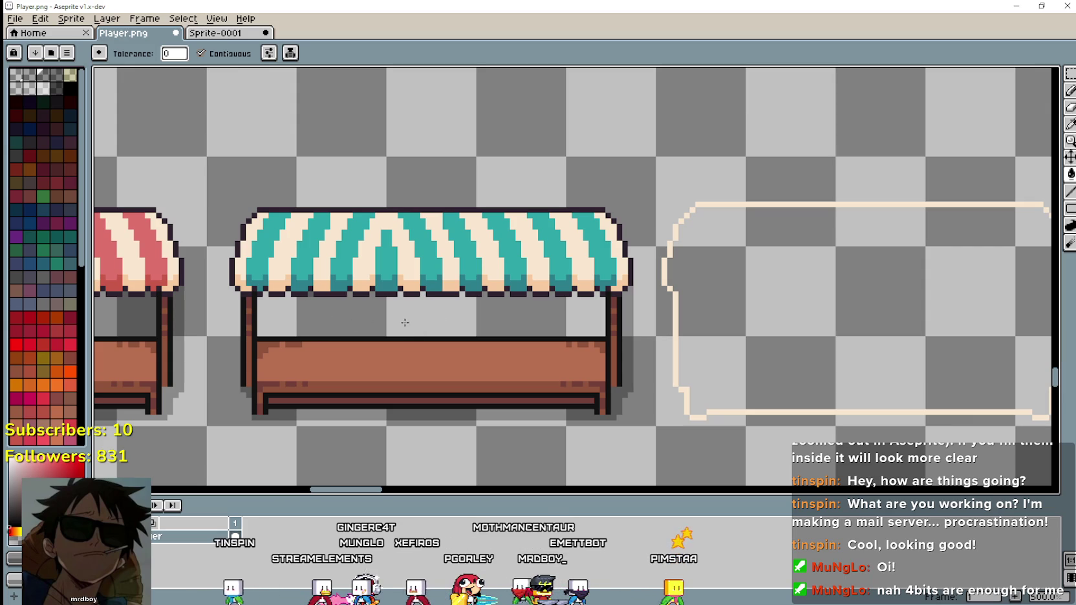
key("ctrl+z")
key("ctrl+z")
scroll(298, 299, "up", 2)
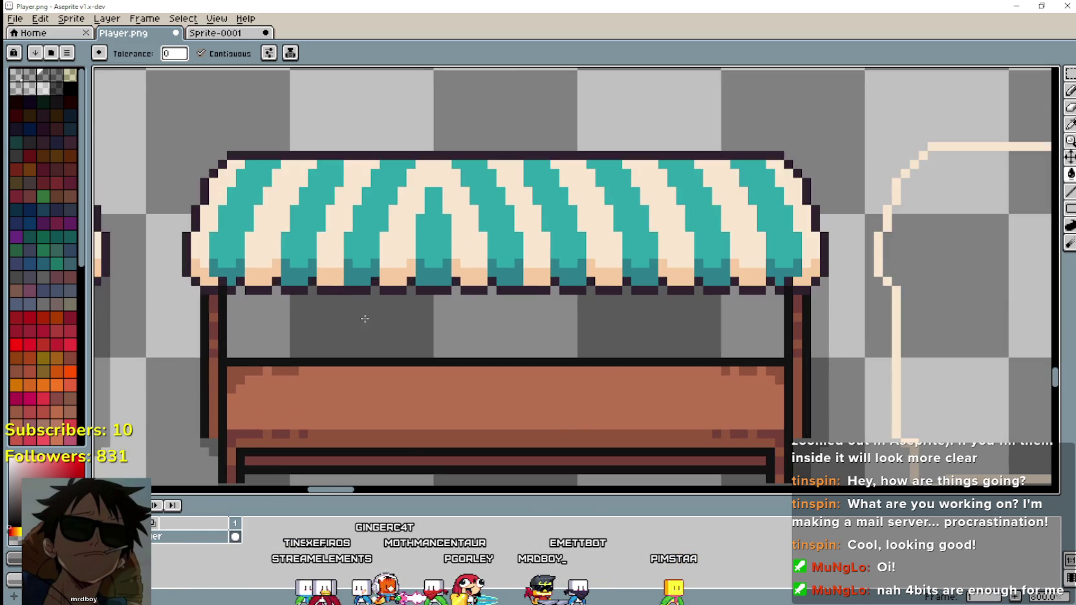
scroll(505, 349, "down", 4)
Move the empty cream stall outline one pixel right.
key("m")
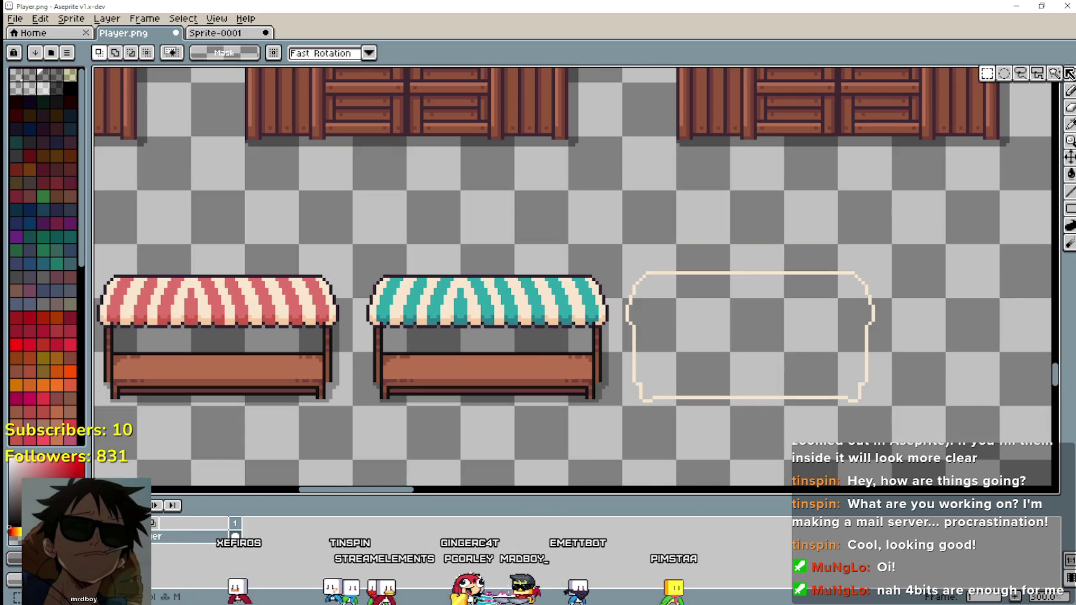
left_click_drag(630, 406, 880, 238)
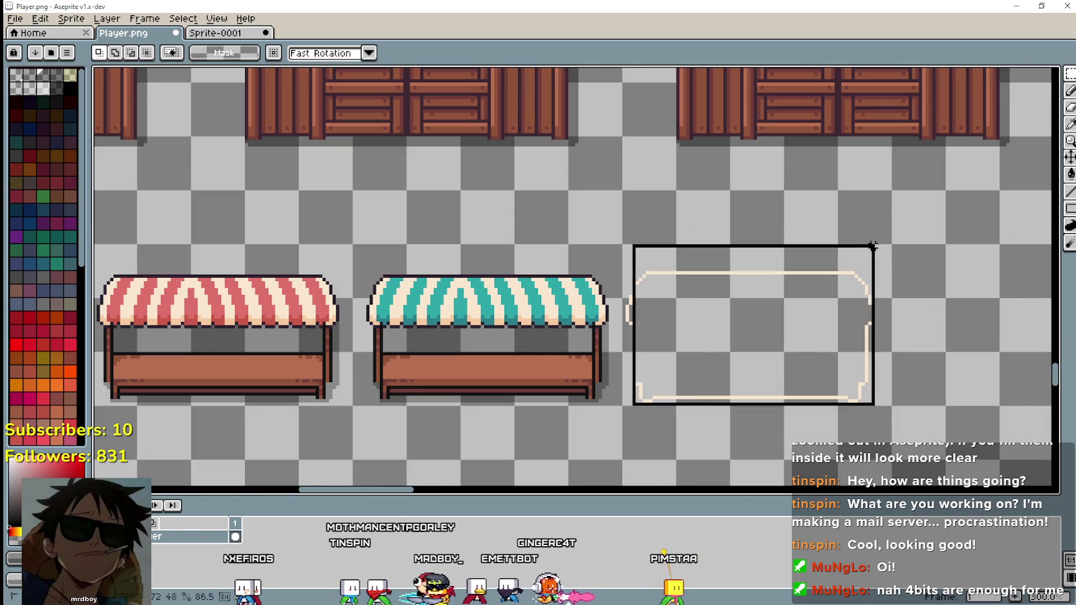
left_click_drag(625, 406, 896, 242)
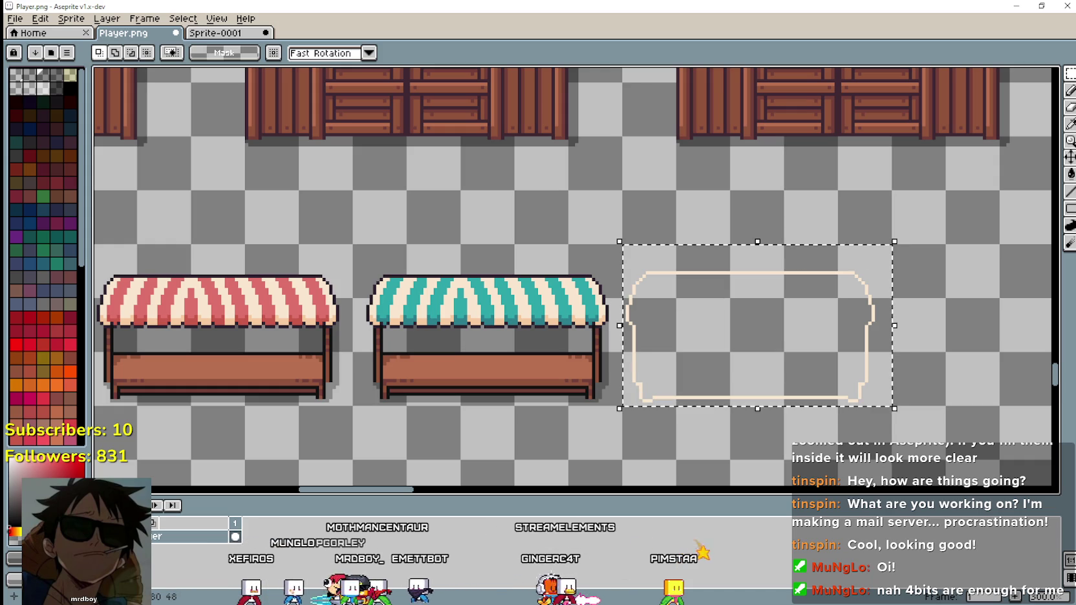
key("Right")
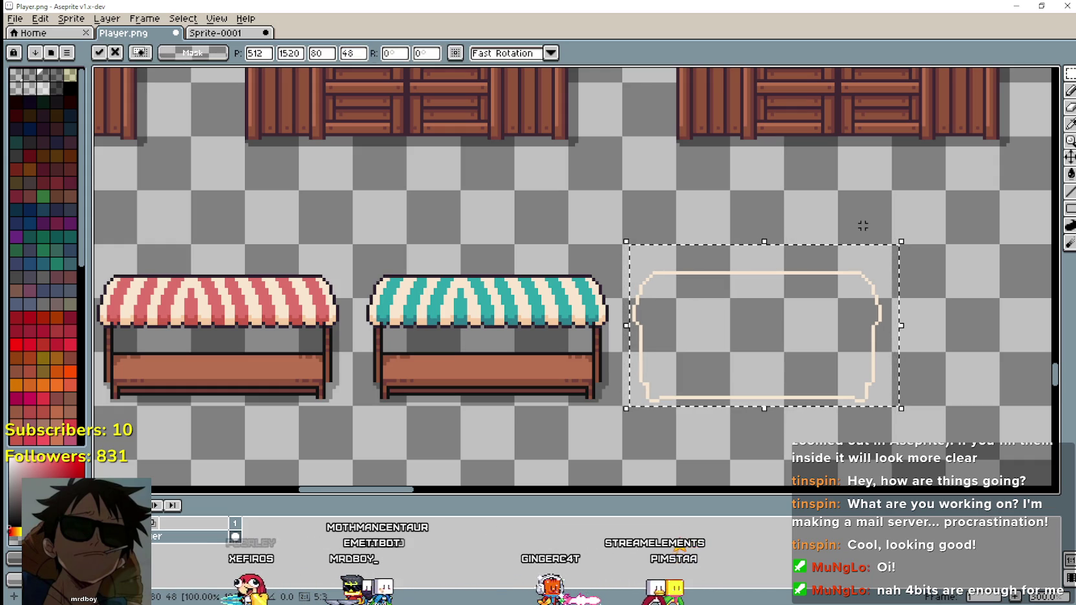
key("ctrl+d")
Save Player.png and minimize Aseprite to return to Godot.
key("ctrl+s")
key("Return")
scroll(451, 351, "down", 3)
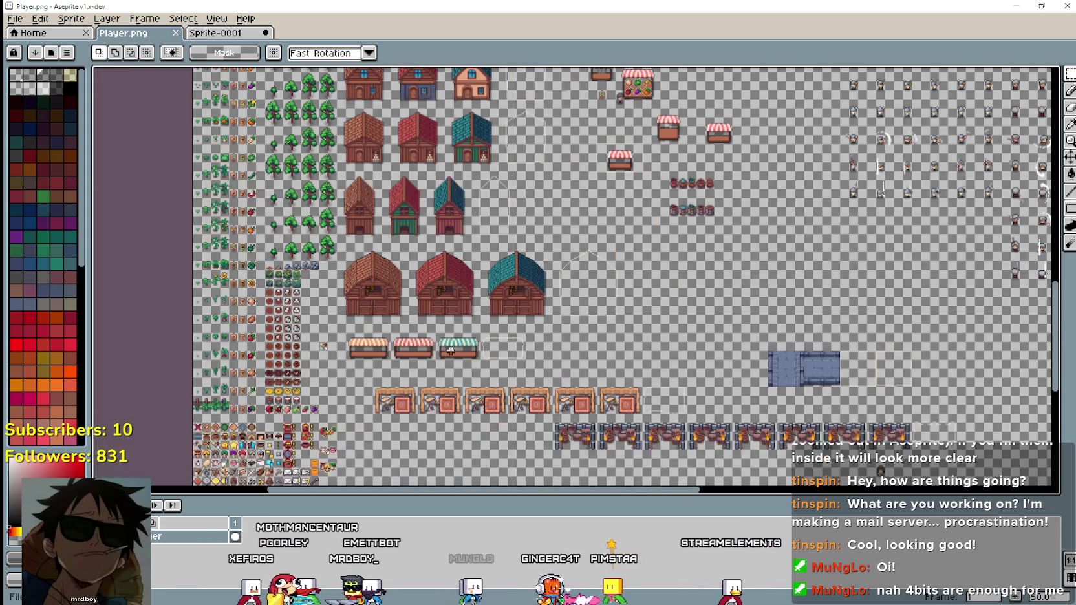
scroll(451, 351, "up", 2)
scroll(571, 236, "up", 1)
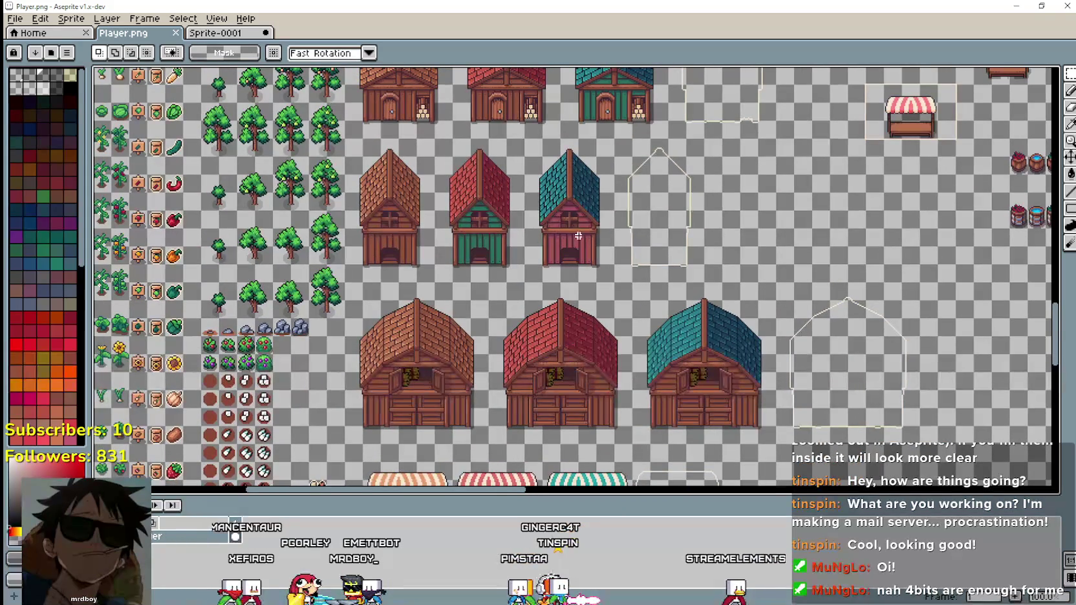
scroll(271, 319, "down", 2)
scroll(249, 375, "up", 2)
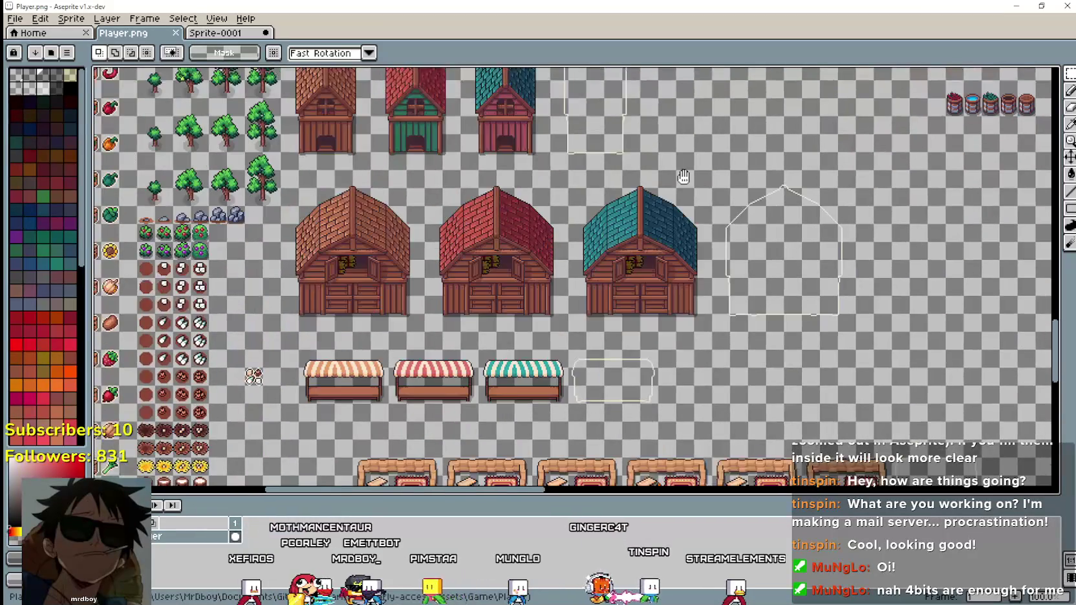
left_click(1016, 6)
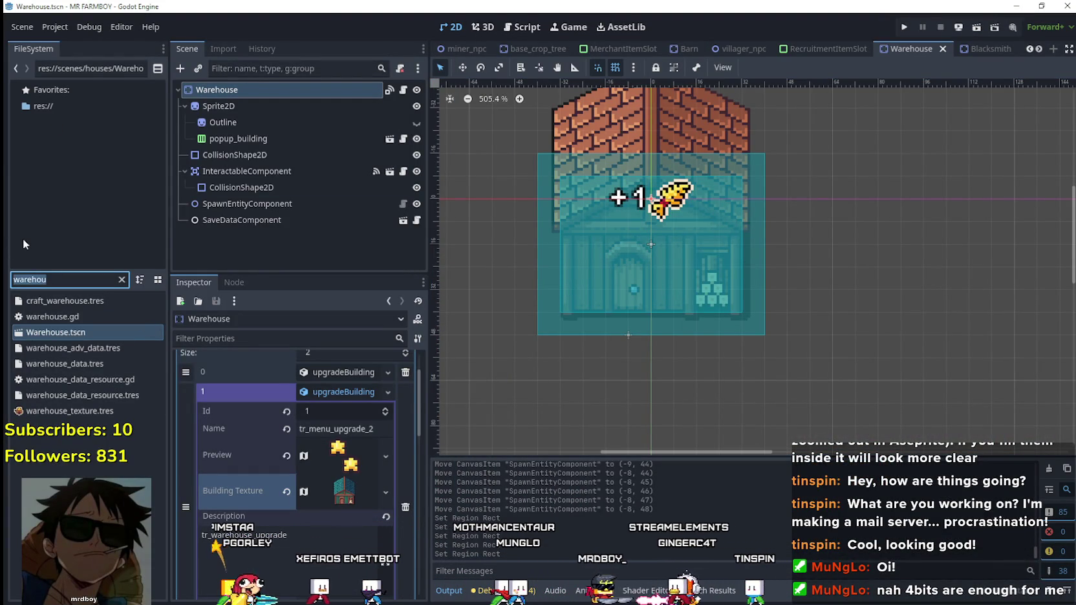
Open chickenCoop.tscn and bring up its Sprite2D atlas region (272, 1328, 64×80) in the region editor.
type("coop")
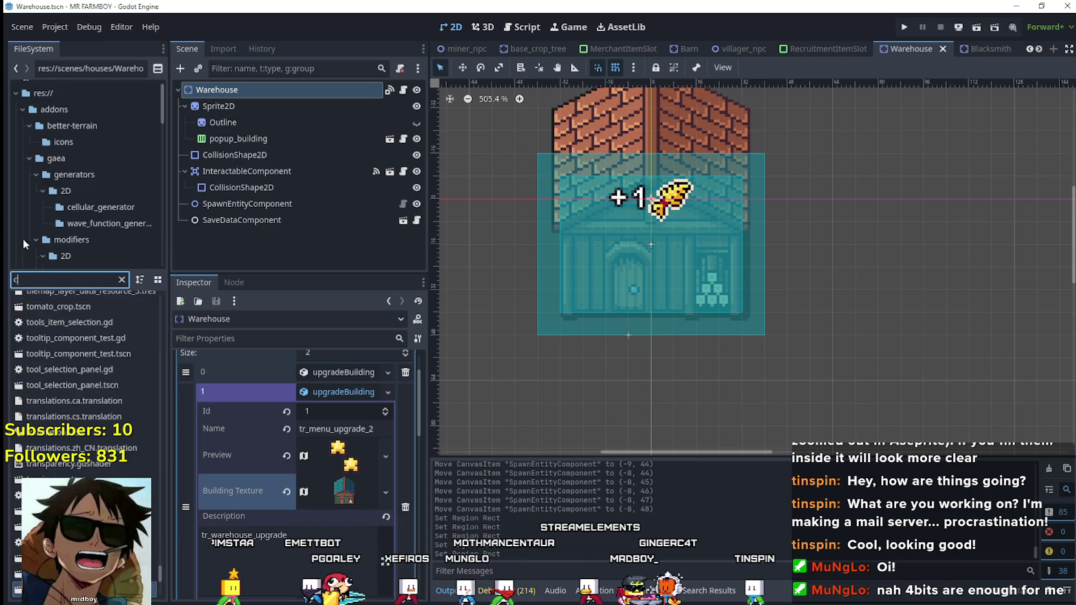
double_click(62, 299)
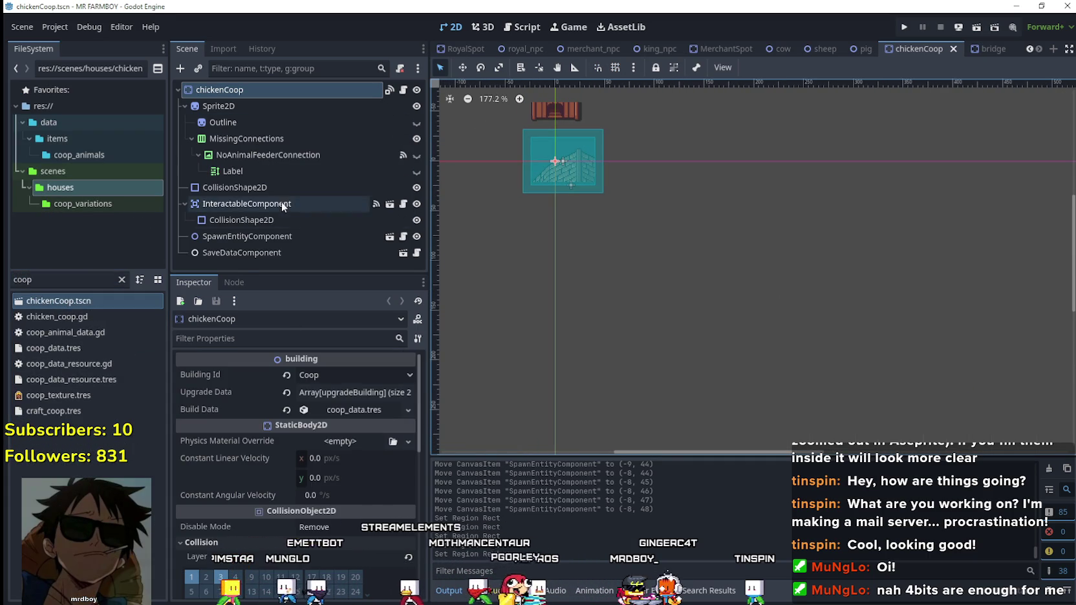
left_click(259, 106)
scroll(571, 143, "up", 2)
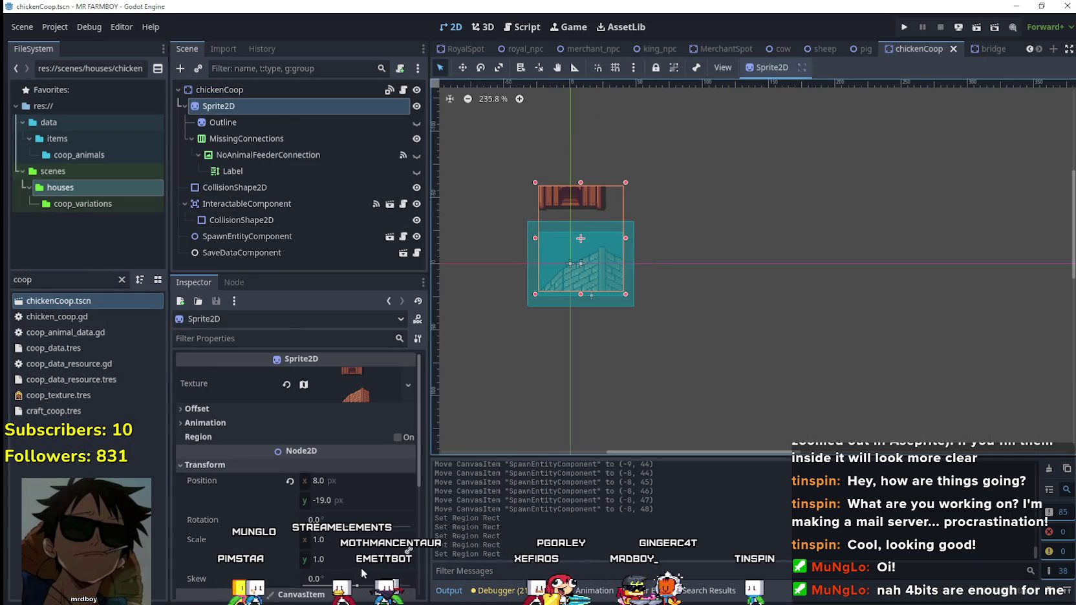
left_click(332, 387)
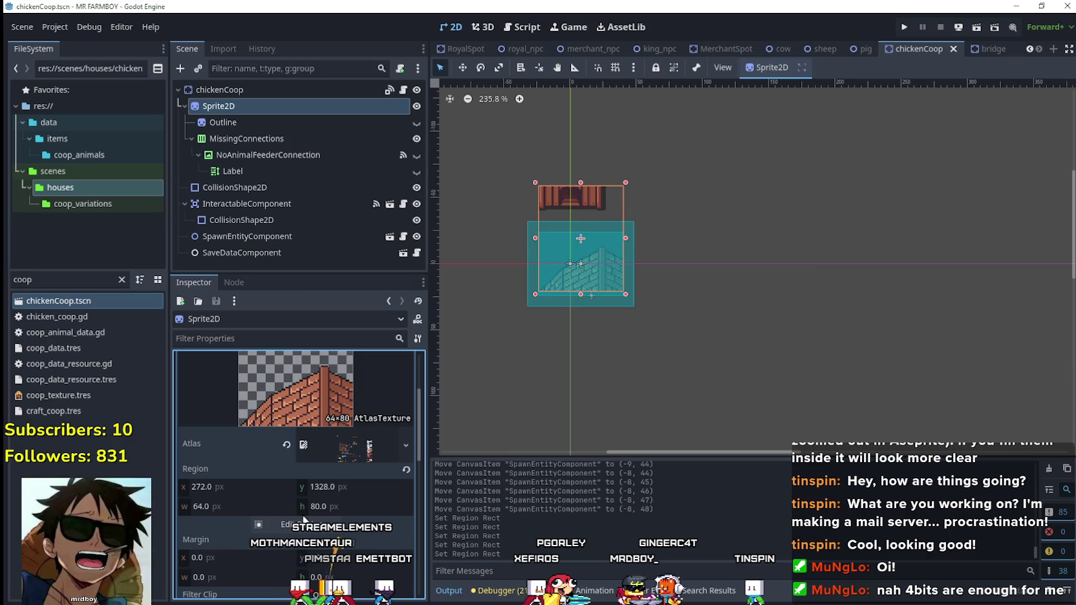
left_click(284, 524)
scroll(397, 316, "down", 2)
Draw a taller region around the brown house on the tileset.
left_click_drag(374, 370, 639, 308)
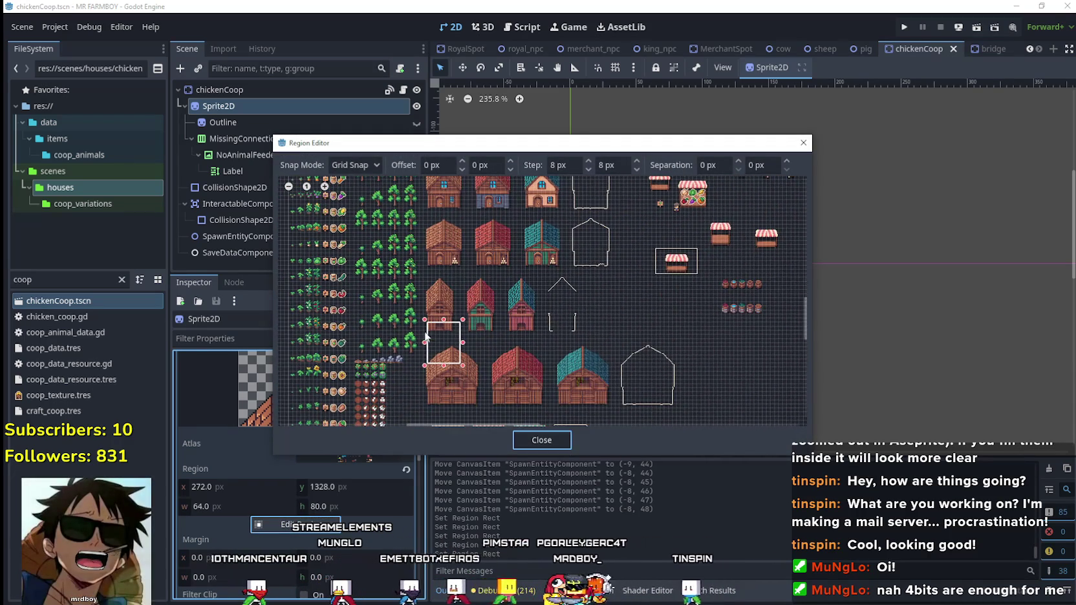
scroll(462, 337, "up", 2)
scroll(493, 248, "up", 2)
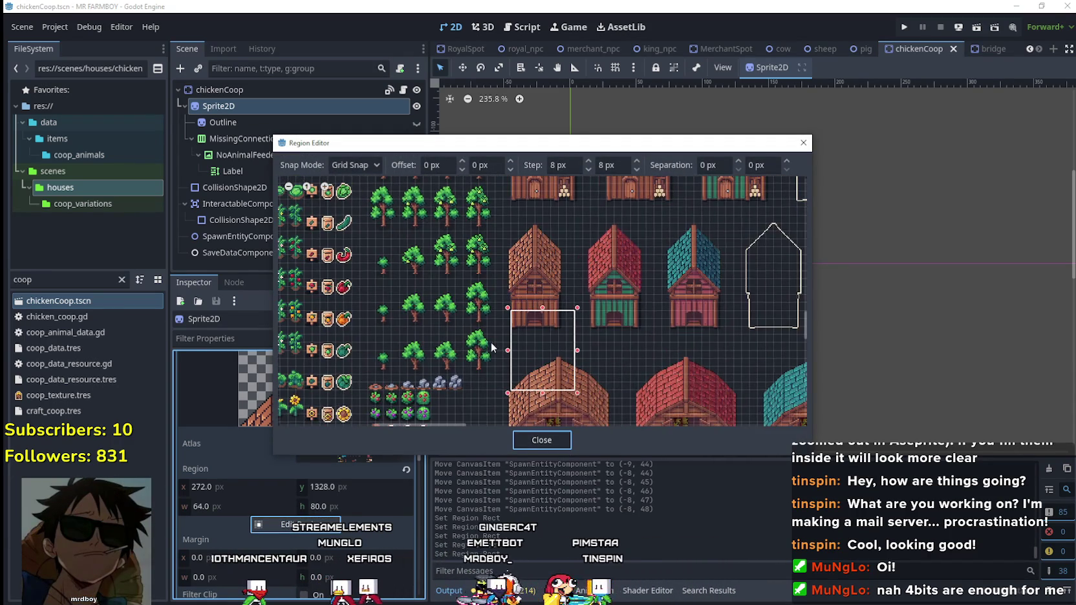
scroll(498, 334, "up", 2)
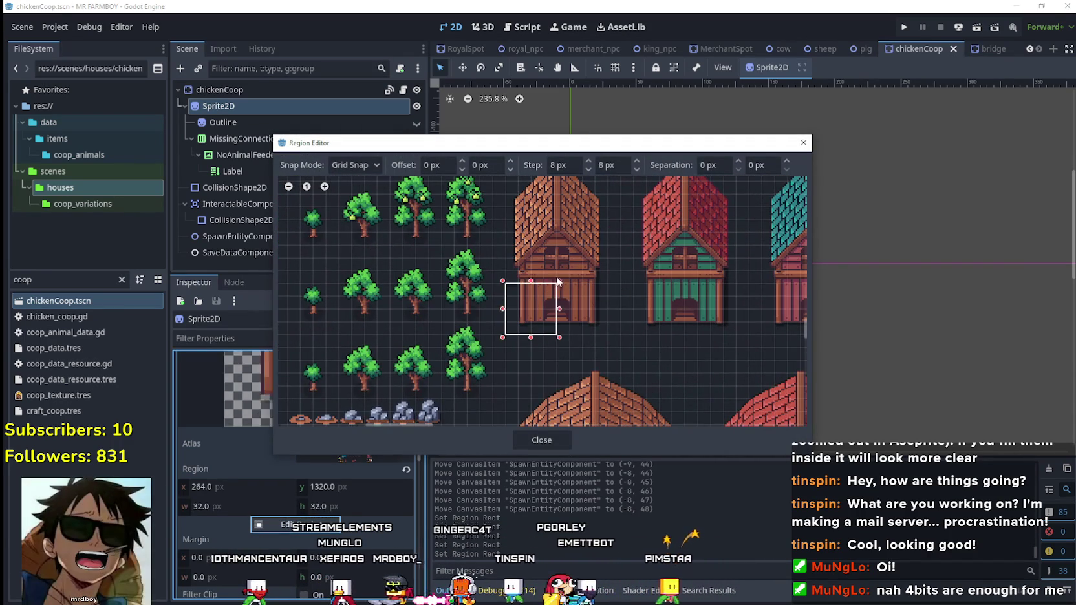
scroll(514, 342, "up", 2)
left_click_drag(509, 343, 638, 88)
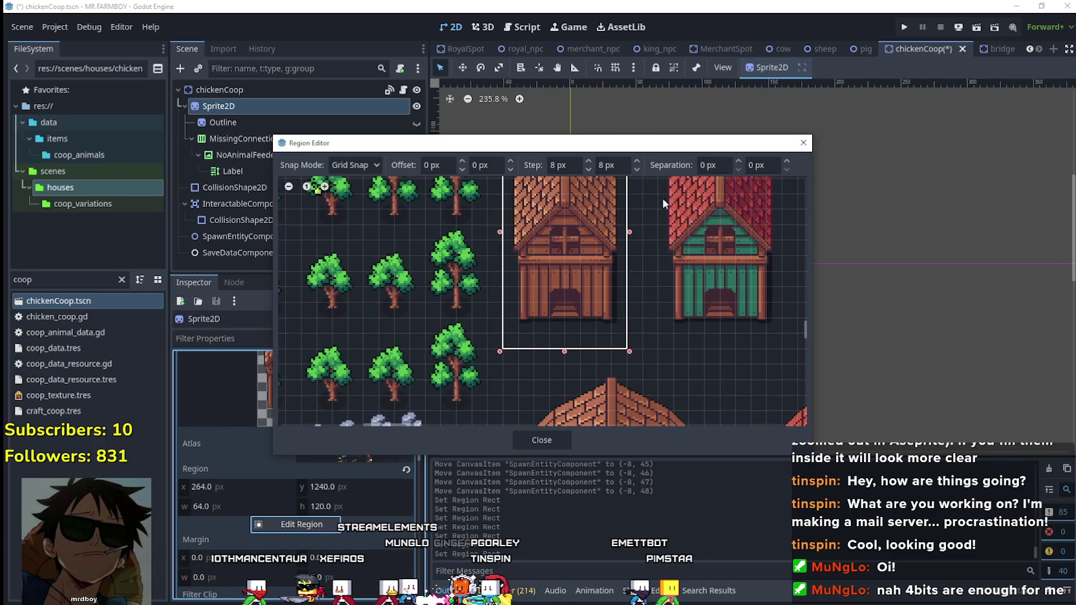
Widen the region one grid step each side to 256, 1240 at 80×120.
scroll(675, 332, "down", 1)
scroll(646, 294, "down", 1)
scroll(499, 381, "down", 1)
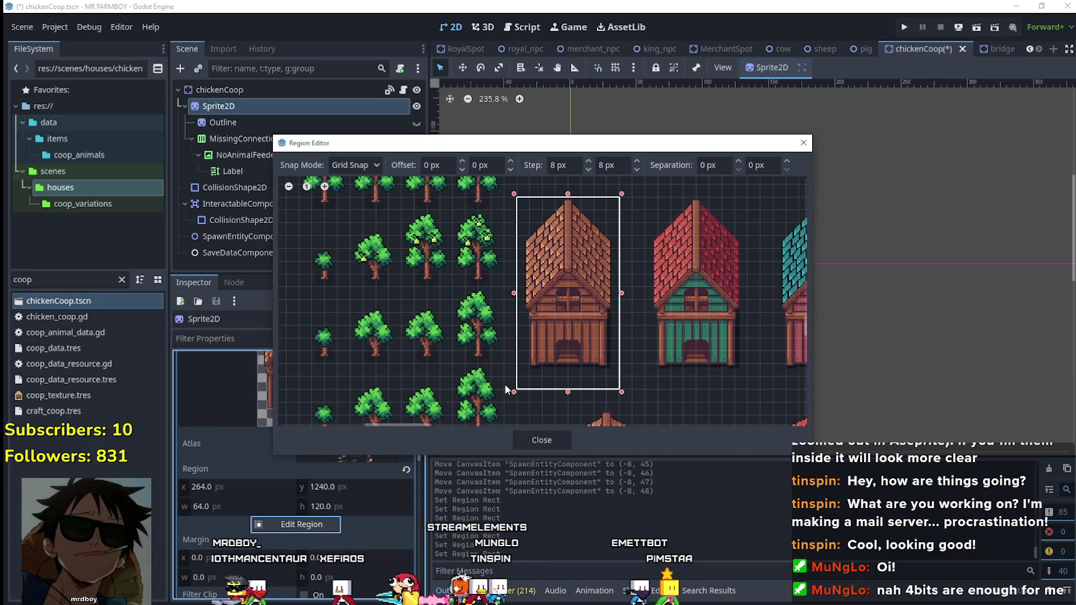
left_click_drag(504, 384, 496, 387)
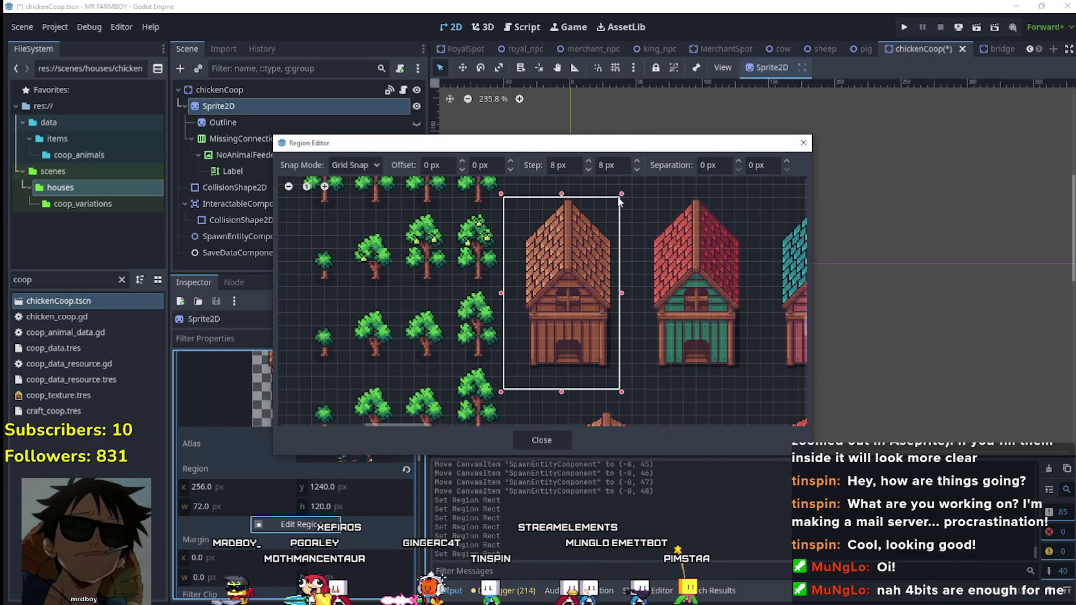
left_click_drag(626, 200, 632, 198)
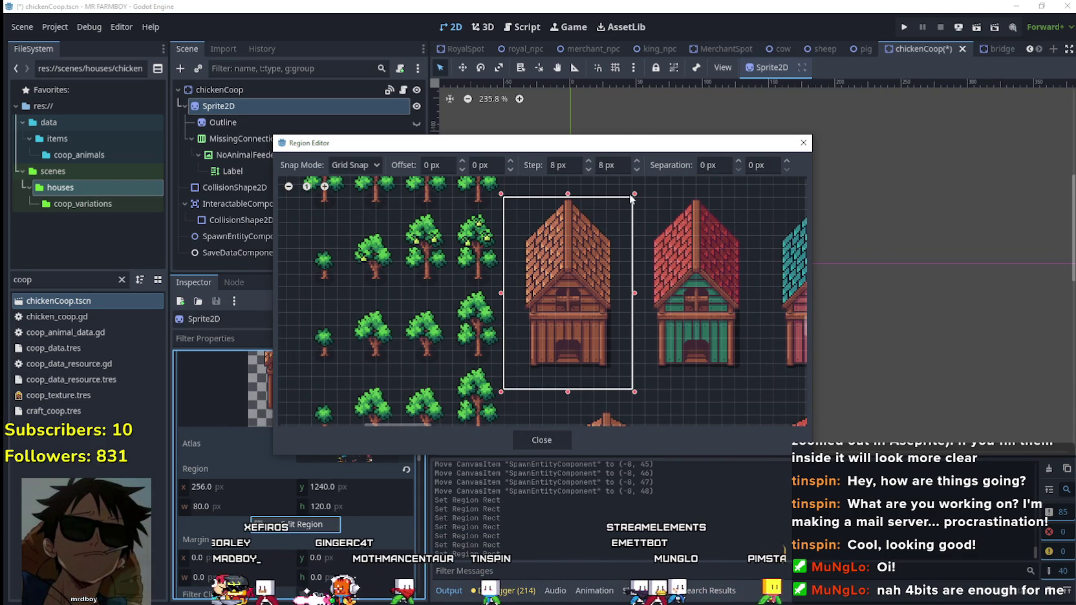
scroll(575, 200, "up", 2)
scroll(575, 199, "up", 2)
scroll(575, 197, "up", 2)
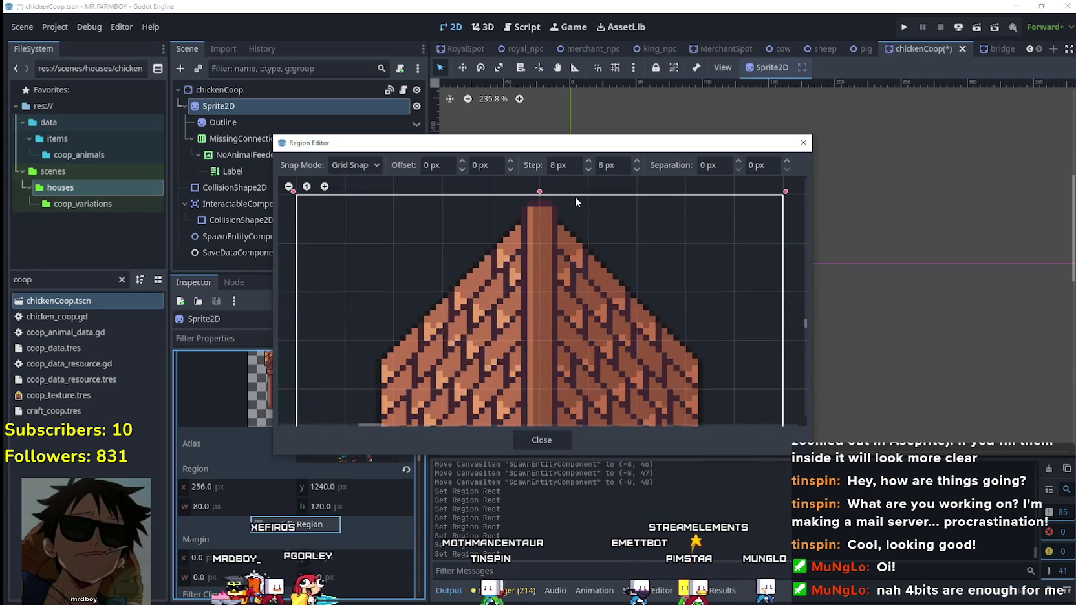
scroll(576, 197, "up", 1)
scroll(577, 198, "down", 2)
scroll(578, 200, "down", 2)
scroll(575, 214, "down", 2)
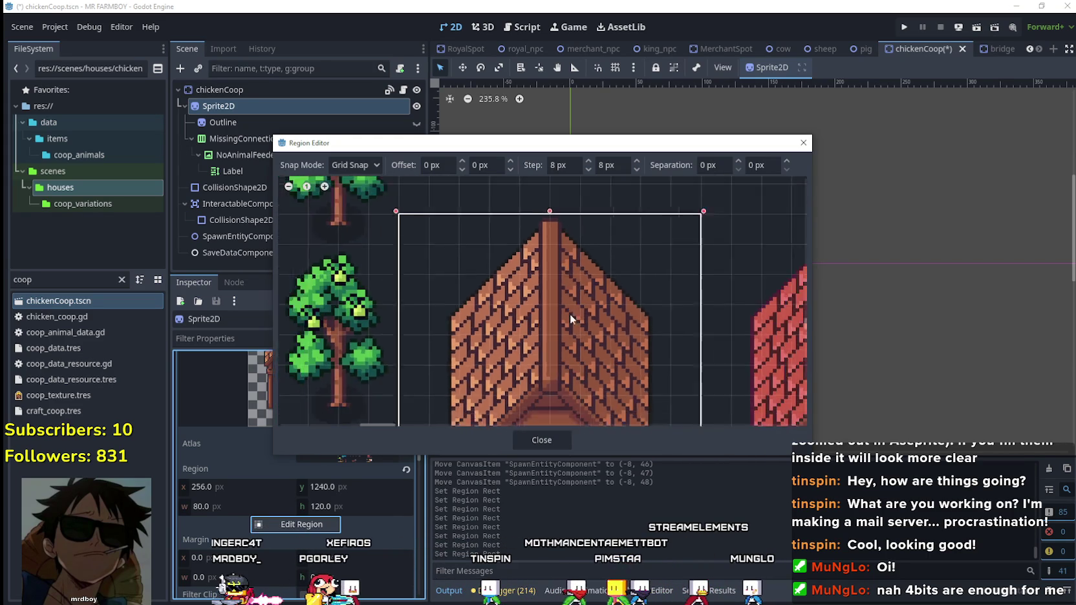
left_click_drag(597, 356, 643, 197)
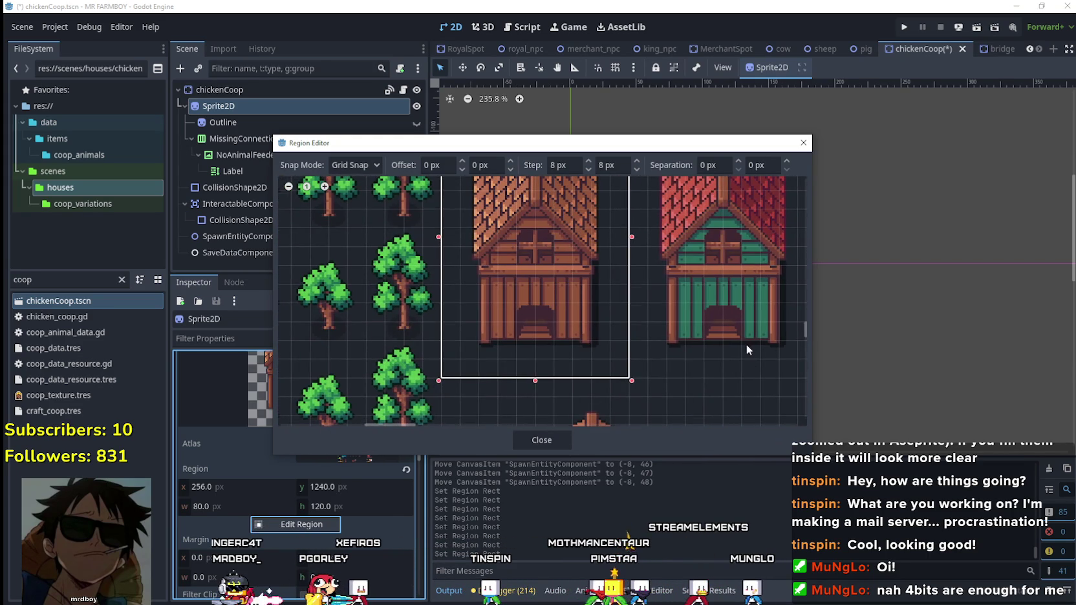
left_click_drag(748, 345, 701, 382)
Close the Region Editor and reset the coop sprite's position to the origin.
left_click(553, 439)
scroll(548, 285, "up", 2)
scroll(548, 285, "up", 2)
scroll(586, 283, "up", 1)
scroll(307, 550, "down", 3)
scroll(308, 551, "down", 3)
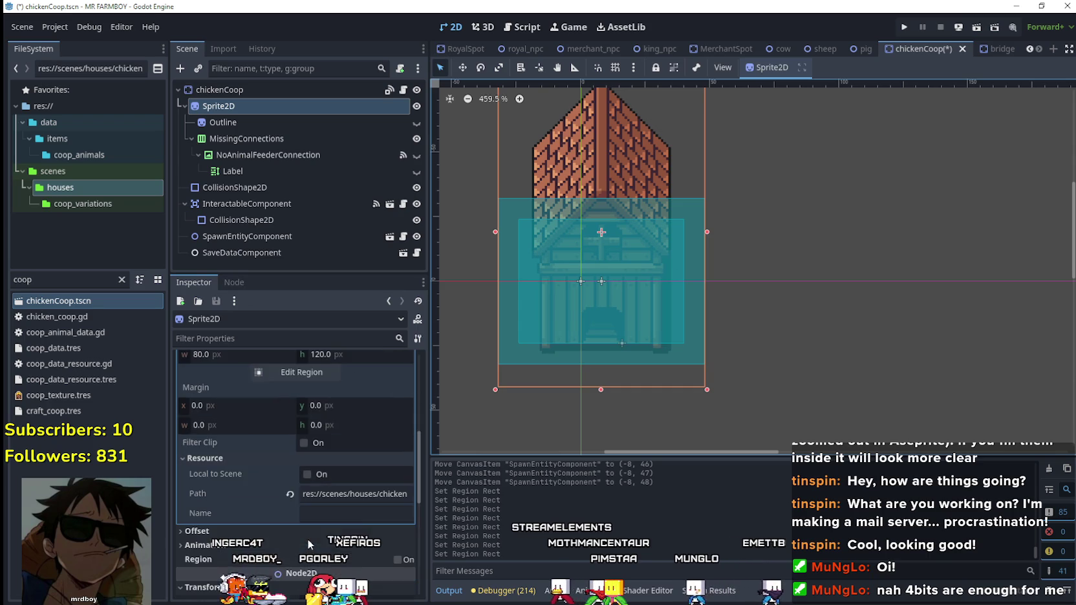
scroll(307, 551, "down", 3)
left_click(290, 482)
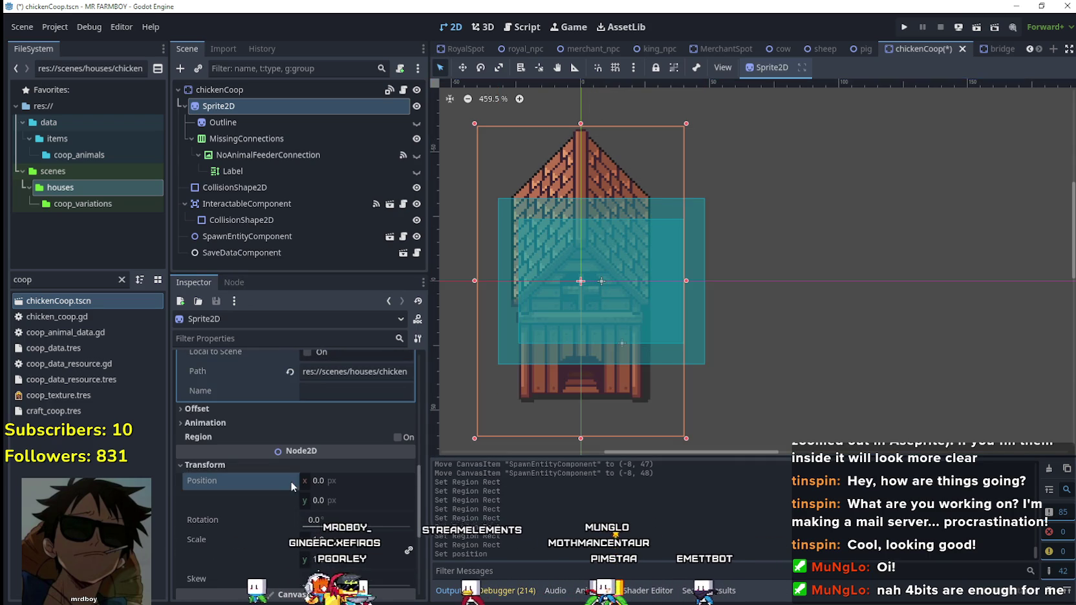
Select the Outline node, make it visible, and expand its texture settings.
left_click(223, 122)
left_click(416, 122)
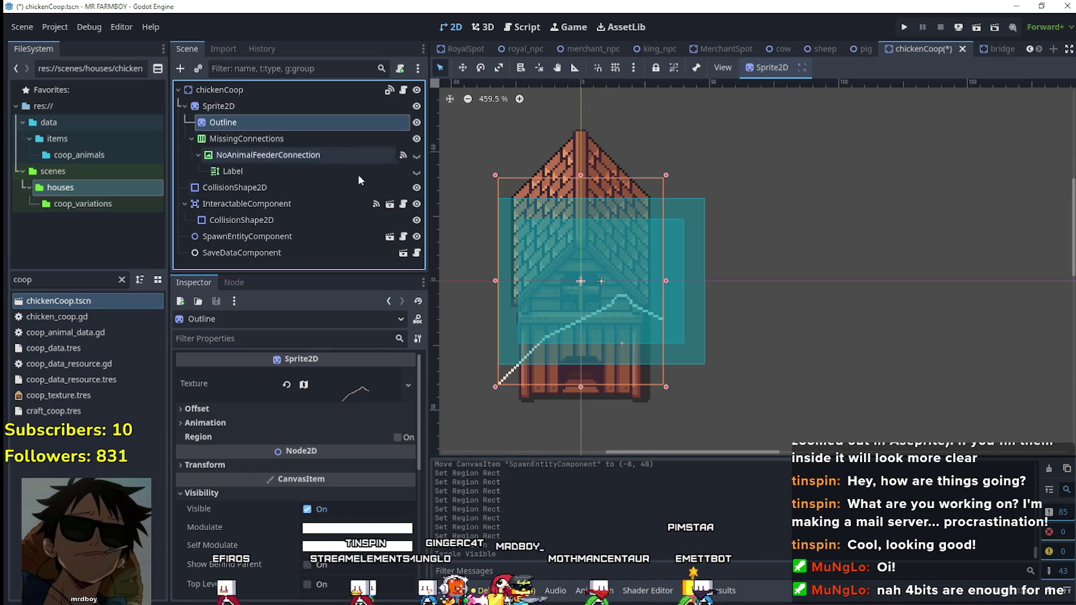
left_click(356, 391)
scroll(293, 452, "down", 3)
Frame the white outline sprite on the atlas as the Outline's region.
left_click(296, 493)
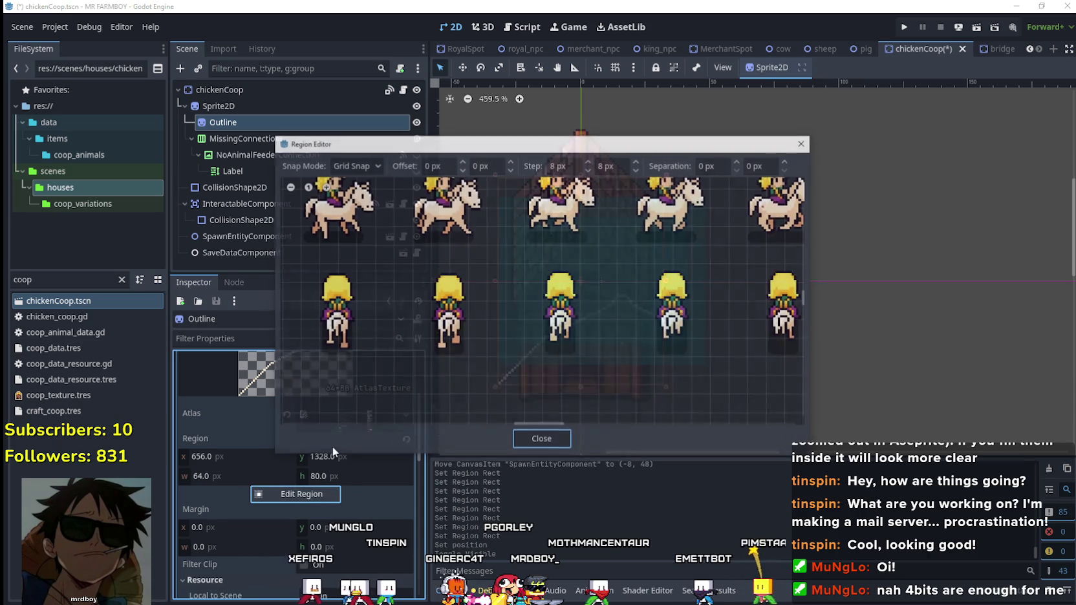
scroll(471, 355, "down", 3)
scroll(441, 368, "down", 3)
scroll(452, 336, "up", 2)
scroll(483, 333, "up", 1)
scroll(484, 334, "up", 1)
scroll(498, 337, "down", 3)
scroll(518, 343, "up", 1)
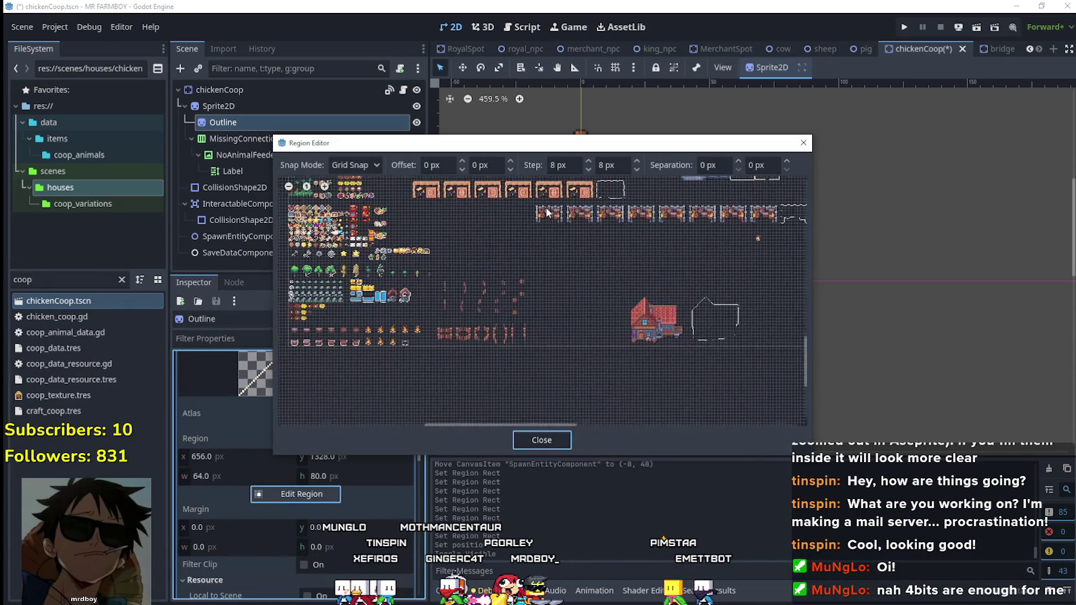
scroll(534, 349, "up", 1)
scroll(491, 336, "up", 1)
scroll(470, 341, "up", 1)
scroll(421, 318, "up", 1)
scroll(424, 320, "up", 2)
scroll(438, 333, "up", 1)
scroll(446, 361, "up", 1)
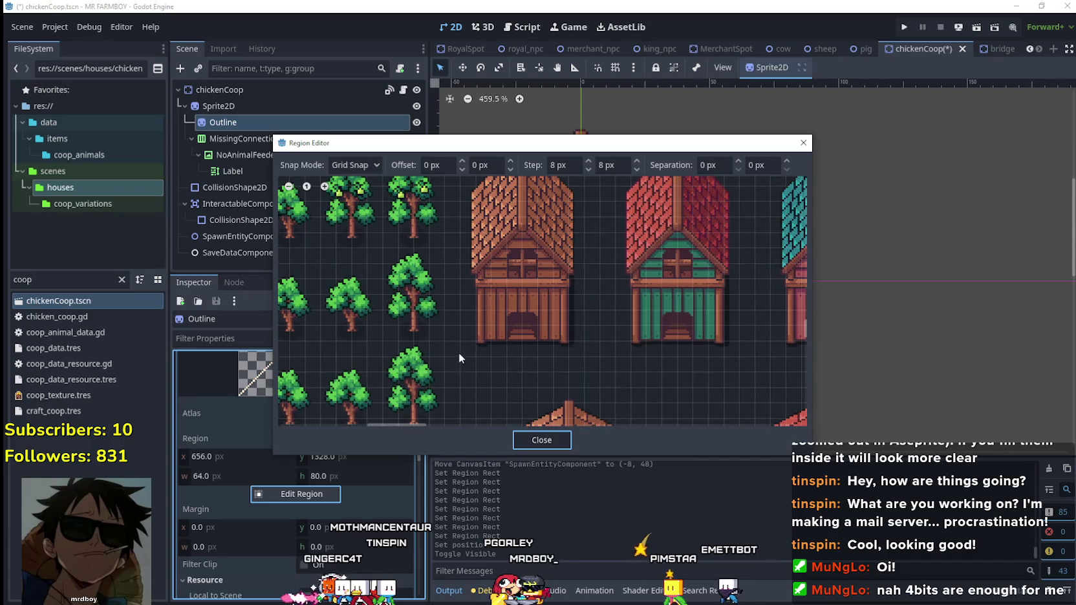
left_click_drag(445, 372, 589, 153)
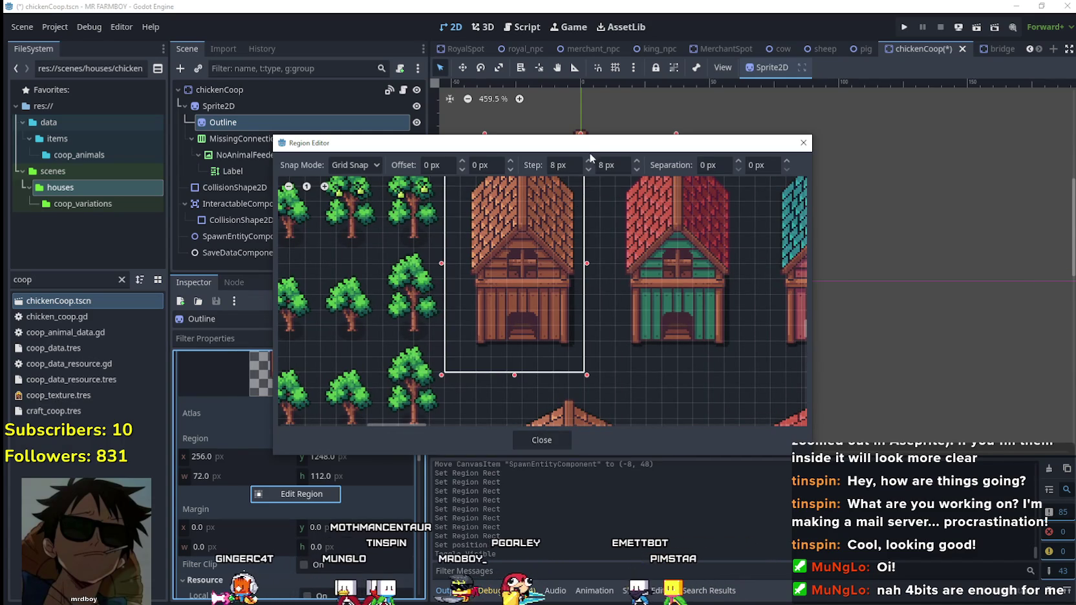
scroll(470, 223, "right", 3)
scroll(648, 274, "right", 2)
scroll(535, 333, "right", 5)
scroll(517, 354, "up", 1)
left_click_drag(493, 395, 658, 166)
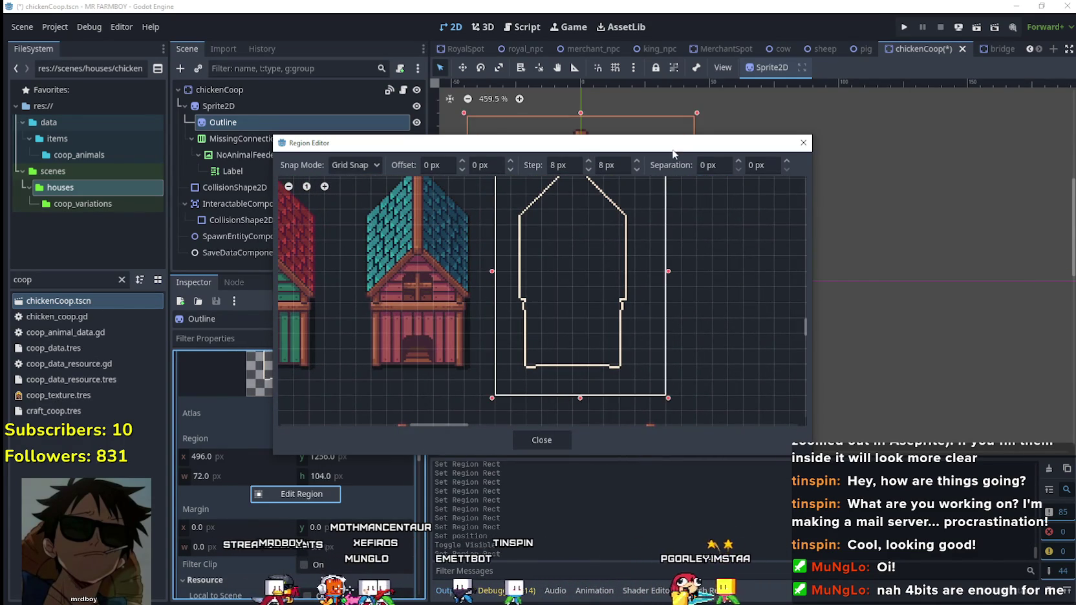
Refine the Outline region to 496, 1232 at 80×128 and close the editor.
scroll(677, 302, "up", 2)
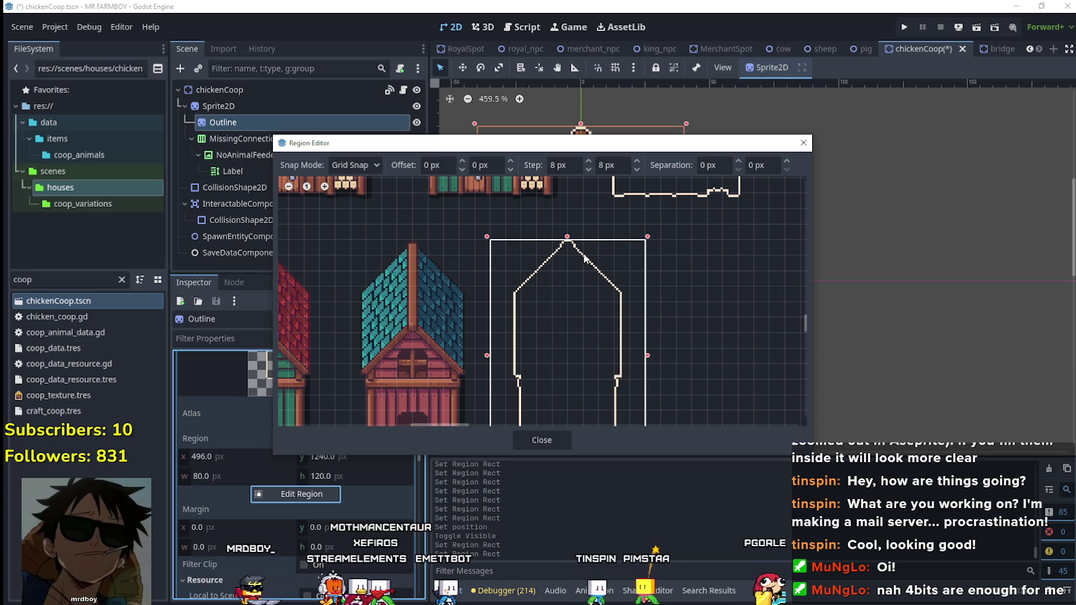
left_click_drag(647, 356, 660, 358)
scroll(679, 357, "down", 2)
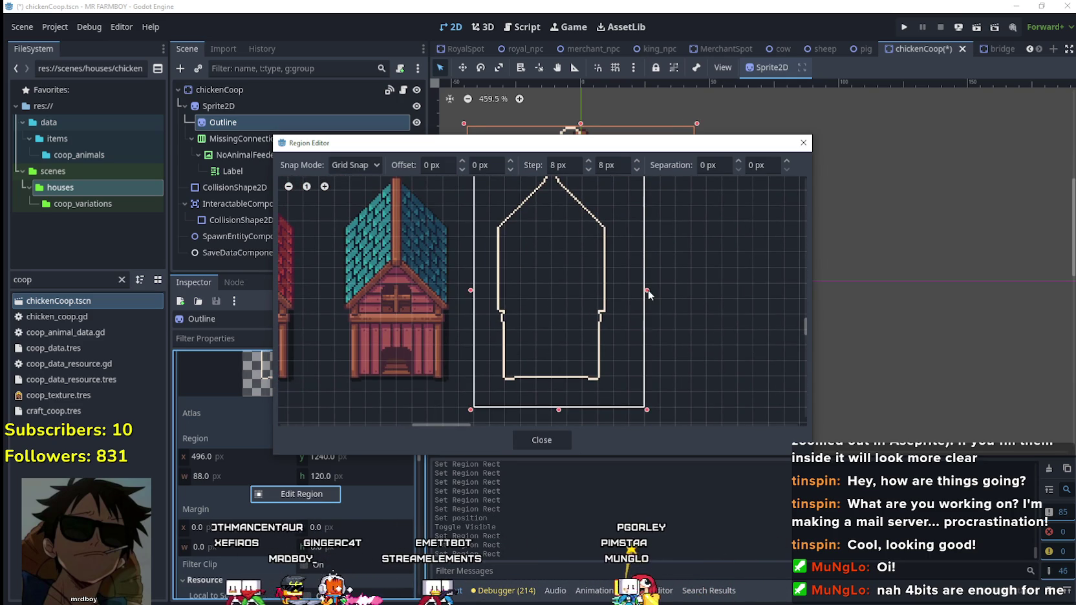
scroll(676, 364, "up", 2, "ctrl")
scroll(560, 246, "up", 2)
scroll(559, 247, "up", 1, "ctrl")
scroll(568, 259, "down", 3, "ctrl")
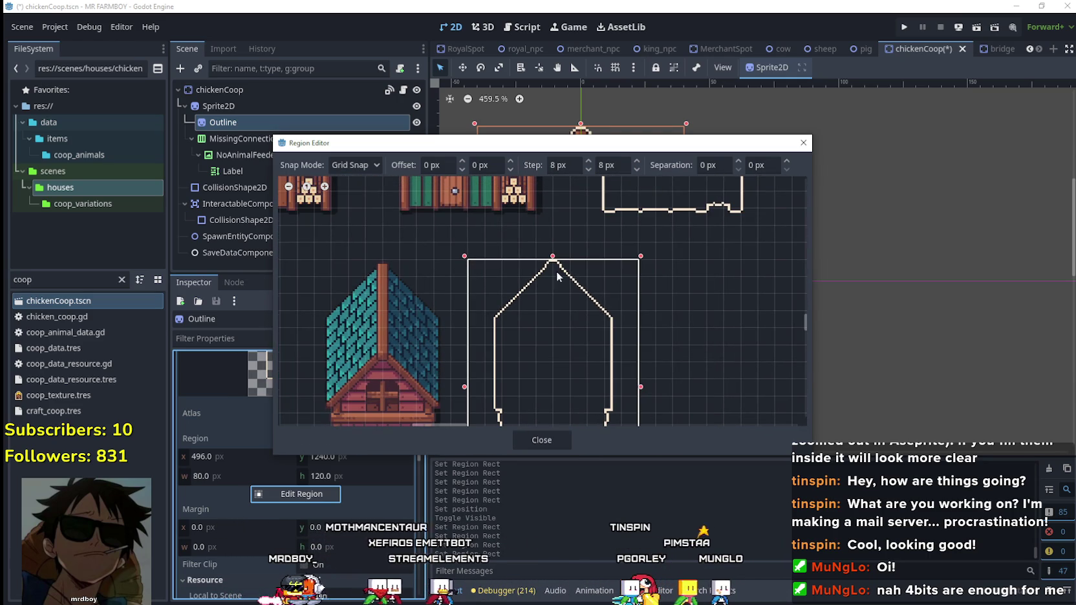
left_click_drag(552, 257, 554, 251)
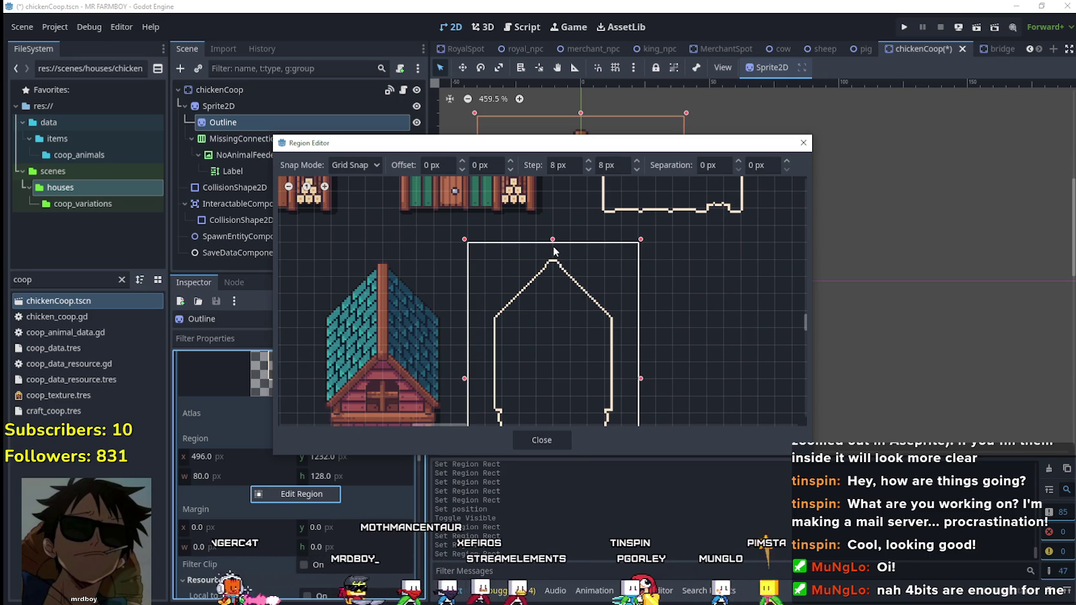
left_click_drag(523, 304, 664, 254)
scroll(440, 303, "down", 1, "ctrl")
mouse_move(441, 302)
left_mouse_down()
mouse_move(550, 239)
mouse_move(416, 318)
left_mouse_up()
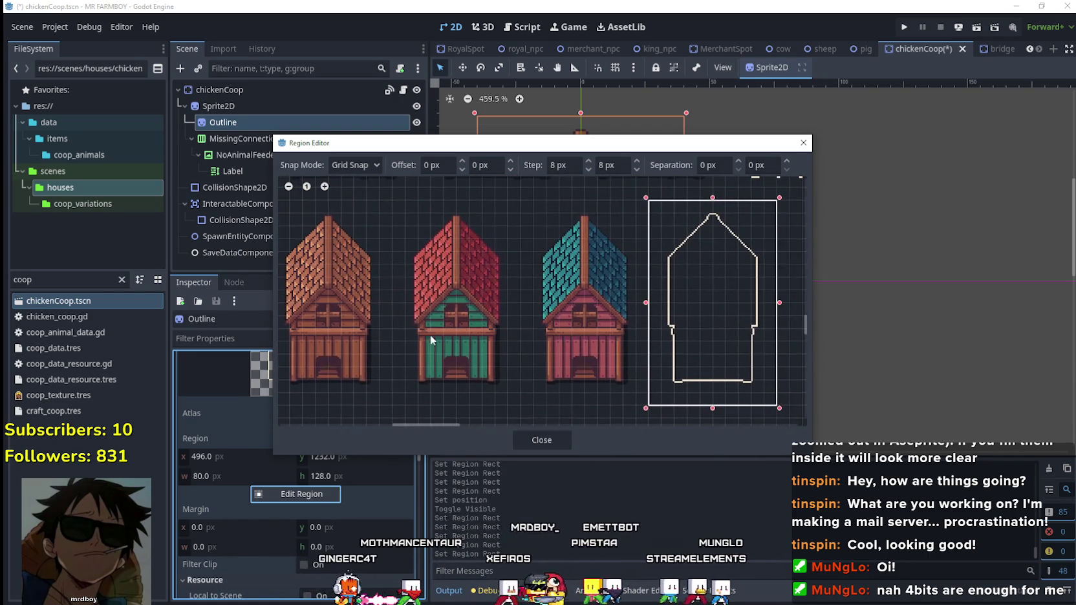
left_click(520, 445)
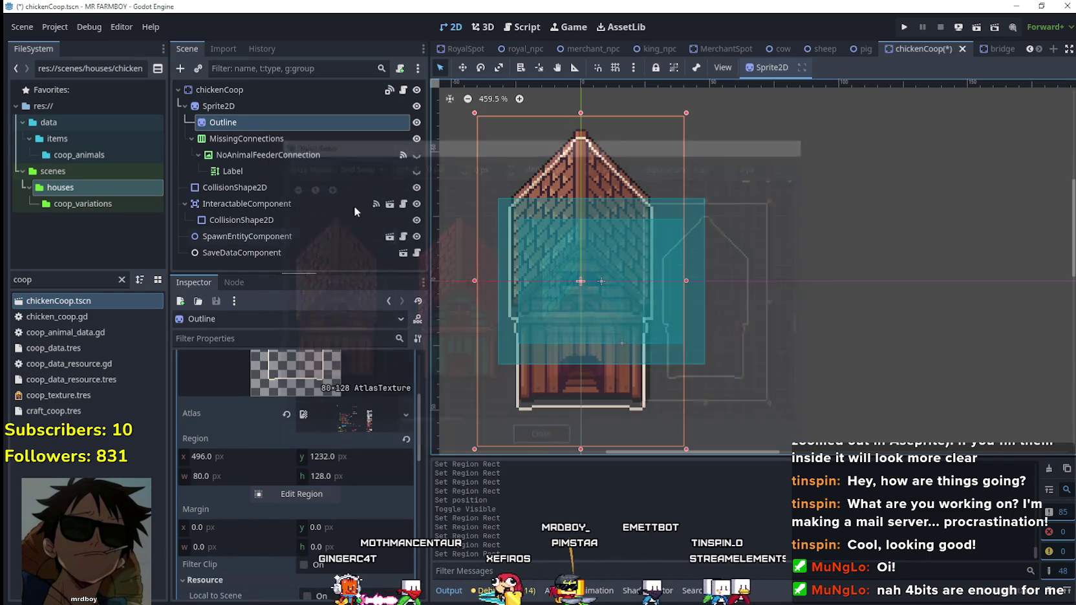
Extend the coop Sprite2D's region to 256, 1232 at 80×128.
left_click(366, 112)
scroll(339, 398, "up", 3)
left_click(336, 400)
left_click(295, 493)
scroll(498, 297, "down", 3)
scroll(392, 349, "up", 3)
scroll(423, 362, "up", 4)
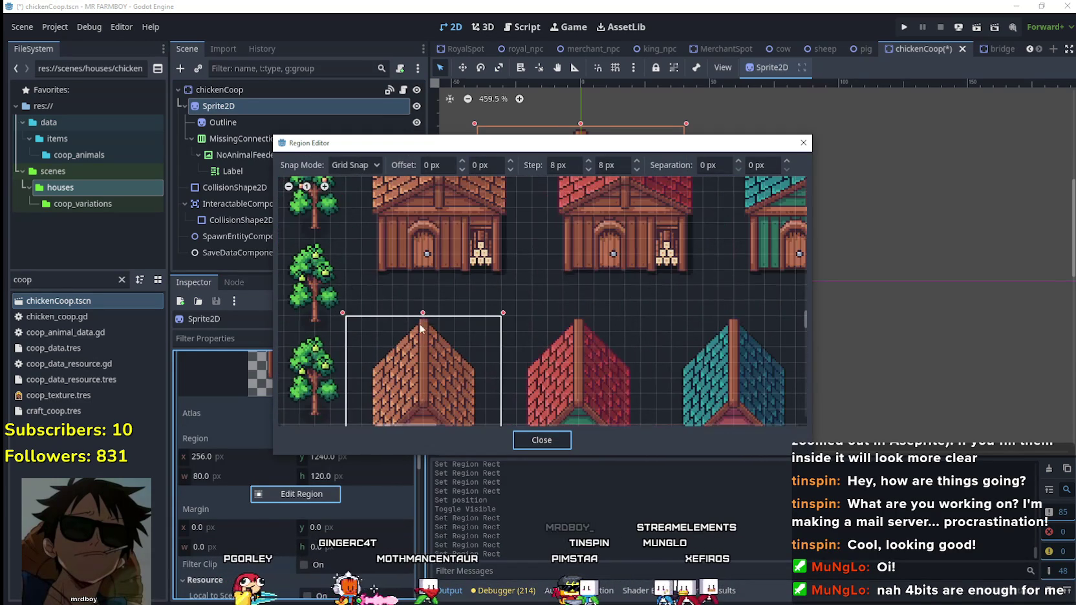
scroll(477, 314, "down", 2)
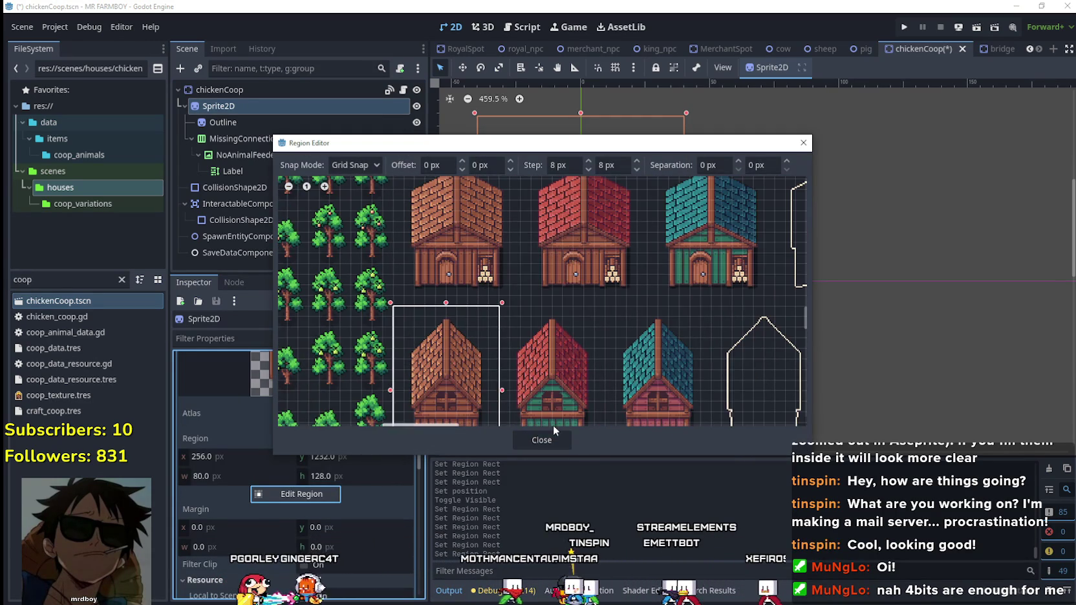
left_click(541, 439)
Toggle the Outline's visibility to compare against the sprite, and save the coop scene.
scroll(593, 351, "down", 1)
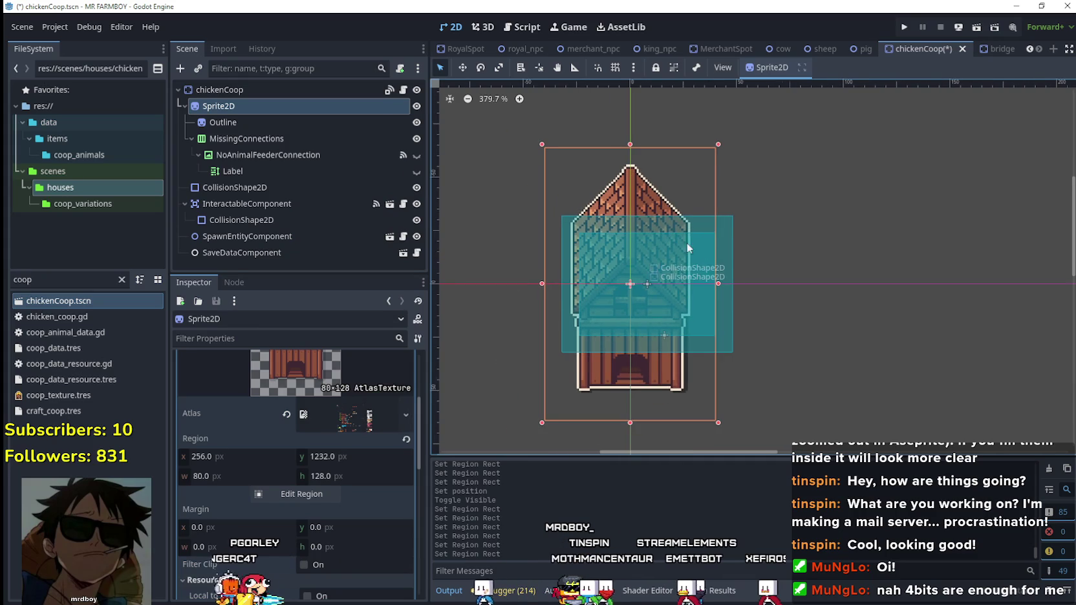
scroll(673, 241, "down", 1)
left_click(251, 121)
left_click(415, 122)
left_click(415, 122)
key("ctrl+s")
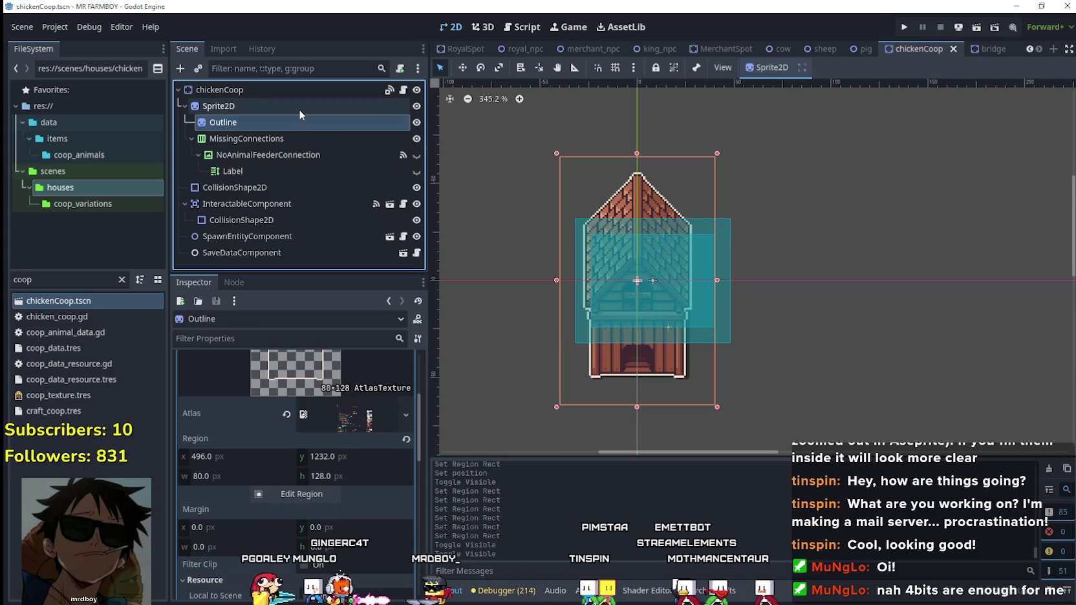
left_click(300, 138)
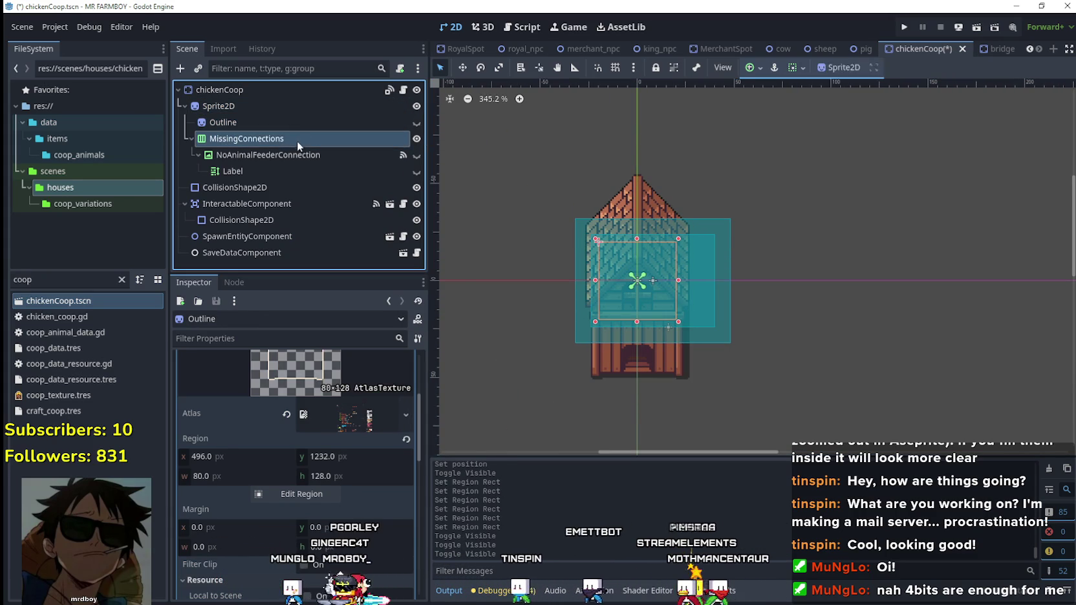
Delete the MissingConnections node and its children, and save the scene.
right_click(290, 144)
left_click(370, 482)
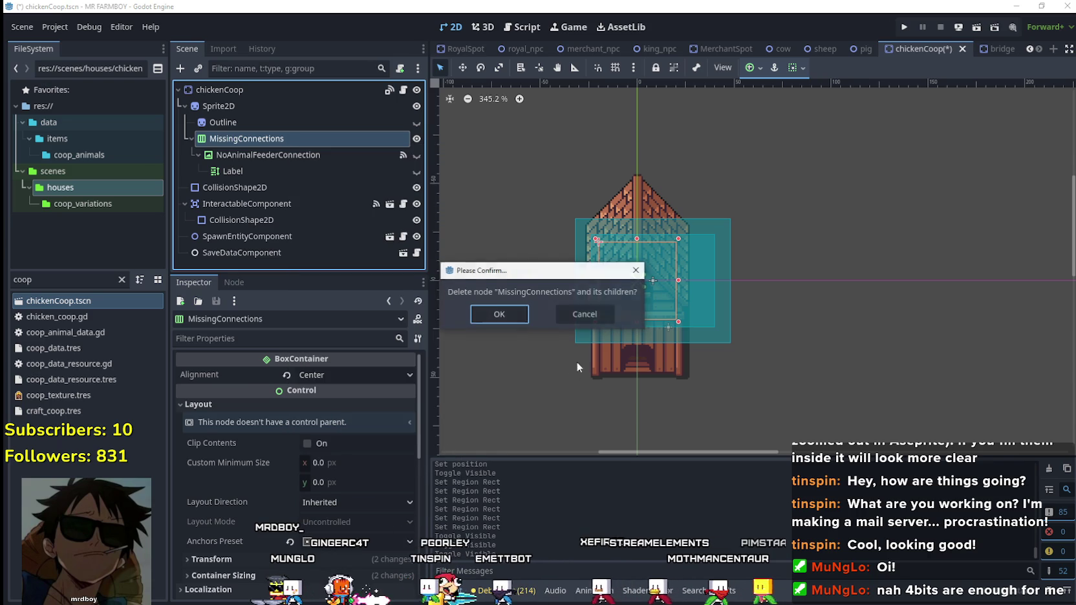
left_click(500, 314)
key("ctrl+s")
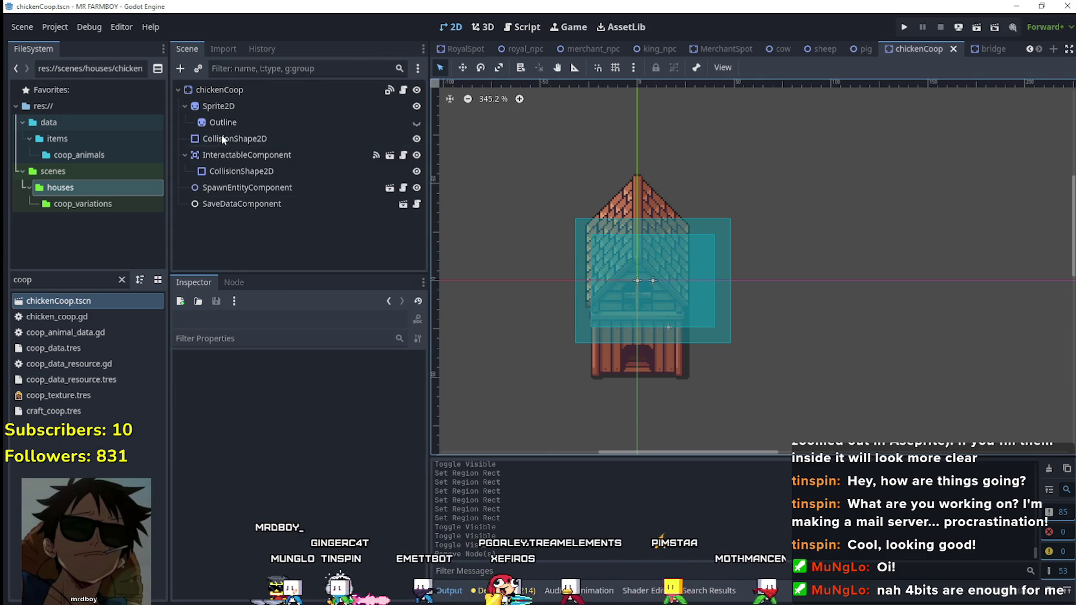
With grid snap on, fit the coop's CollisionShape2D to the building below the roof, and save.
left_click(232, 139)
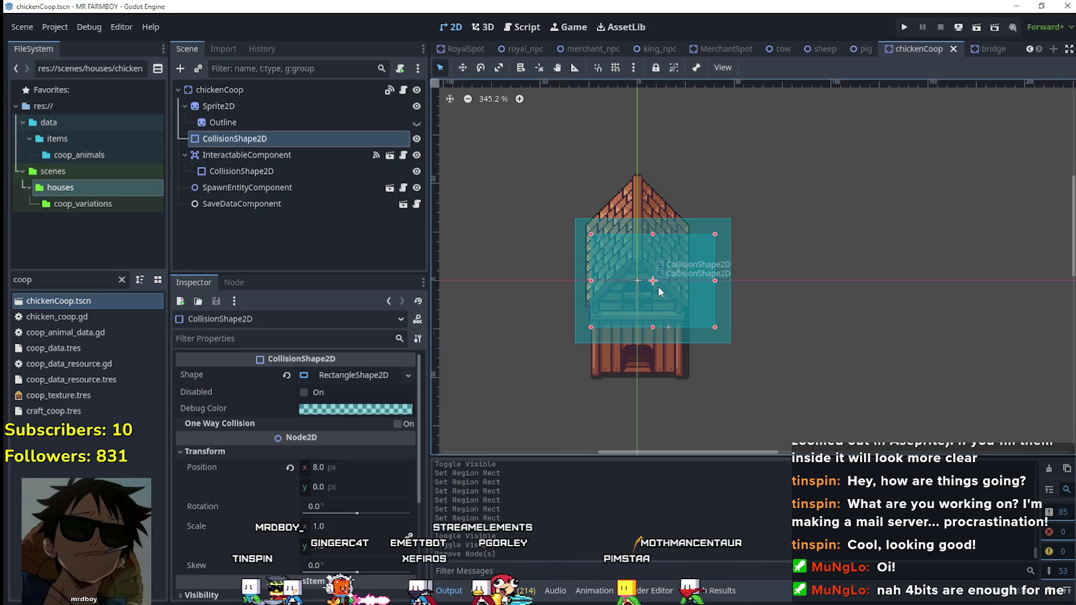
scroll(658, 285, "up", 4)
left_click(618, 69)
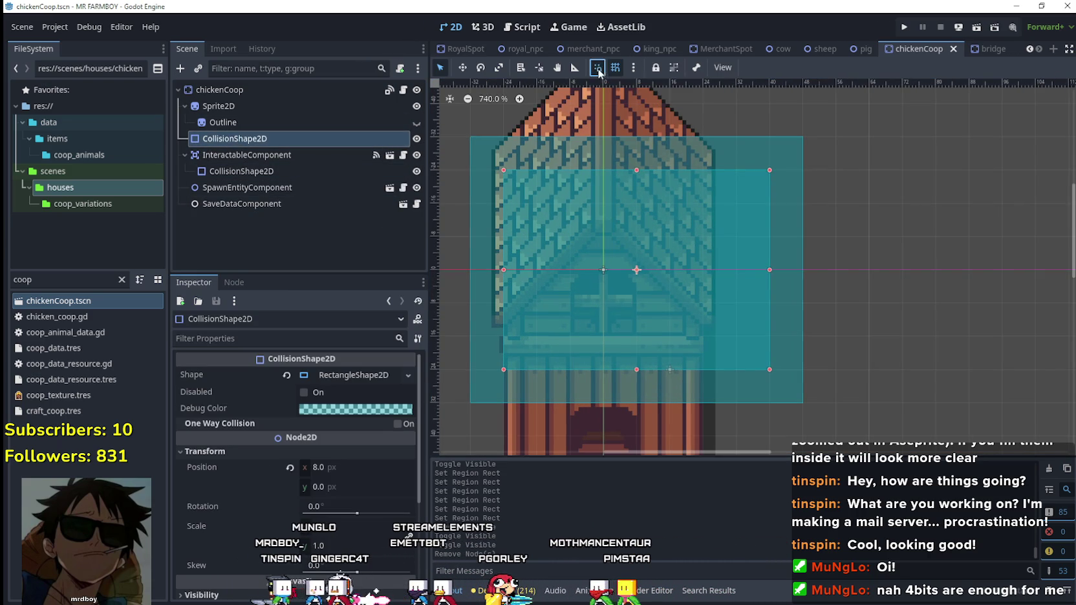
left_click_drag(821, 315, 796, 223)
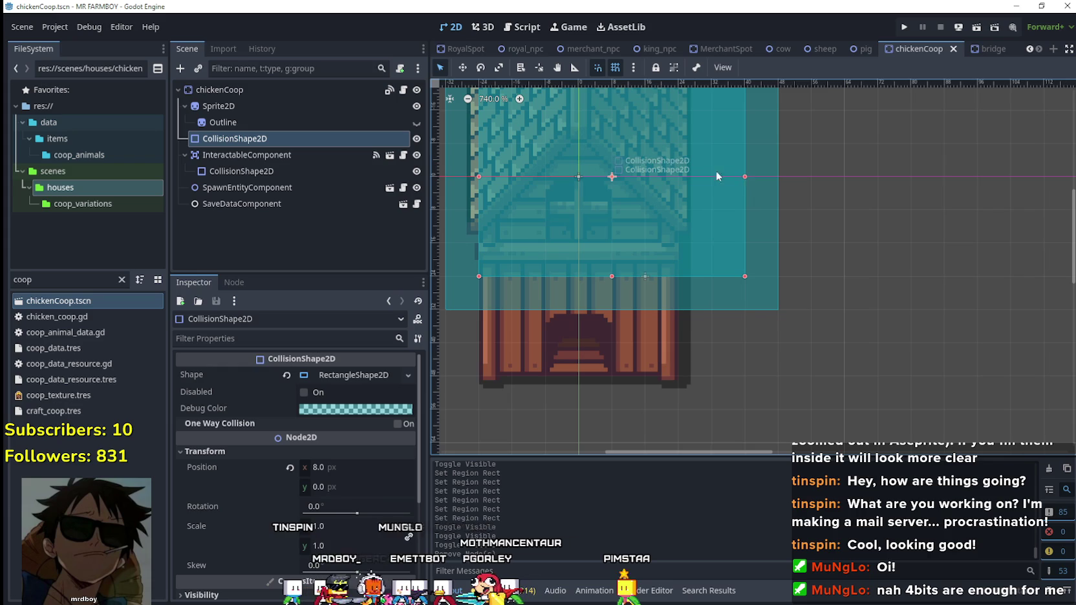
left_click_drag(725, 176, 678, 175)
left_click_drag(577, 277, 578, 375)
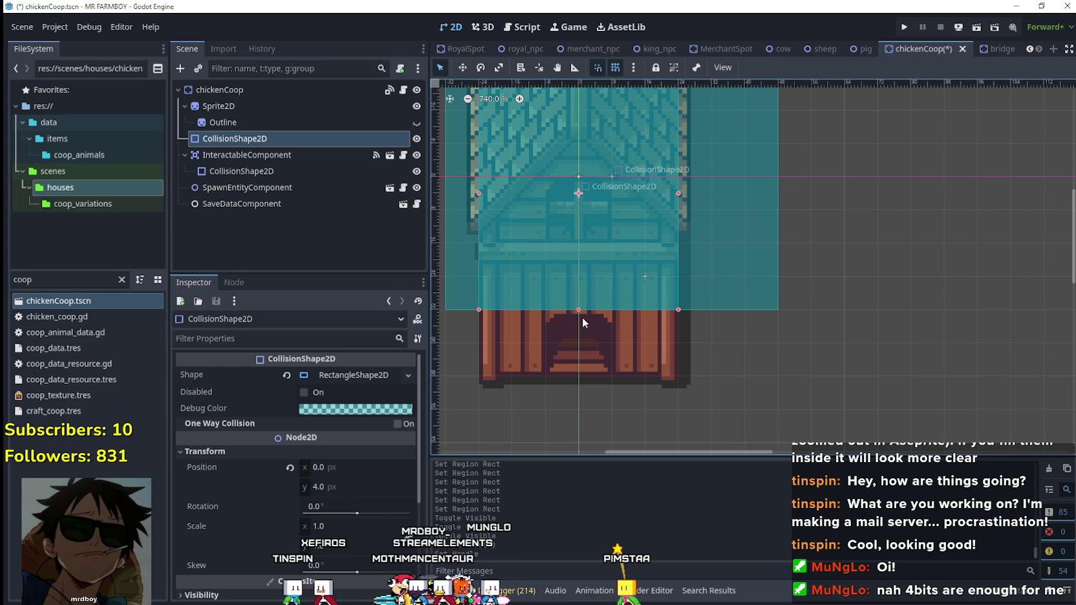
left_click_drag(579, 282, 634, 415)
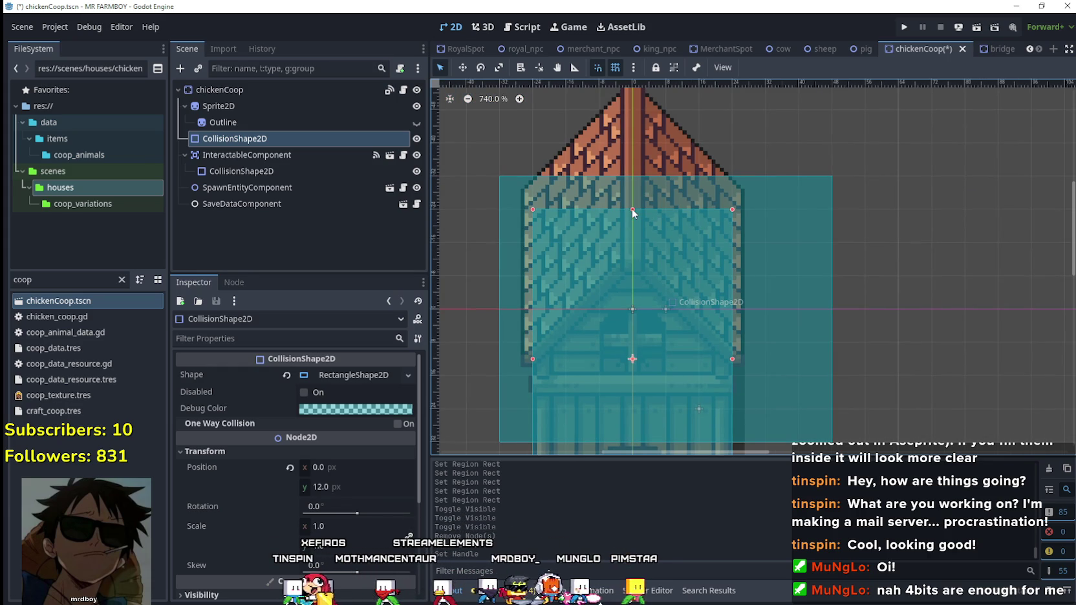
left_click_drag(632, 209, 633, 243)
left_click_drag(666, 285, 637, 194)
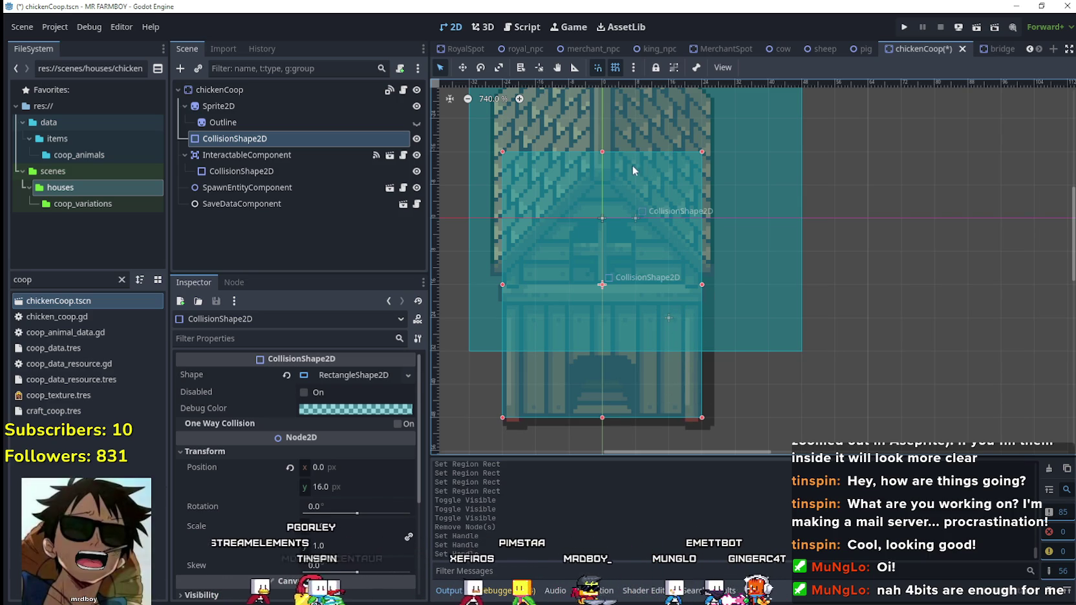
scroll(637, 164, "down", 2)
scroll(616, 189, "down", 2)
key("ctrl+s")
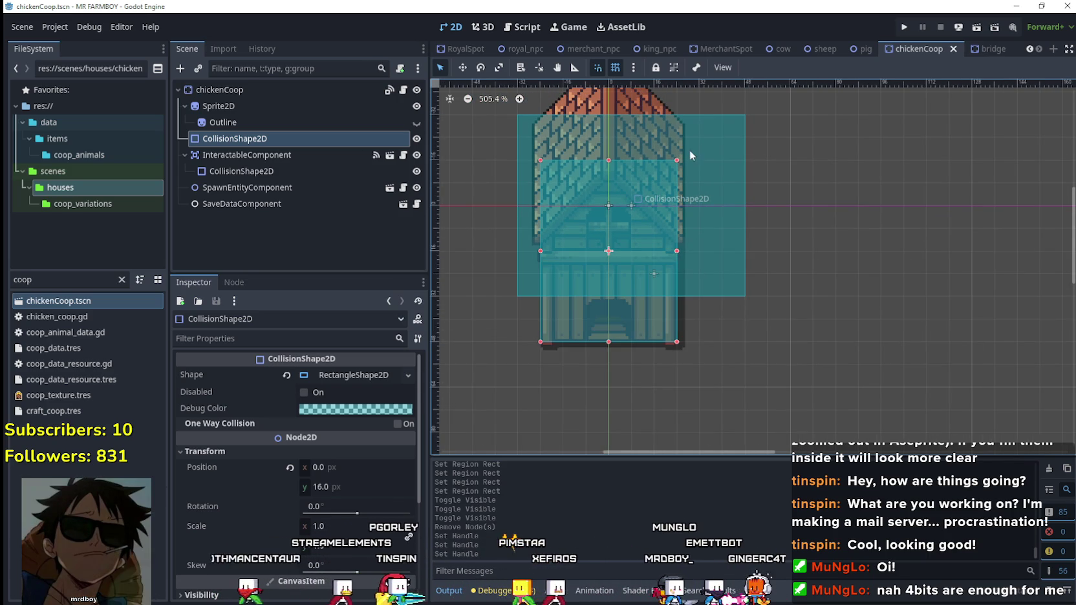
Resize the interaction area's collision shape to cover the whole coop, and save.
left_click(710, 132)
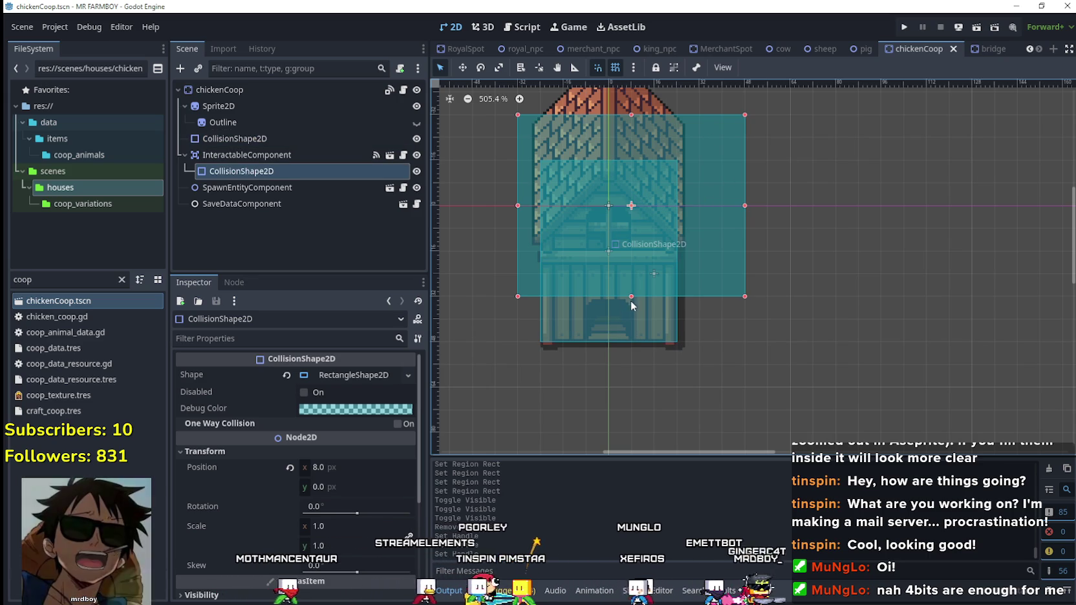
left_click_drag(631, 296, 613, 368)
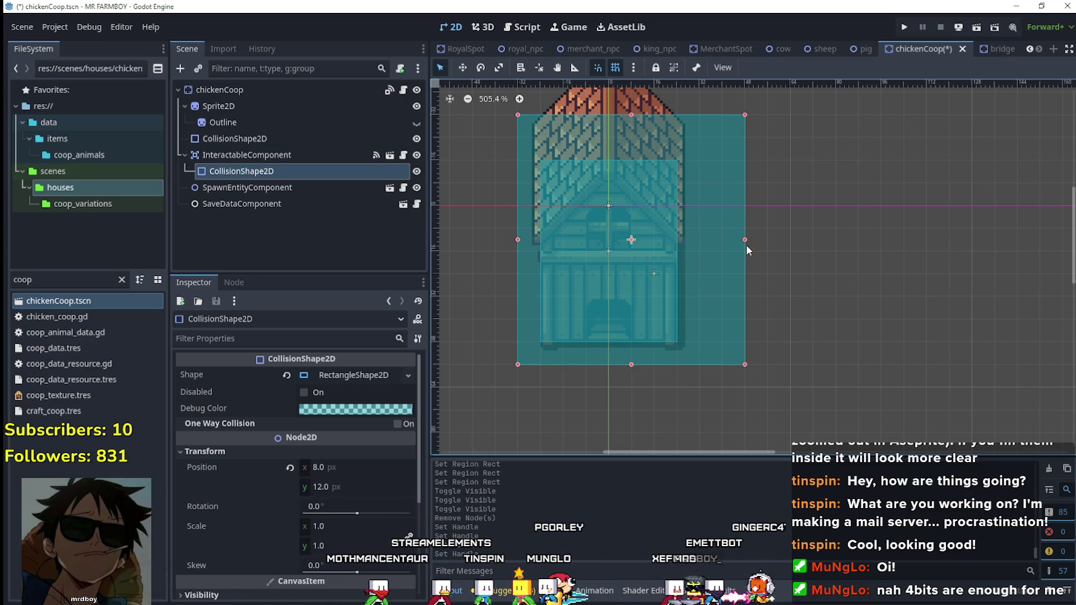
left_click_drag(744, 241, 699, 248)
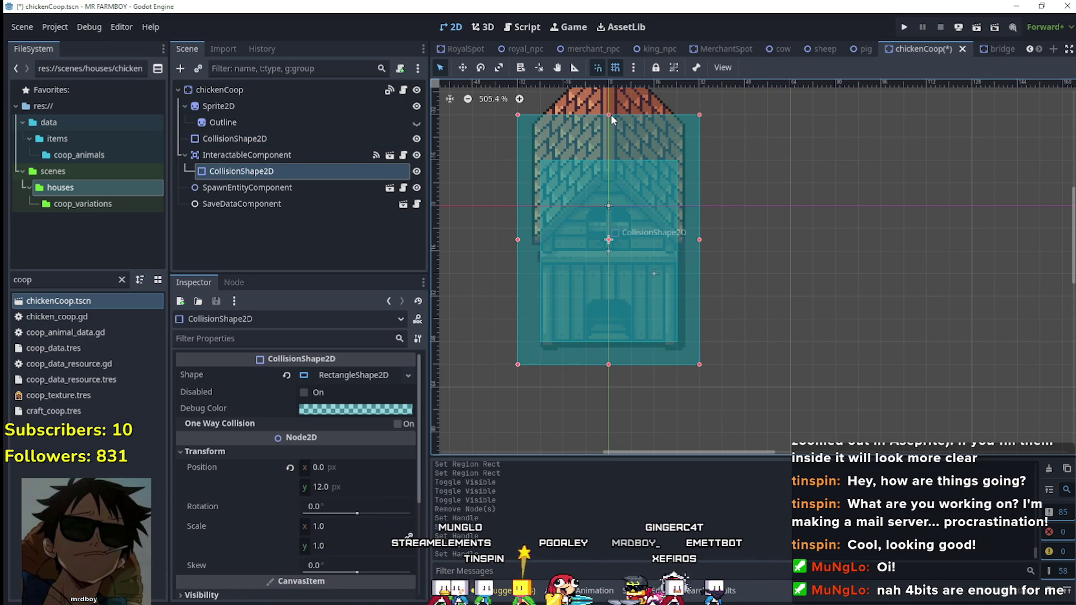
key("ctrl+s")
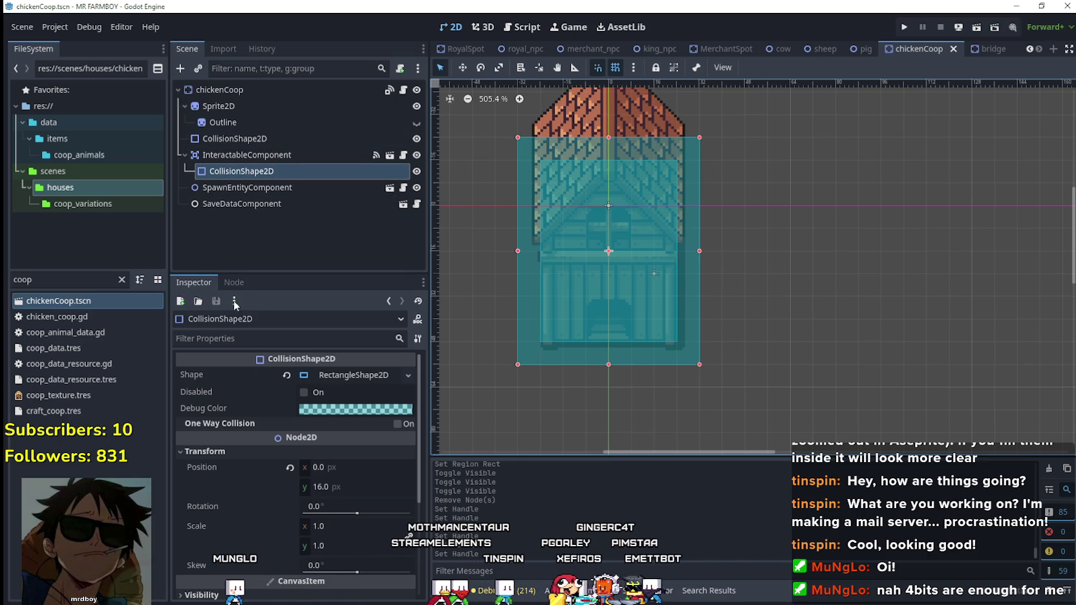
scroll(461, 168, "down", 1)
left_click(284, 92)
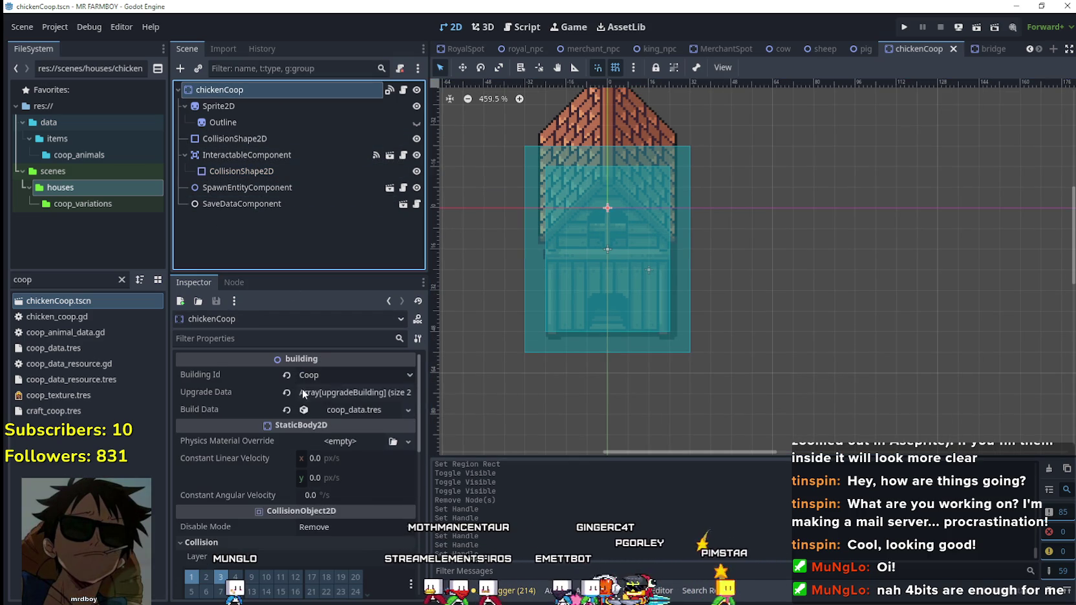
Set the first upgrade's building texture region to the red-roofed house, 336, 1232 at 80×128.
left_click(351, 397)
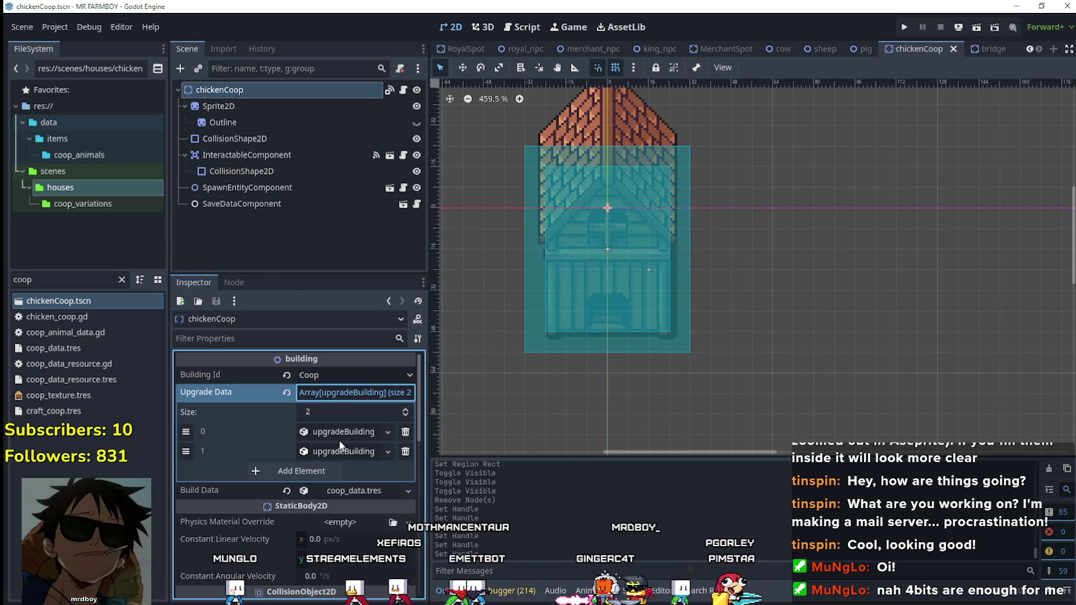
left_click(338, 449)
left_click(316, 444)
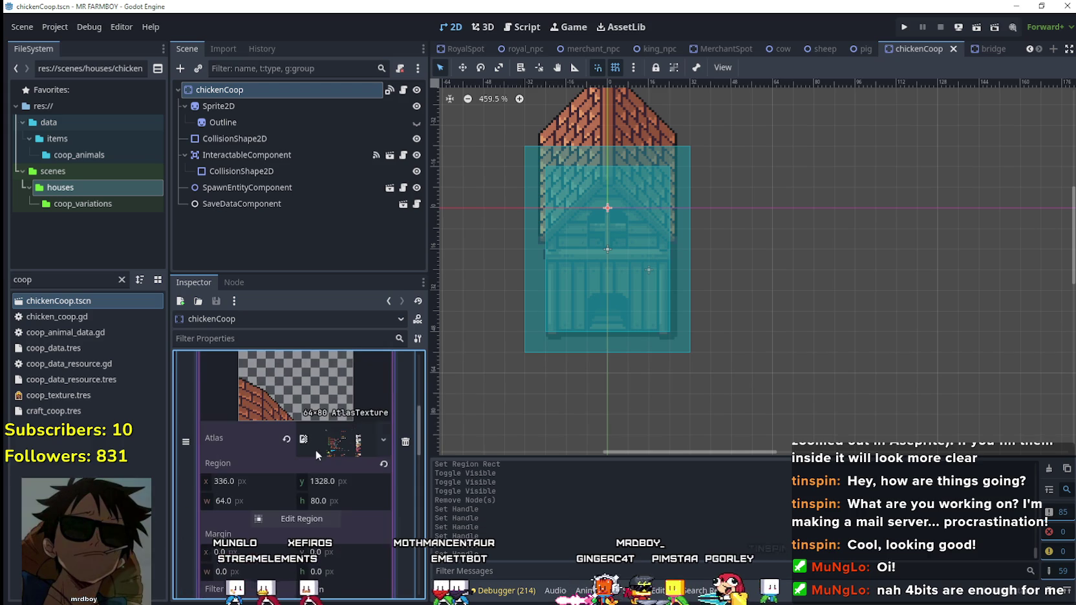
left_click(306, 517)
scroll(455, 327, "down", 5)
scroll(550, 305, "down", 5)
scroll(550, 304, "down", 3)
scroll(498, 288, "up", 2)
scroll(455, 262, "up", 2)
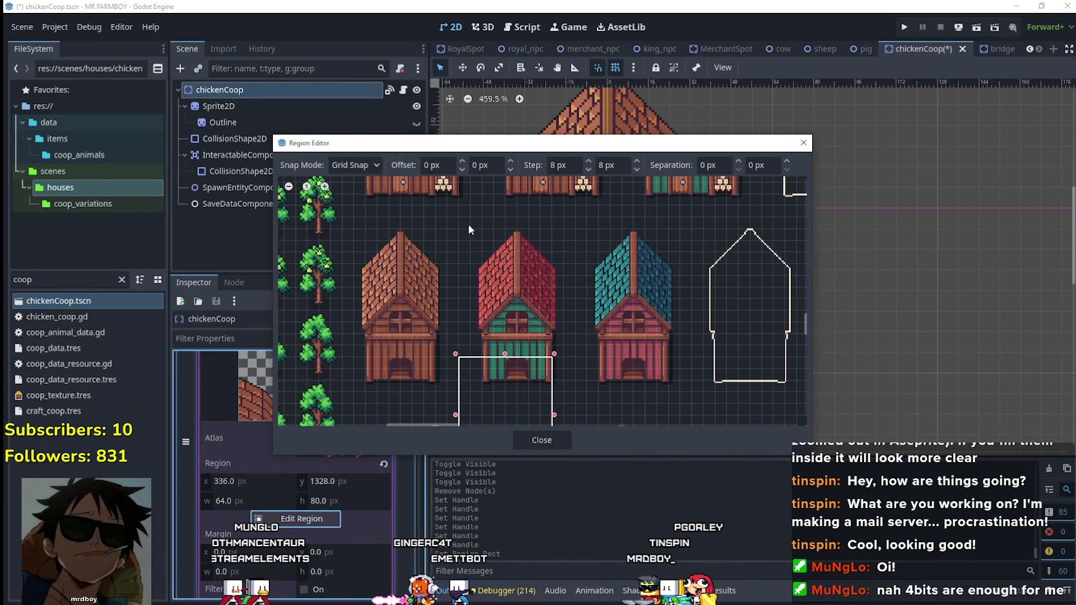
mouse_move(462, 223)
left_mouse_down()
mouse_move(571, 418)
mouse_move(572, 407)
left_mouse_up()
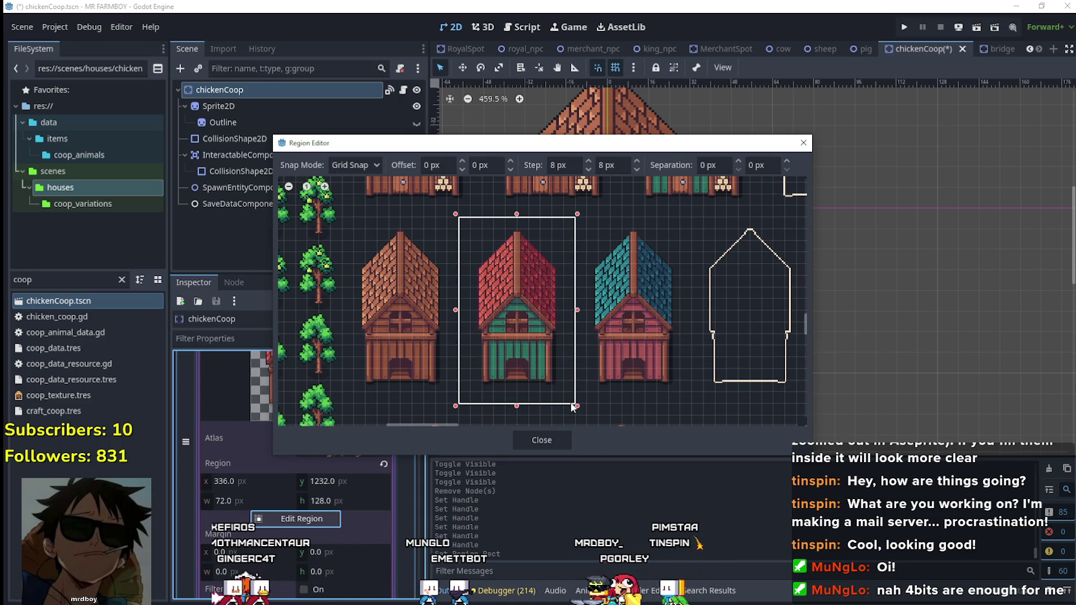
scroll(608, 313, "down", 3)
scroll(591, 354, "up", 1)
scroll(639, 332, "down", 1)
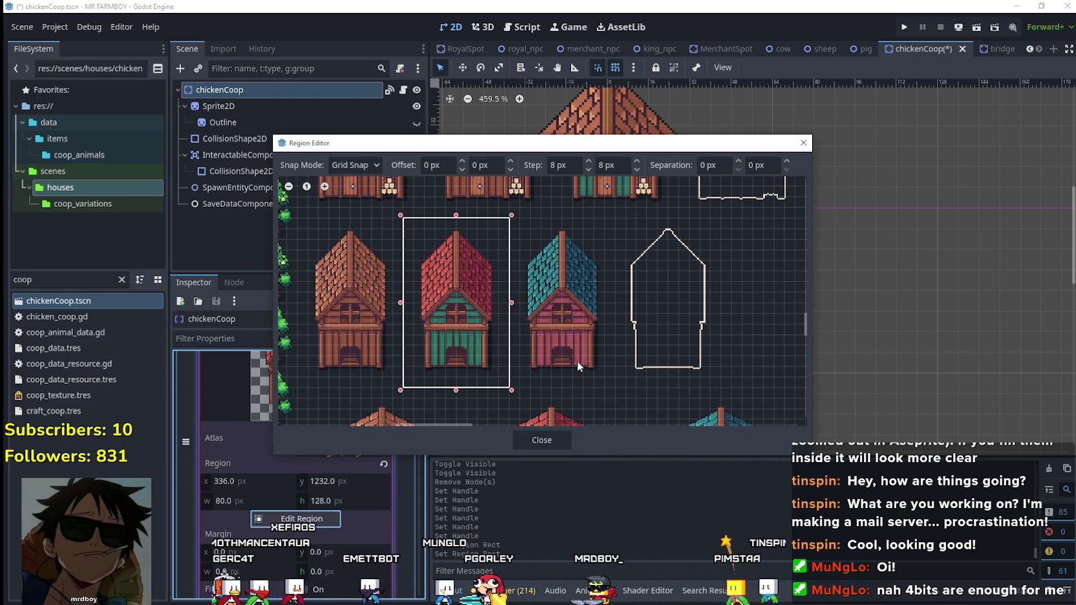
left_click(558, 440)
Expand the second upgrade entry's building texture and open its region editor.
scroll(362, 427, "up", 3)
left_click(342, 420)
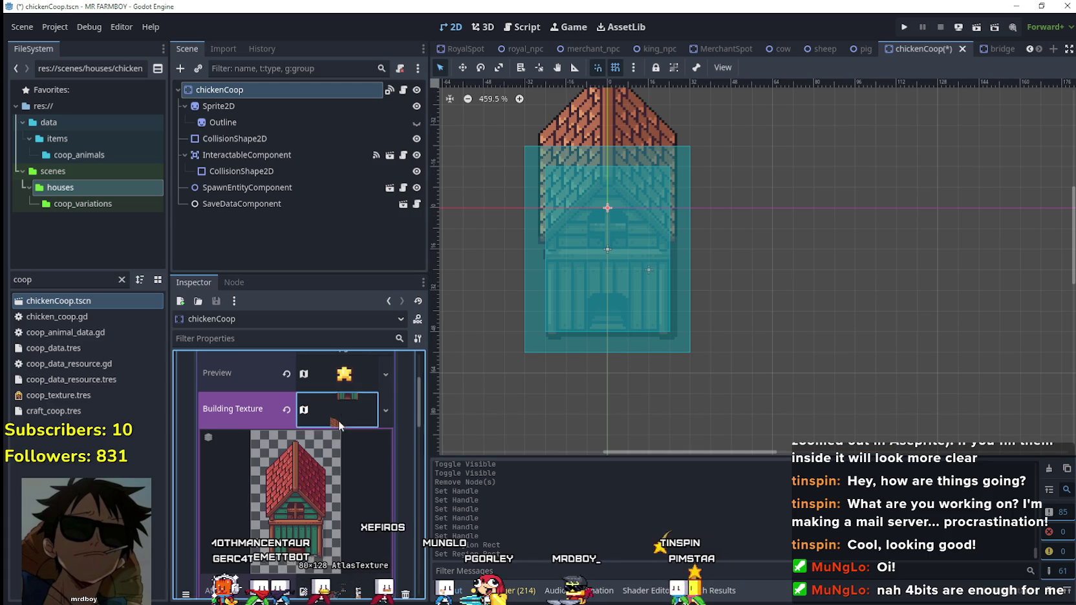
scroll(329, 431, "down", 3)
left_click(333, 442)
scroll(336, 455, "down", 3)
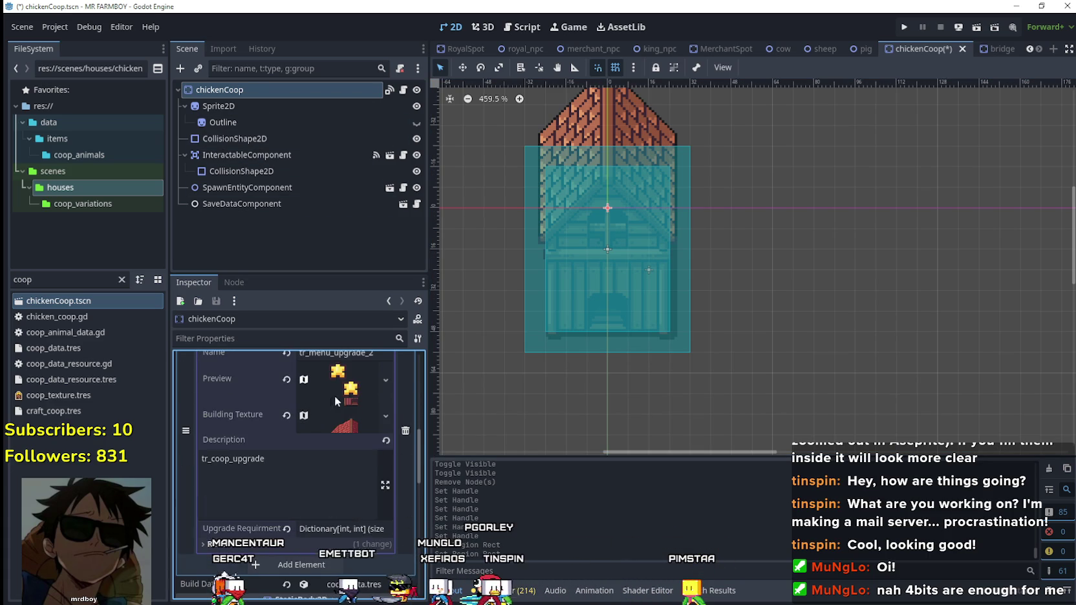
left_click(335, 426)
scroll(336, 426, "down", 3)
scroll(317, 437, "down", 2)
left_click(302, 494)
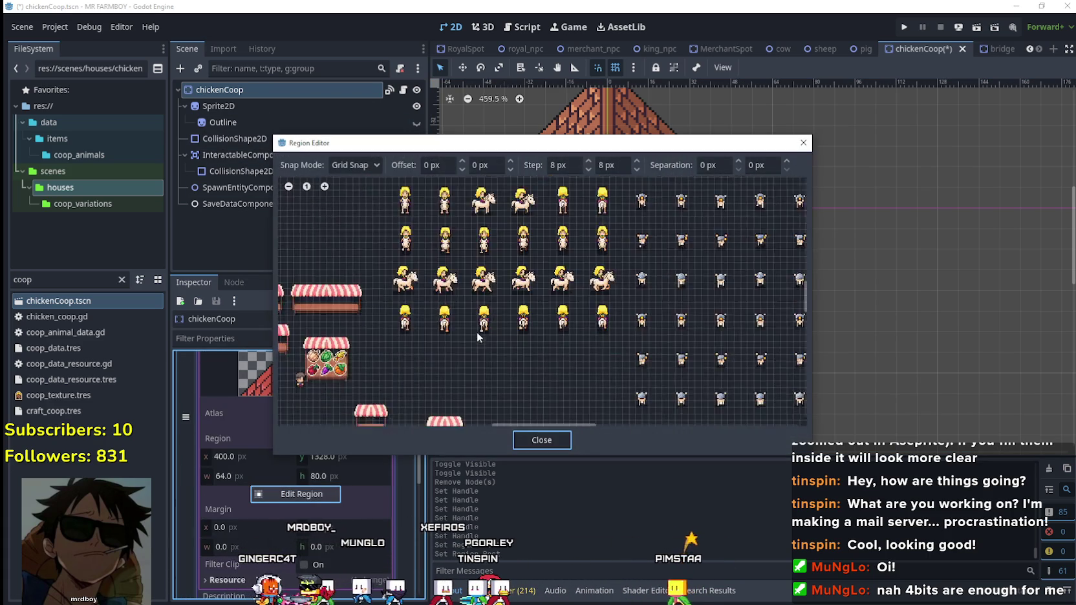
Draw the second upgrade's region around the teal-roofed house, 416, 1232 at 80×128.
left_click_drag(314, 323, 563, 326)
scroll(491, 314, "up", 2)
left_click_drag(439, 274, 528, 348)
scroll(549, 280, "down", 3)
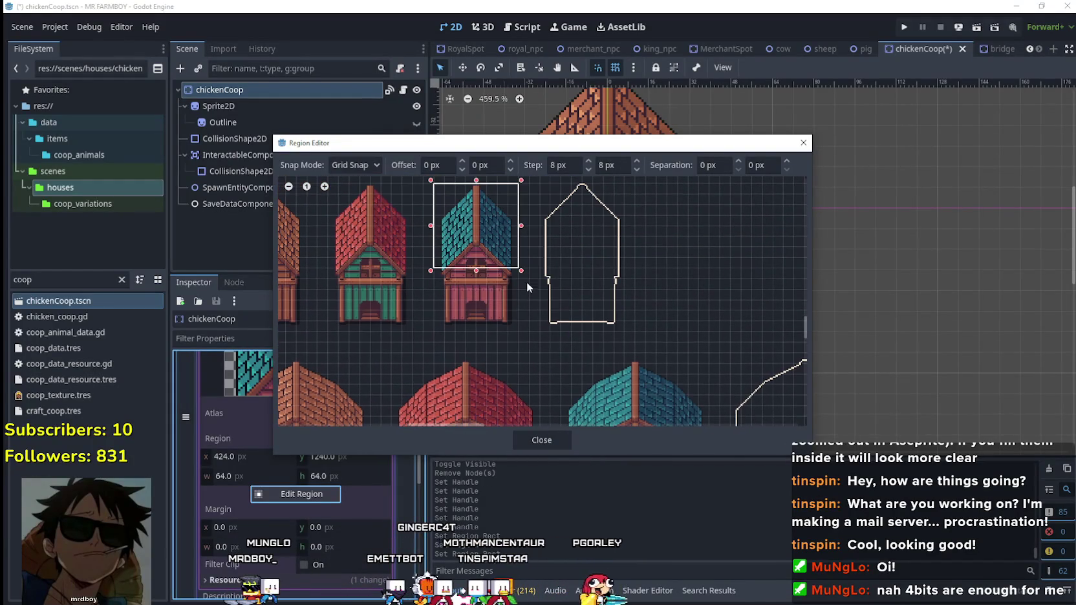
left_click_drag(476, 292, 495, 346)
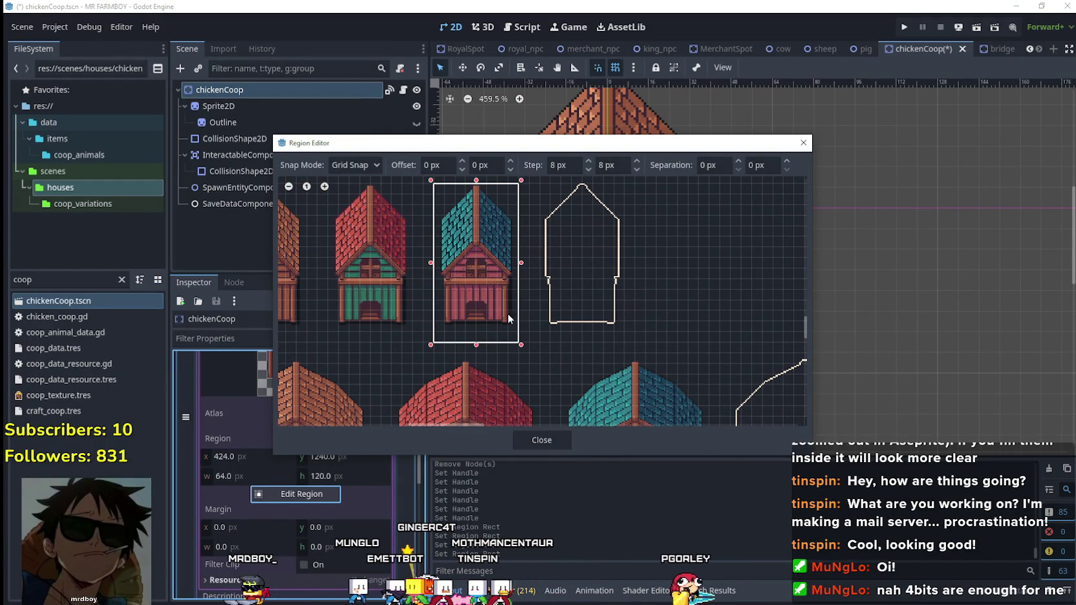
scroll(577, 354, "up", 1)
scroll(559, 355, "up", 3)
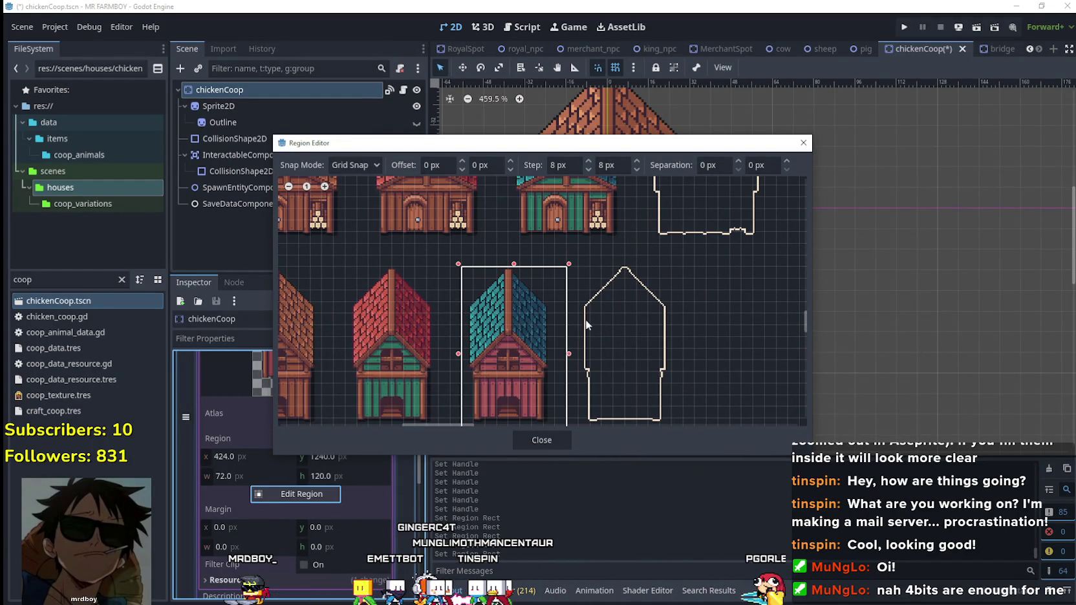
left_click_drag(453, 357, 449, 355)
scroll(504, 311, "down", 1)
scroll(531, 263, "up", 1)
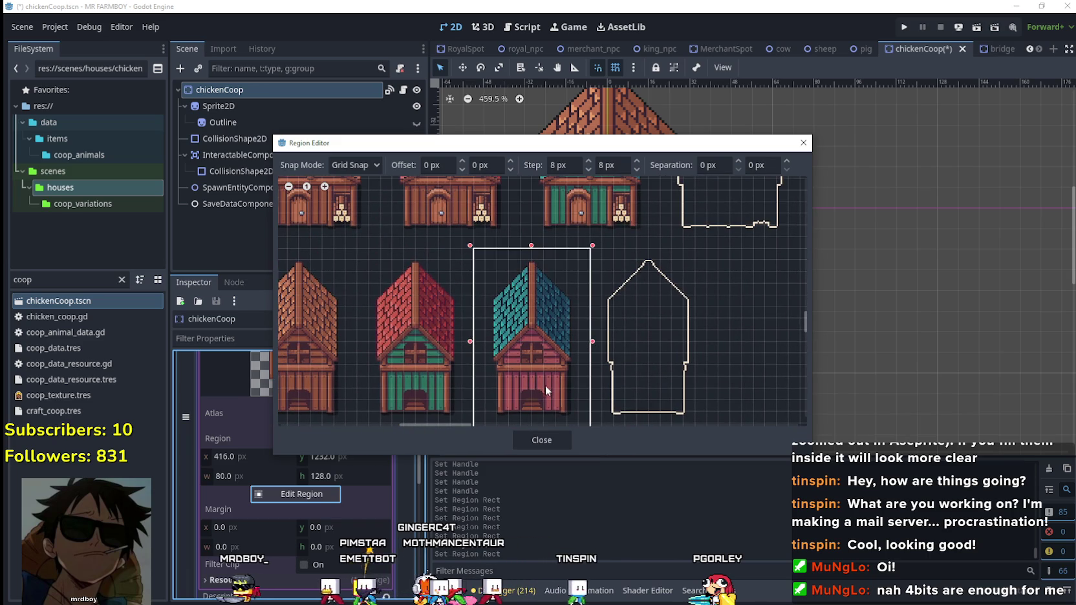
left_click(541, 440)
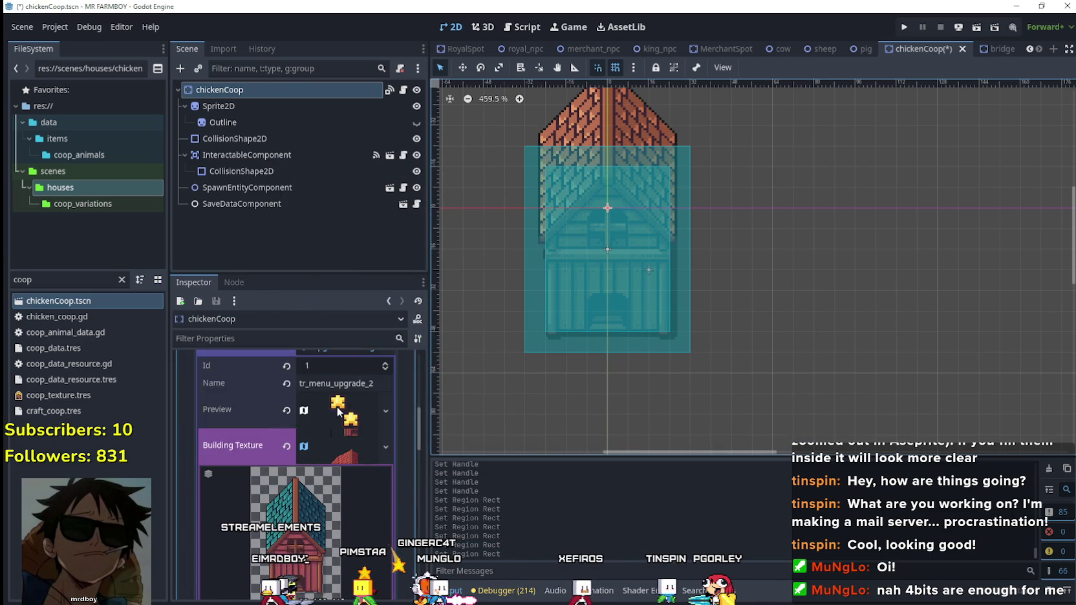
Collapse the building texture preview and save the coop scene.
left_click(345, 445)
key("ctrl+s")
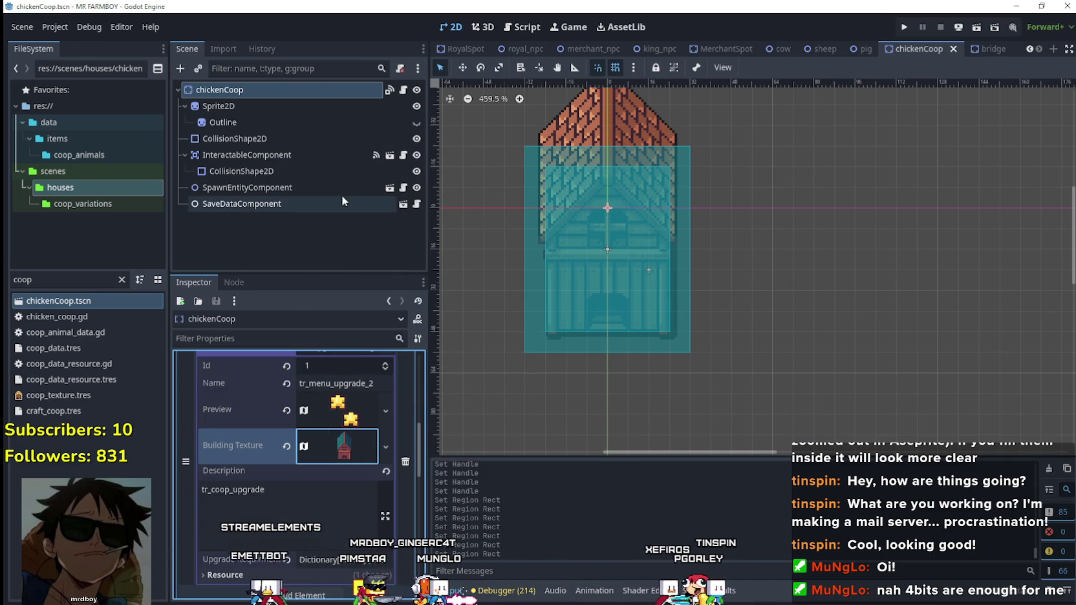
double_click(25, 279)
Filter the files for 'barn', open the Barn scene, and inspect its first upgrade entry.
type("barn")
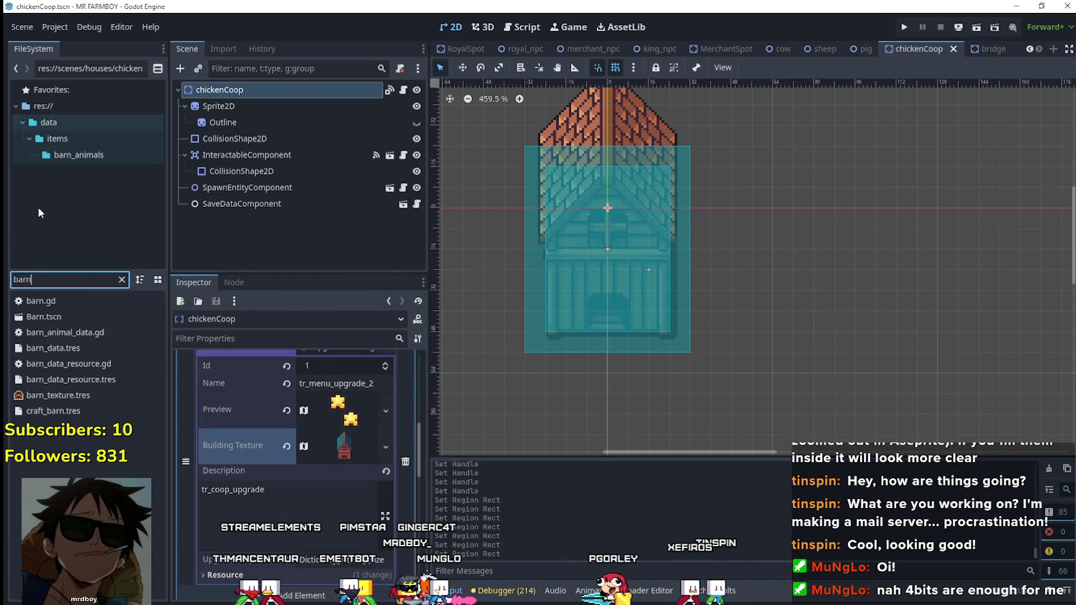
double_click(50, 314)
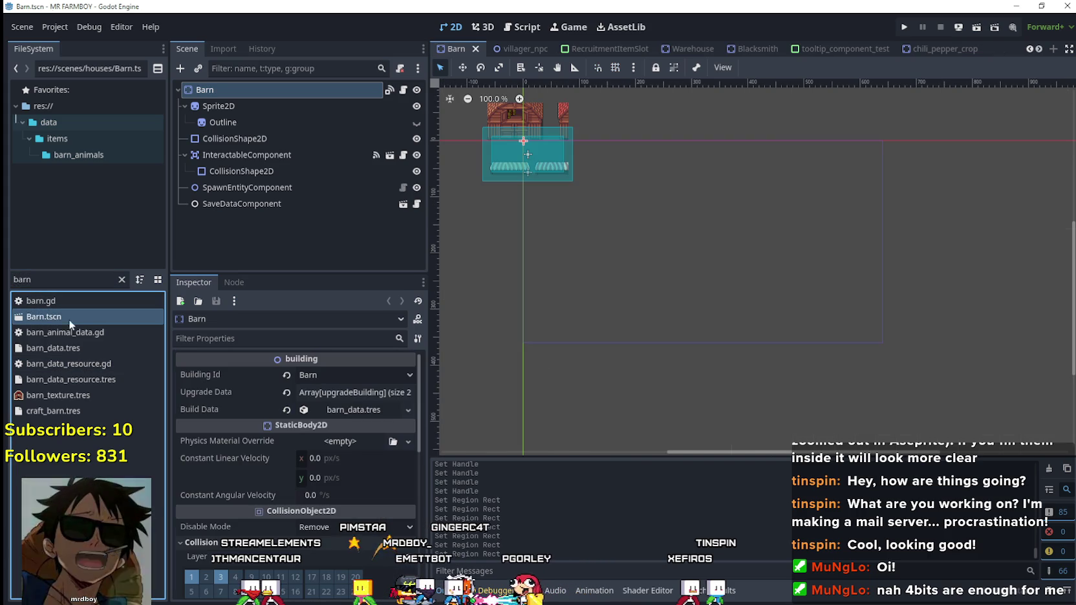
left_click(360, 393)
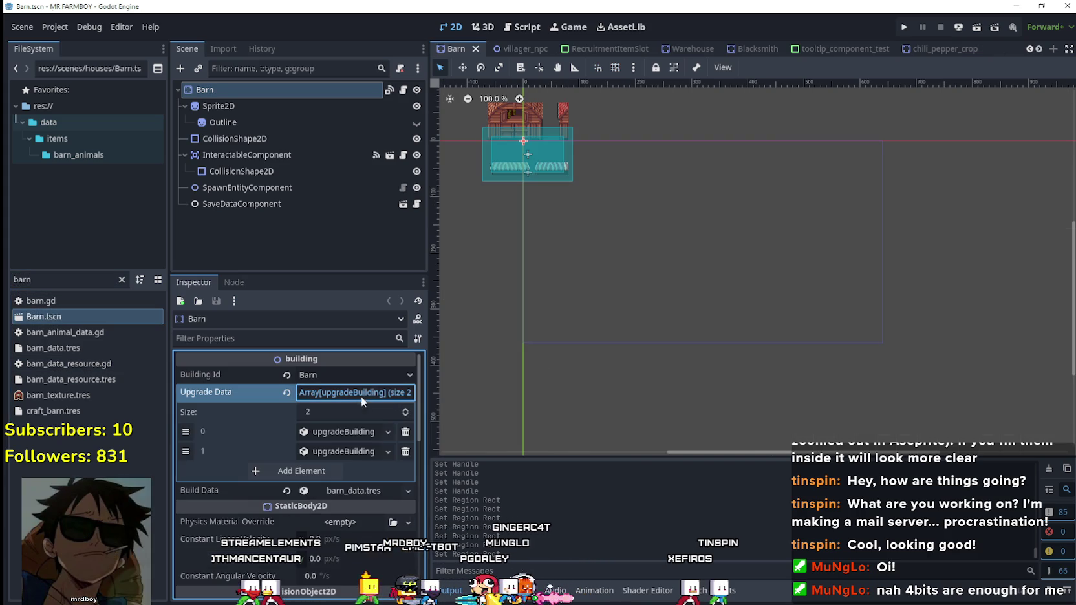
left_click(357, 437)
scroll(359, 455, "down", 2)
scroll(351, 453, "up", 3)
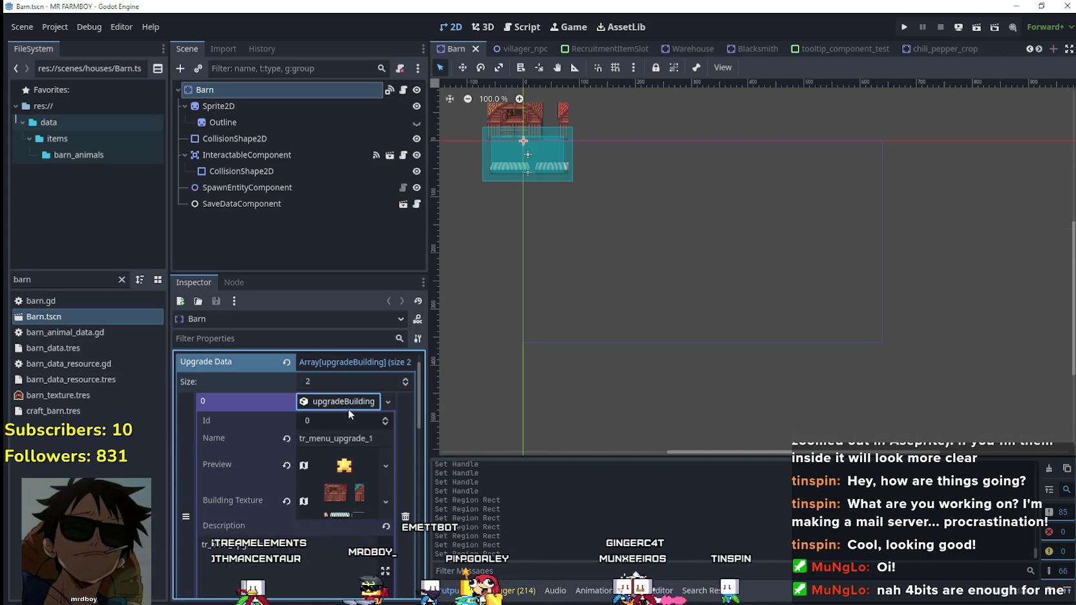
left_click(348, 401)
scroll(520, 201, "up", 1)
scroll(520, 201, "up", 4)
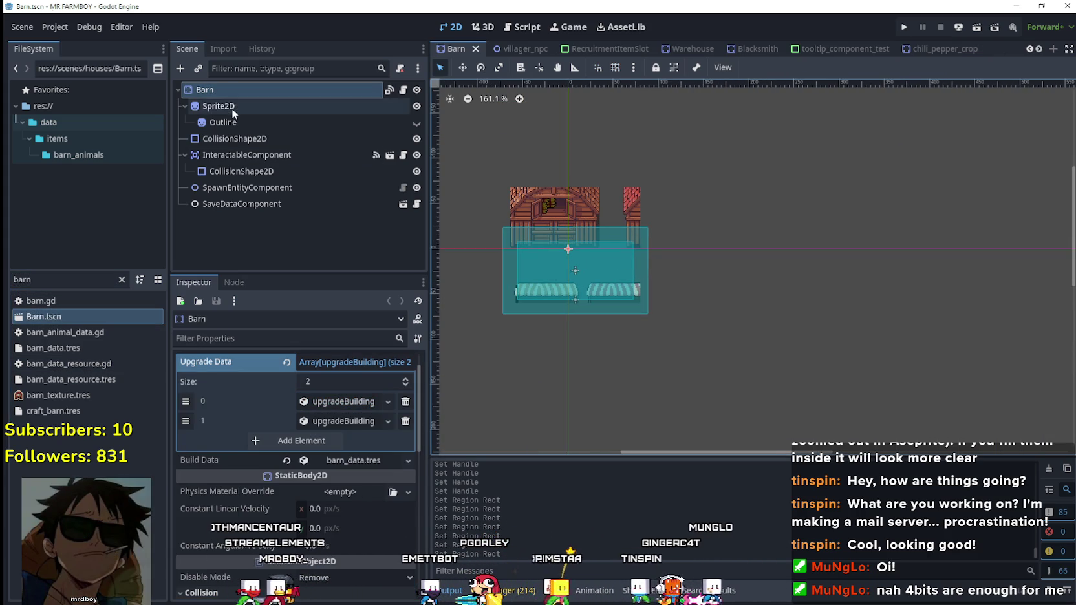
Open the region editor for the barn Sprite2D's atlas texture and zoom into the barns.
left_click(231, 107)
left_click(353, 385)
scroll(319, 497, "down", 3)
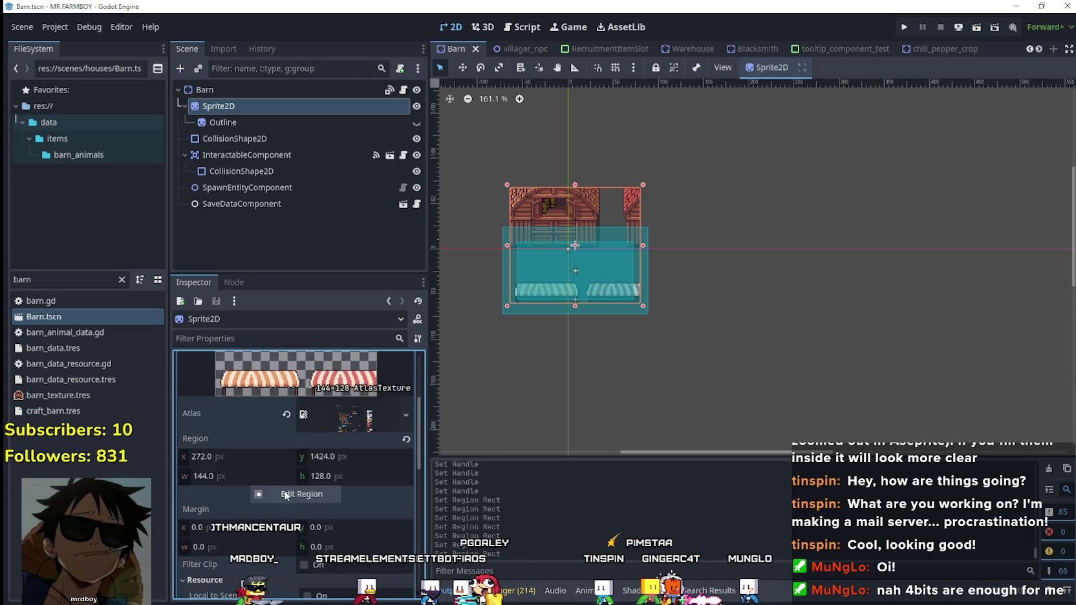
left_click(285, 495)
scroll(508, 276, "down", 10)
scroll(530, 297, "up", 1)
scroll(462, 325, "up", 1)
scroll(440, 328, "up", 1)
scroll(445, 328, "up", 1)
scroll(436, 368, "up", 2)
Draw a region around the brown barn and roughly size it to 112×144.
left_click_drag(447, 210, 587, 363)
scroll(524, 234, "up", 1)
scroll(536, 297, "up", 3)
scroll(537, 337, "up", 1)
scroll(527, 328, "up", 1)
scroll(587, 368, "down", 2)
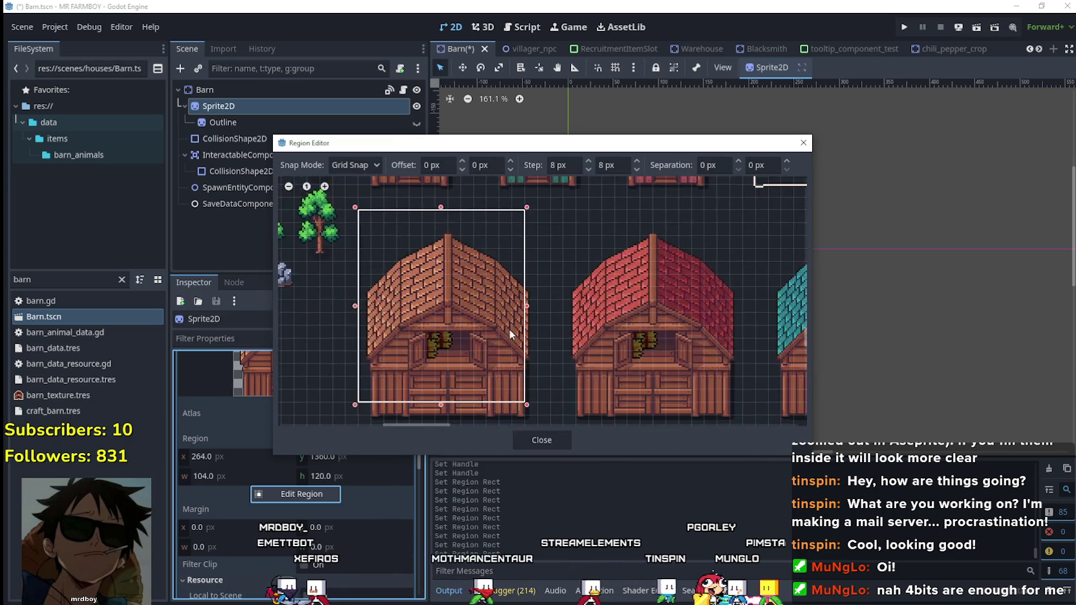
scroll(498, 313, "down", 2)
scroll(575, 374, "down", 2)
scroll(486, 340, "up", 2)
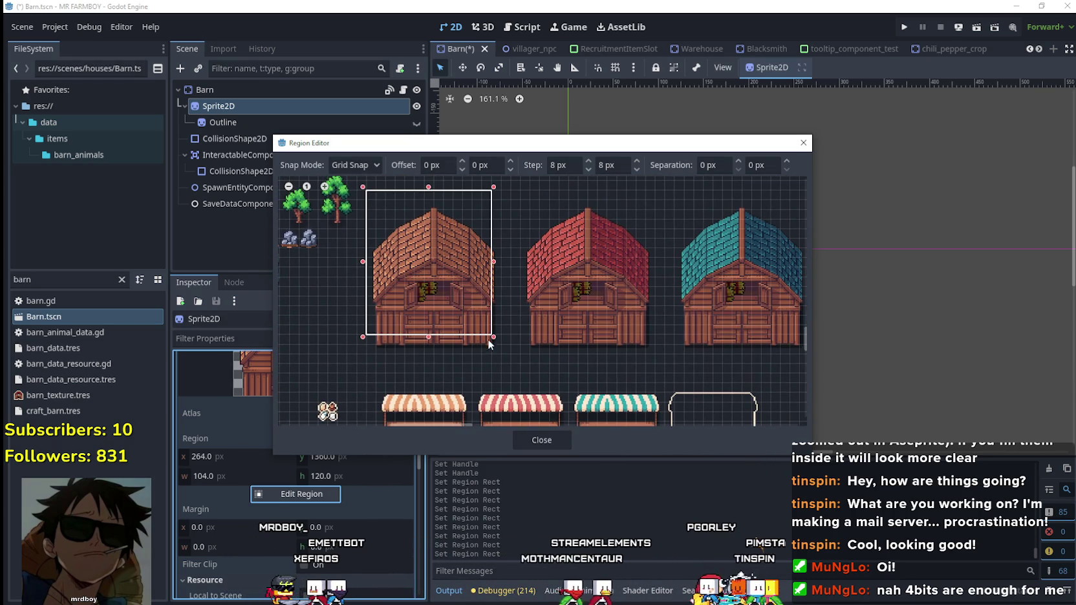
left_click_drag(494, 339, 515, 375)
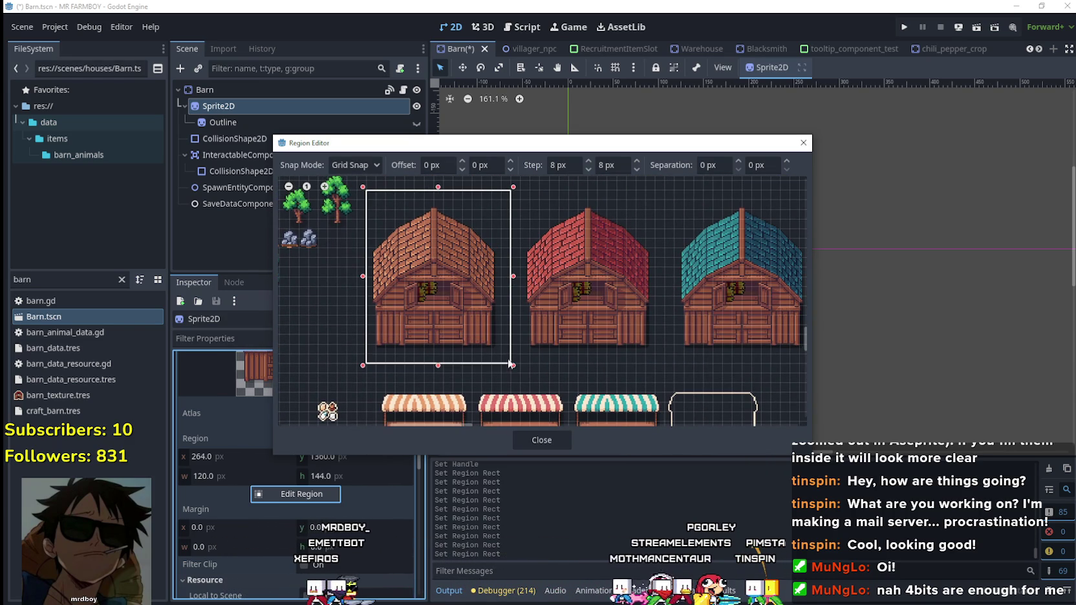
scroll(551, 369, "up", 1)
scroll(544, 393, "up", 1)
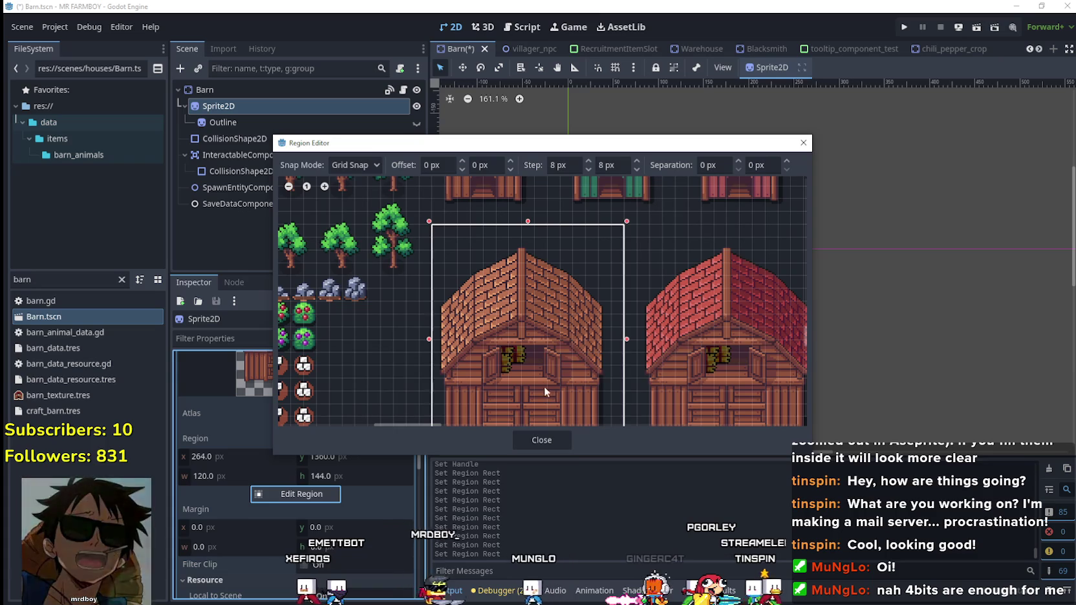
left_click_drag(624, 340, 613, 340)
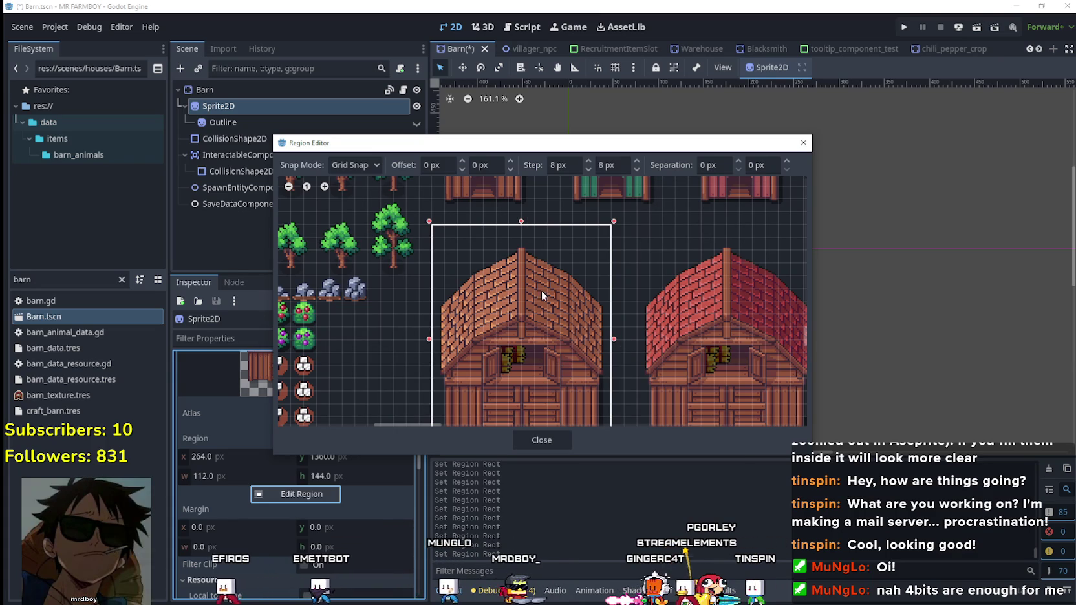
scroll(539, 272, "down", 1)
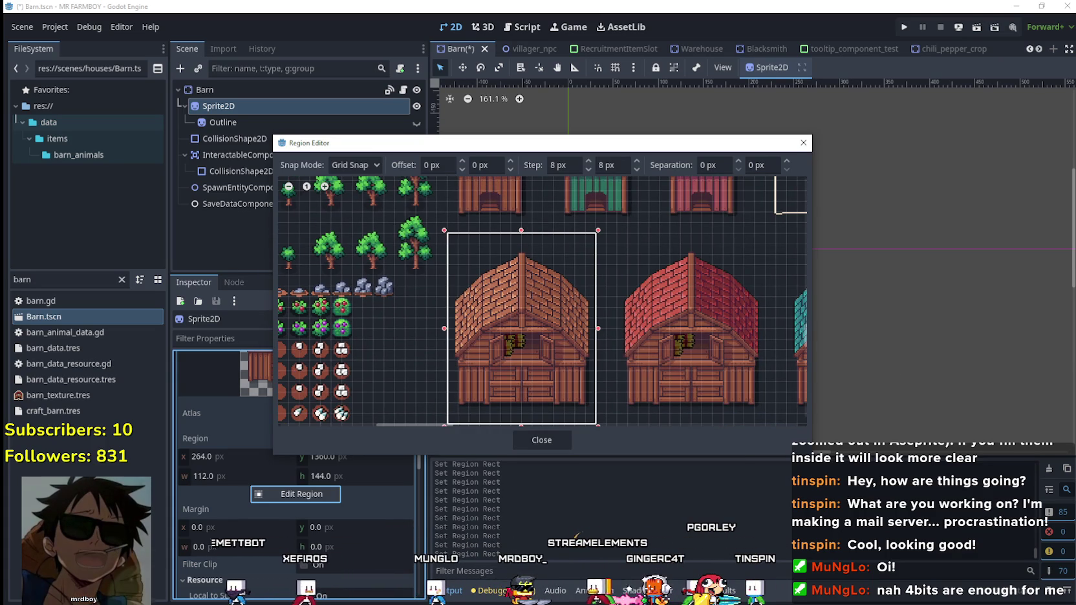
Check the brown barn's pixel size in the Aseprite sprite sheet against the Godot region.
key("alt+Tab")
scroll(346, 281, "down", 1)
scroll(316, 212, "up", 1)
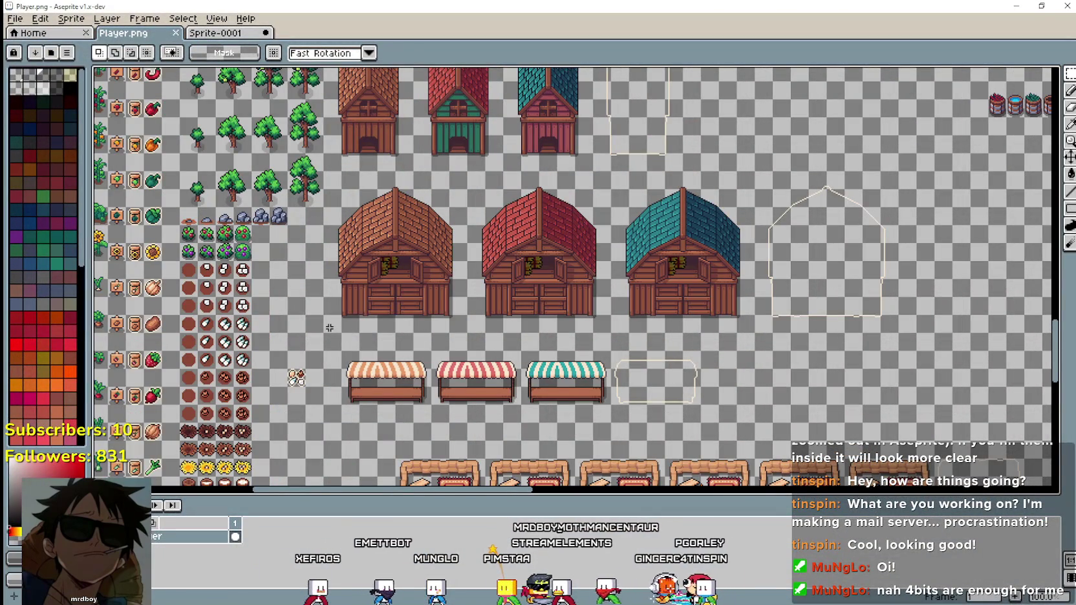
left_click_drag(345, 303, 462, 176)
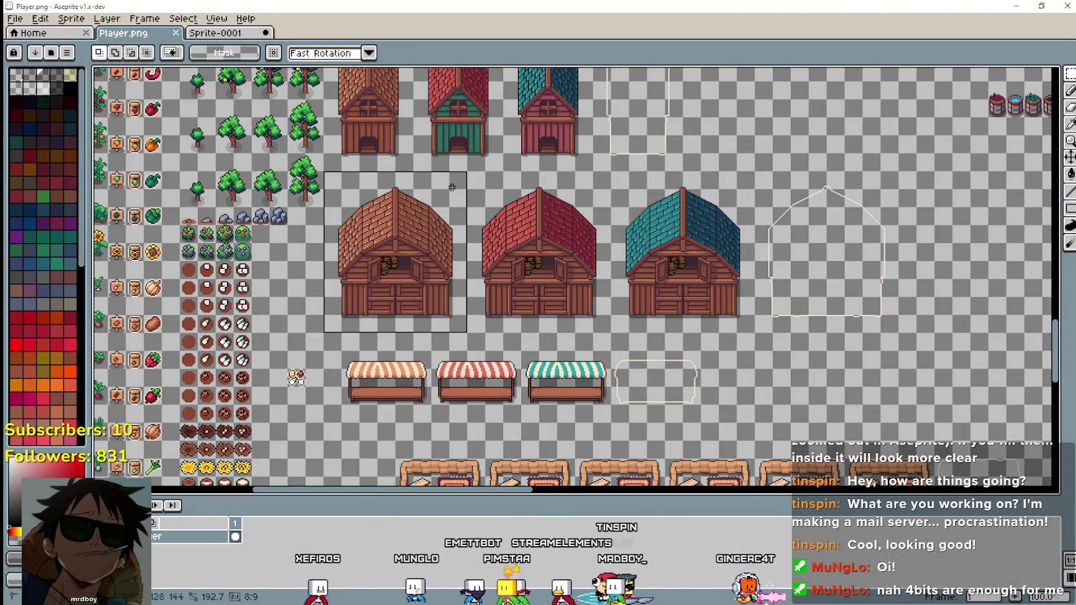
scroll(410, 211, "up", 1)
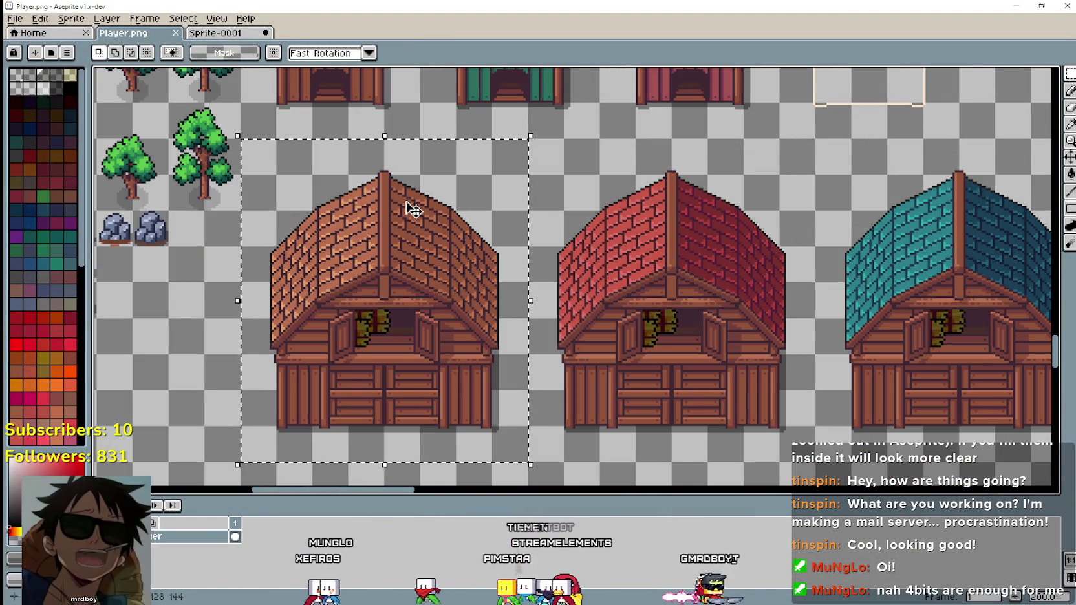
key("alt+Tab")
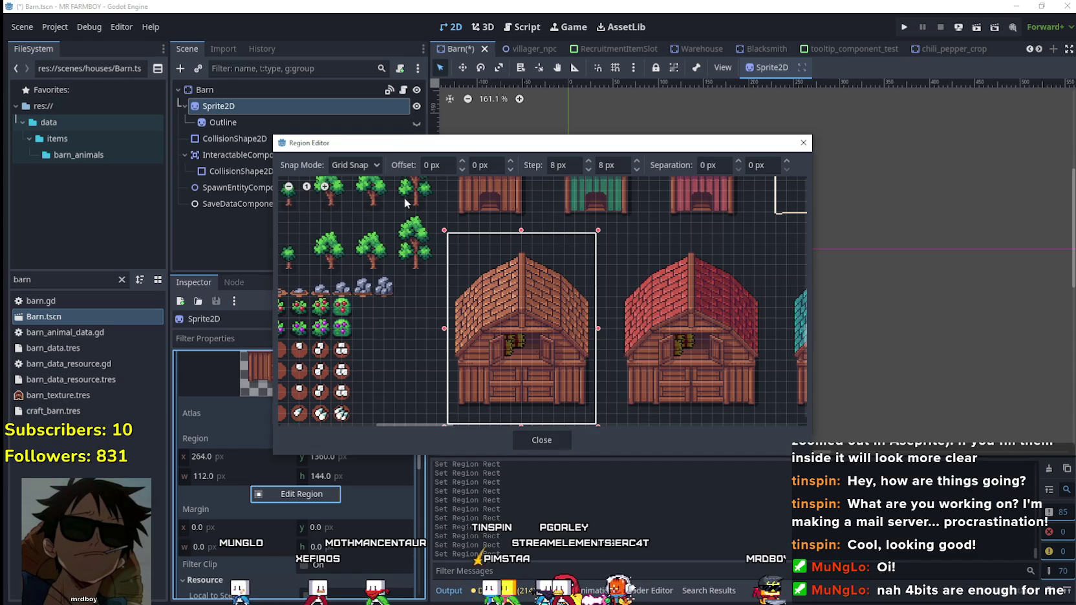
scroll(507, 319, "down", 2)
scroll(496, 293, "up", 1)
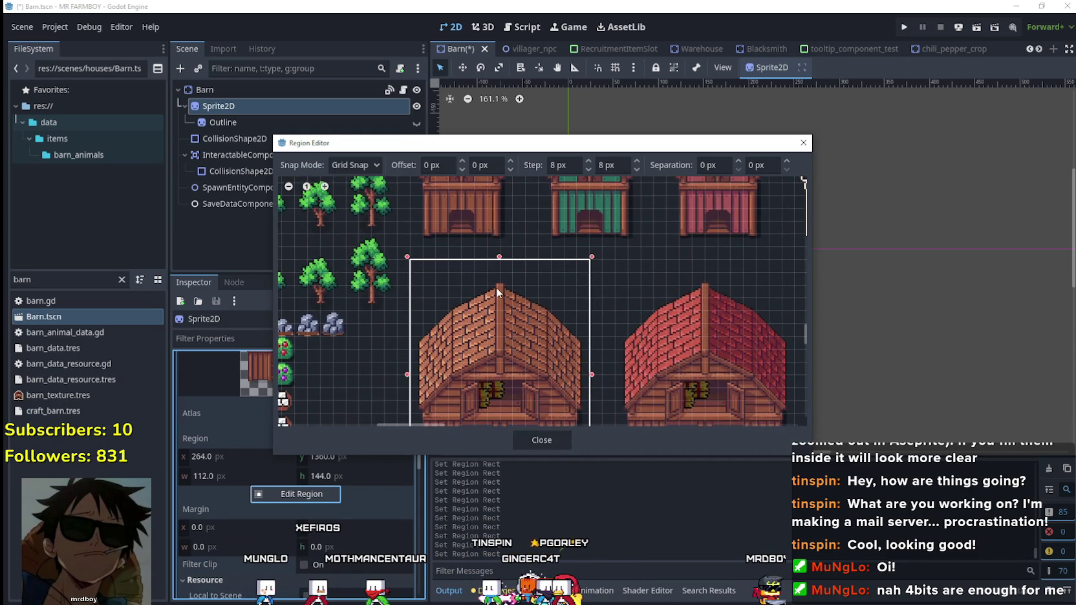
scroll(496, 285, "up", 1)
scroll(525, 341, "up", 1)
scroll(525, 341, "down", 1)
scroll(525, 342, "down", 1)
scroll(457, 288, "up", 1)
scroll(426, 279, "down", 1)
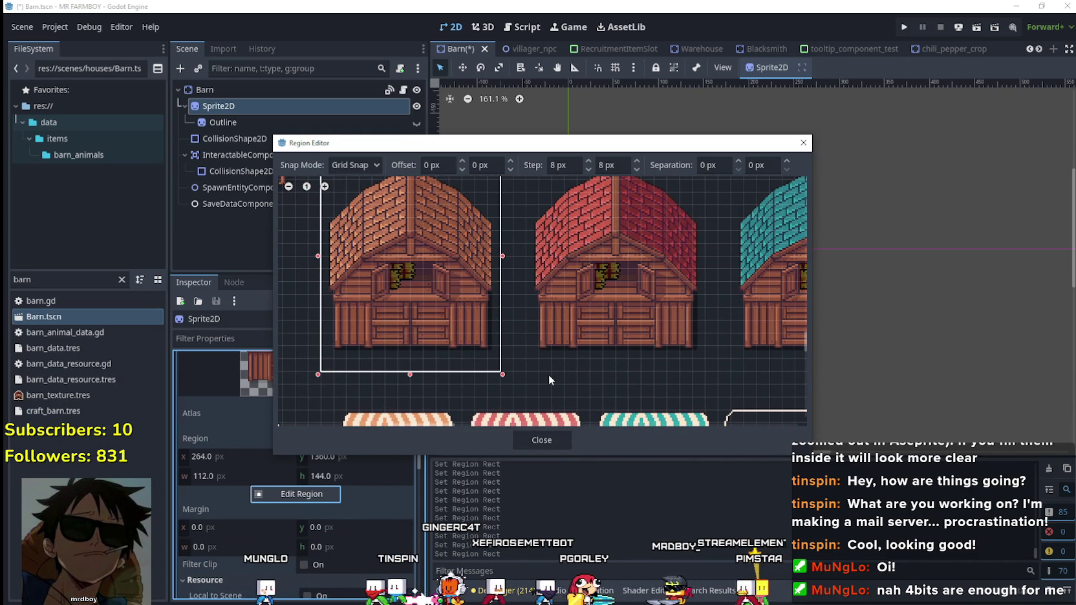
scroll(525, 287, "down", 1)
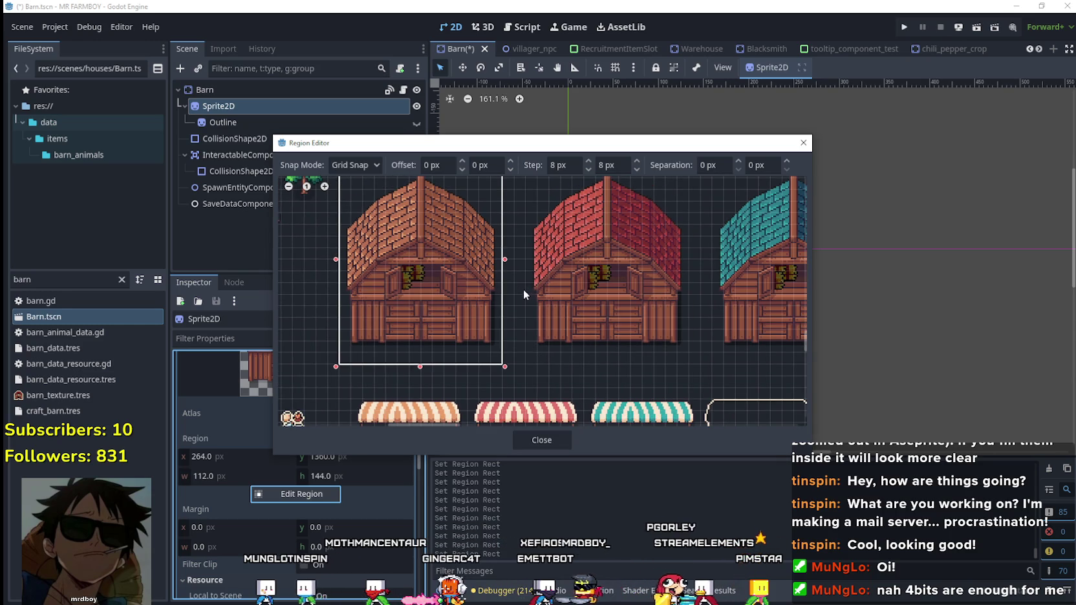
key("alt+Tab")
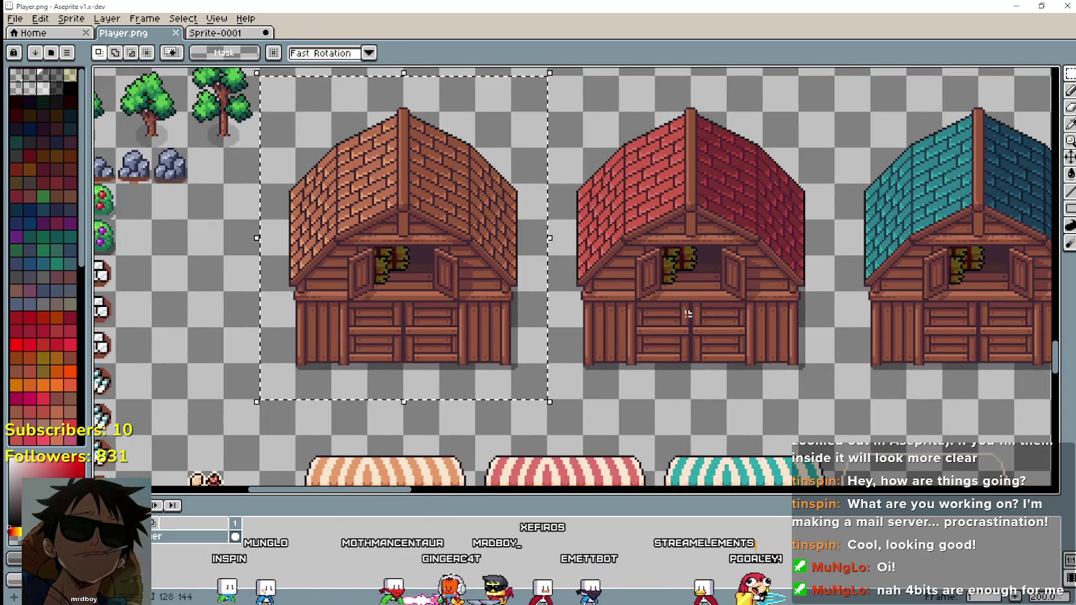
key("alt+Tab")
Extend the region's left edge and widen it to 128×144 at 256,1360, then close the editor.
scroll(512, 343, "up", 2)
scroll(528, 343, "down", 1)
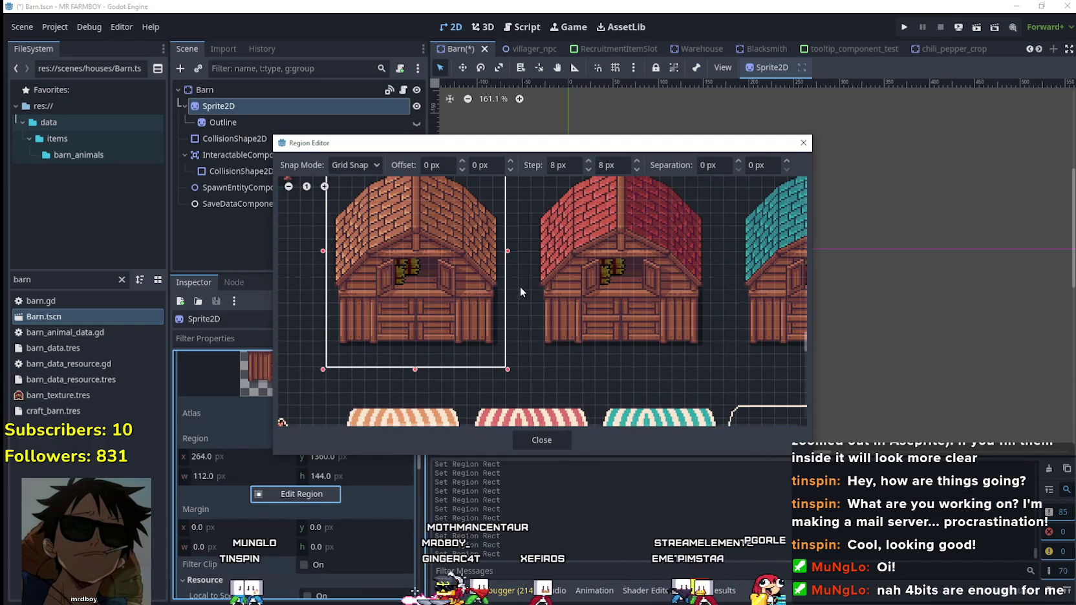
left_click_drag(518, 287, 697, 459)
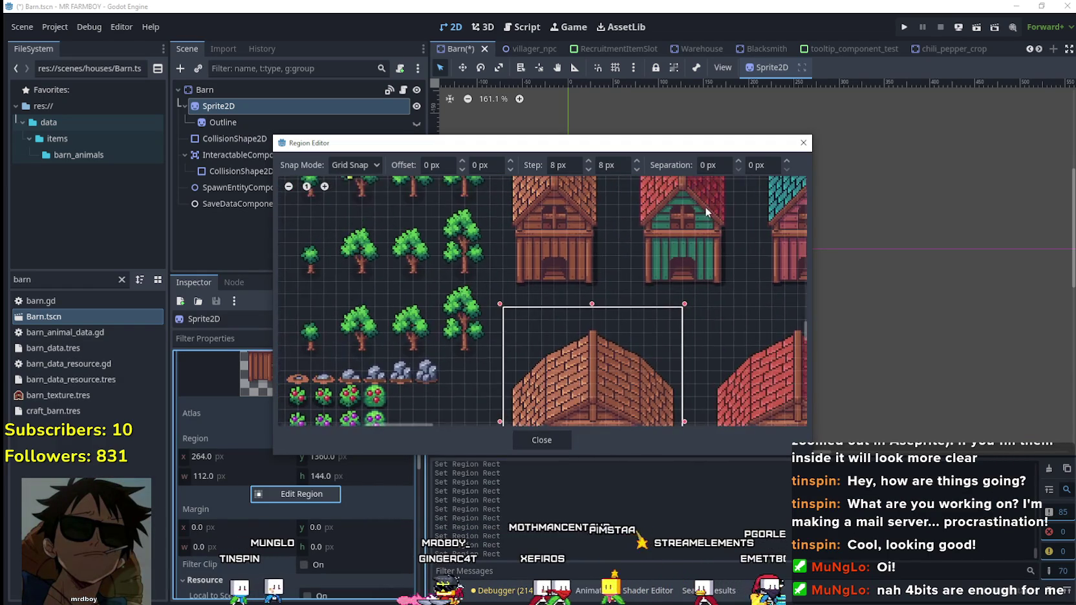
scroll(611, 375, "down", 3)
left_click_drag(479, 348, 466, 348)
scroll(620, 356, "down", 2)
left_click_drag(616, 295, 625, 298)
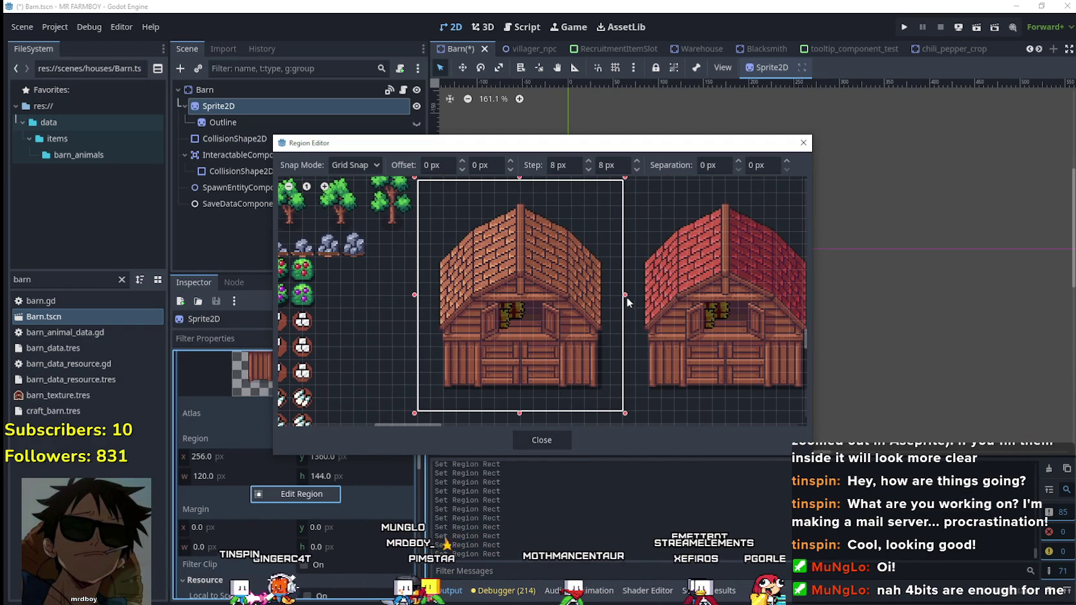
scroll(637, 338, "down", 1)
scroll(667, 316, "down", 1)
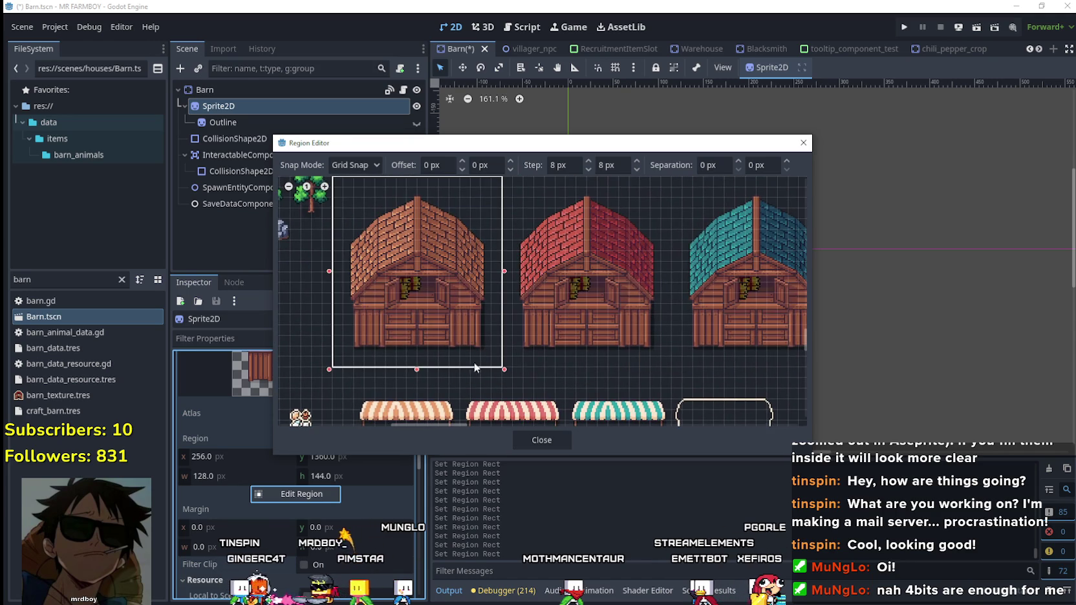
left_click(523, 438)
scroll(588, 148, "up", 2)
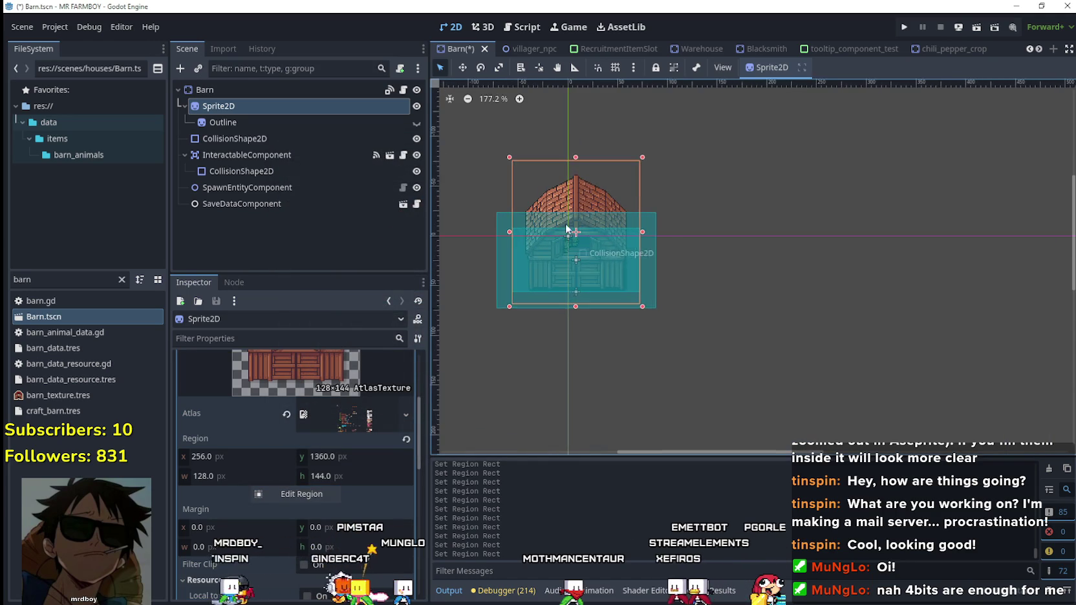
Reset the barn sprite's position to 0,0 and save the scene.
scroll(587, 149, "up", 2)
left_click(317, 123)
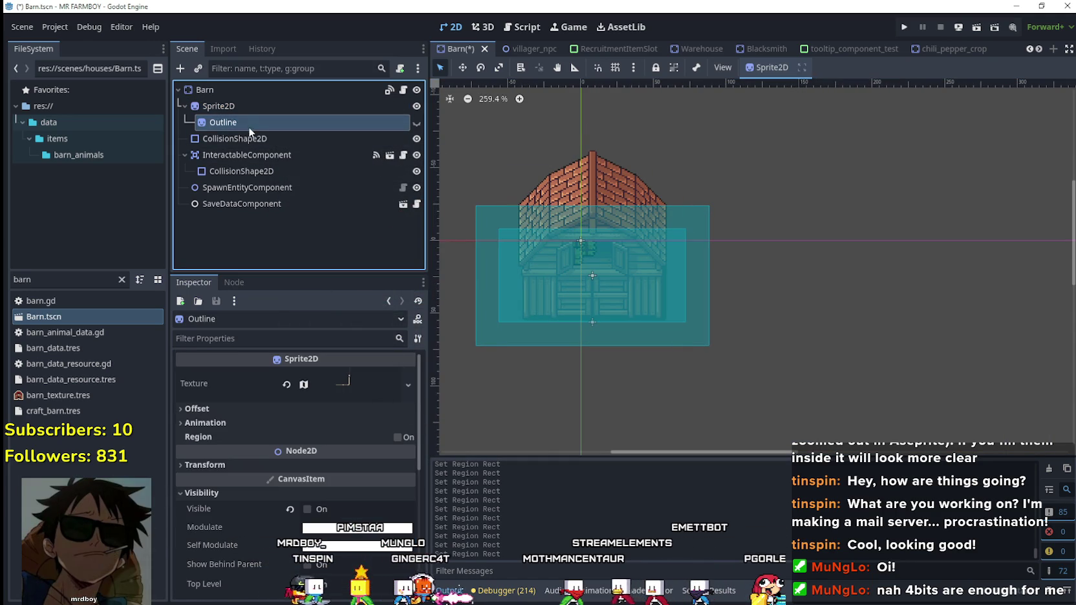
left_click(248, 106)
scroll(292, 492, "down", 5)
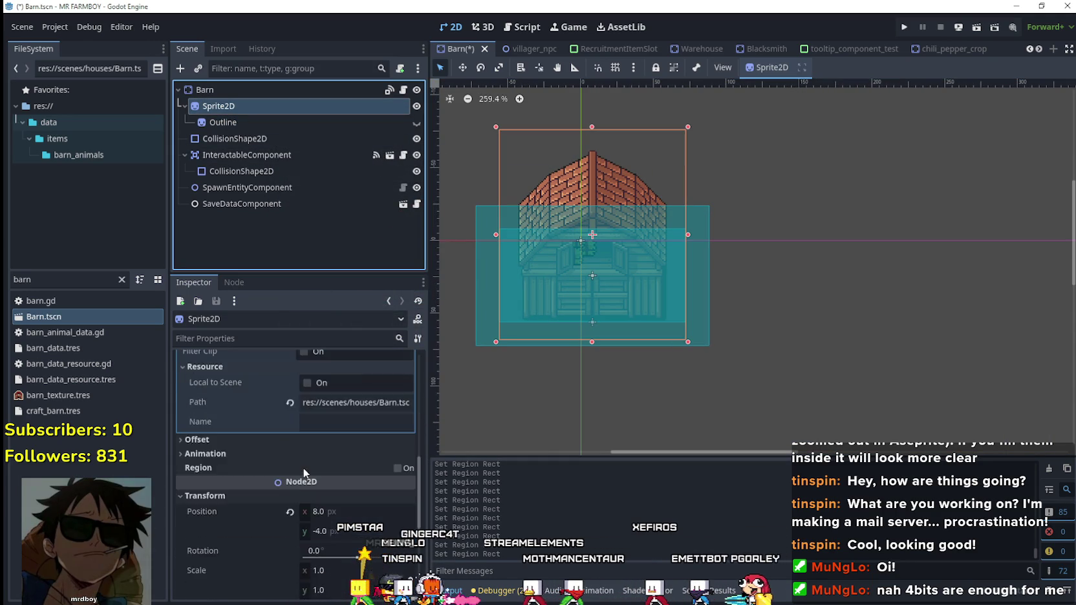
scroll(303, 468, "down", 2)
left_click(288, 452)
key("ctrl+s")
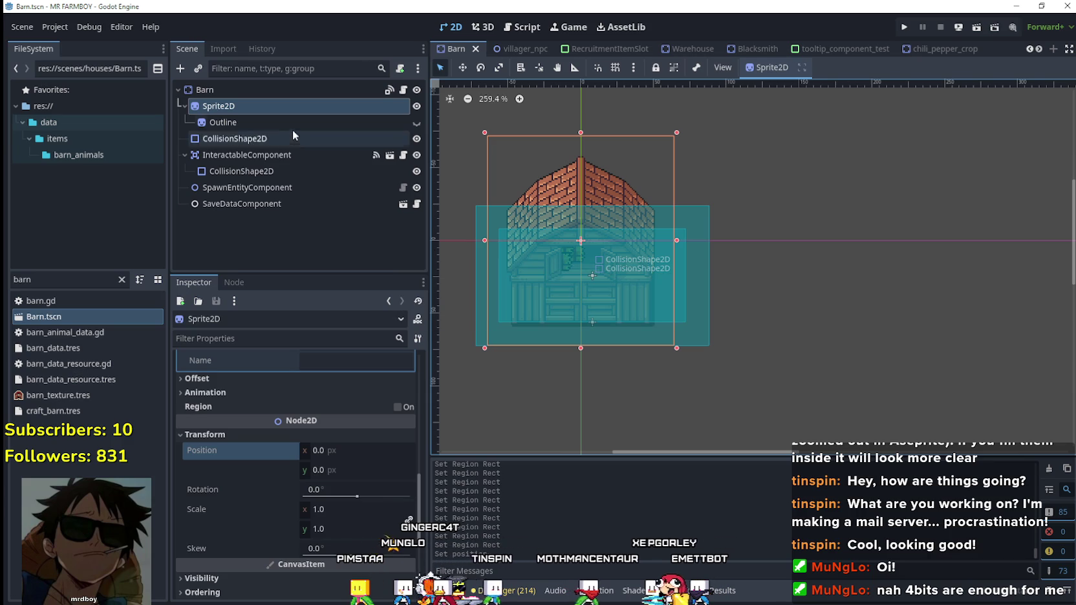
Expand the Outline node's atlas texture and open its Region Editor.
left_click(293, 125)
left_click(368, 467)
scroll(313, 480, "down", 2)
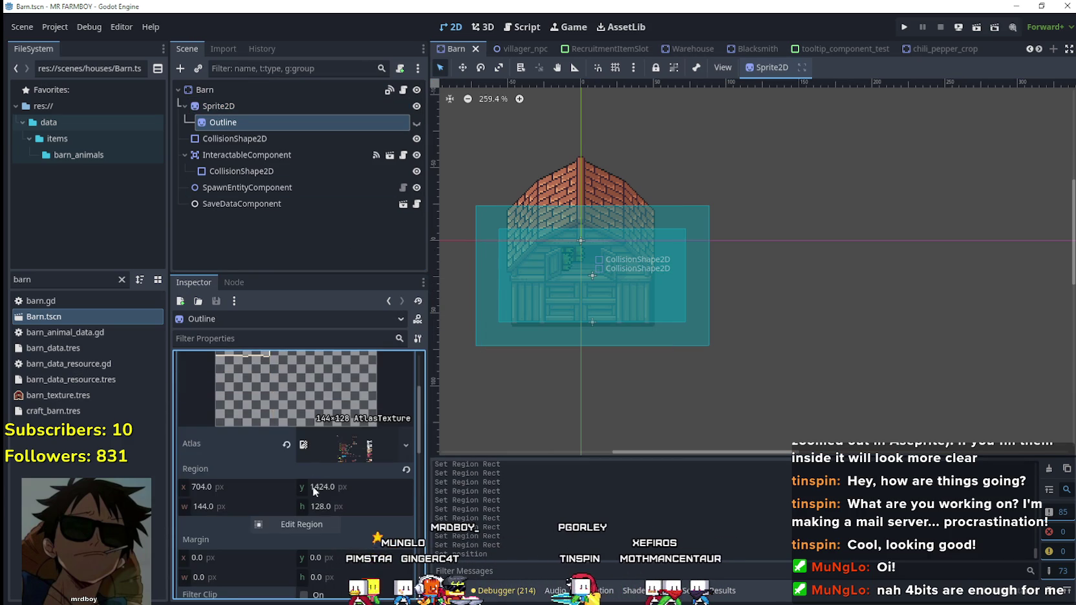
left_click(301, 524)
scroll(576, 233, "left", 5)
scroll(621, 288, "up", 3)
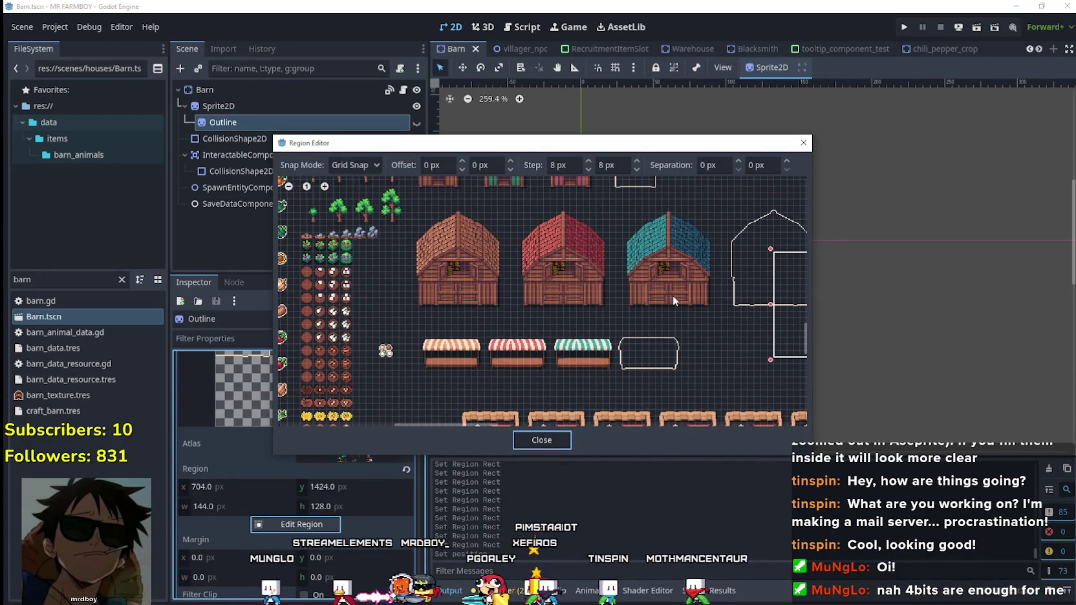
scroll(673, 295, "right", 5)
scroll(470, 311, "up", 2)
Frame the barn outline and trim the region to 128×144 at 640,1360.
left_click_drag(442, 376, 598, 195)
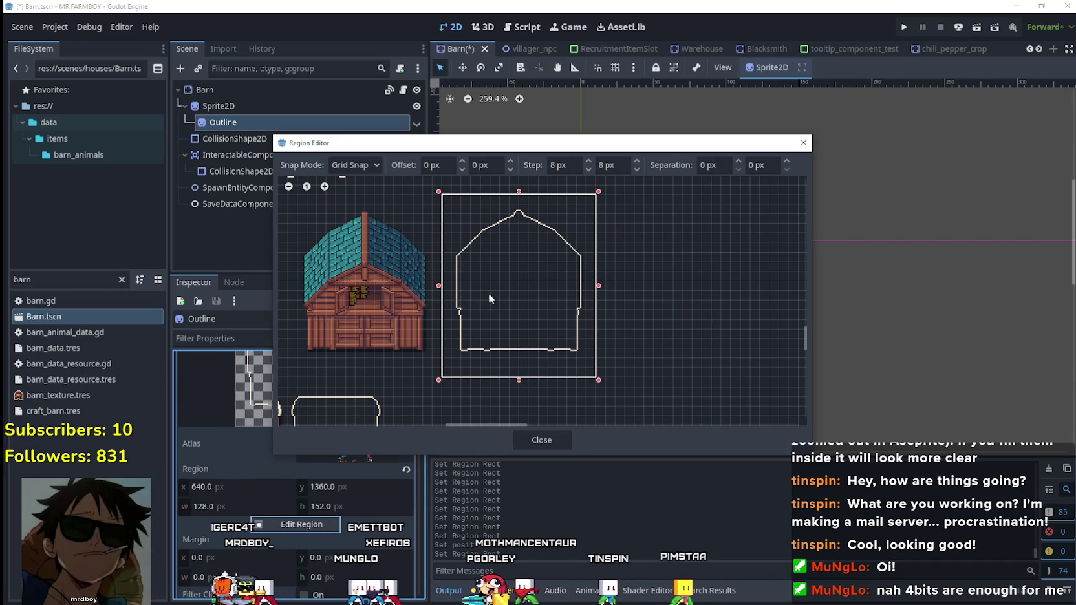
scroll(513, 289, "down", 2)
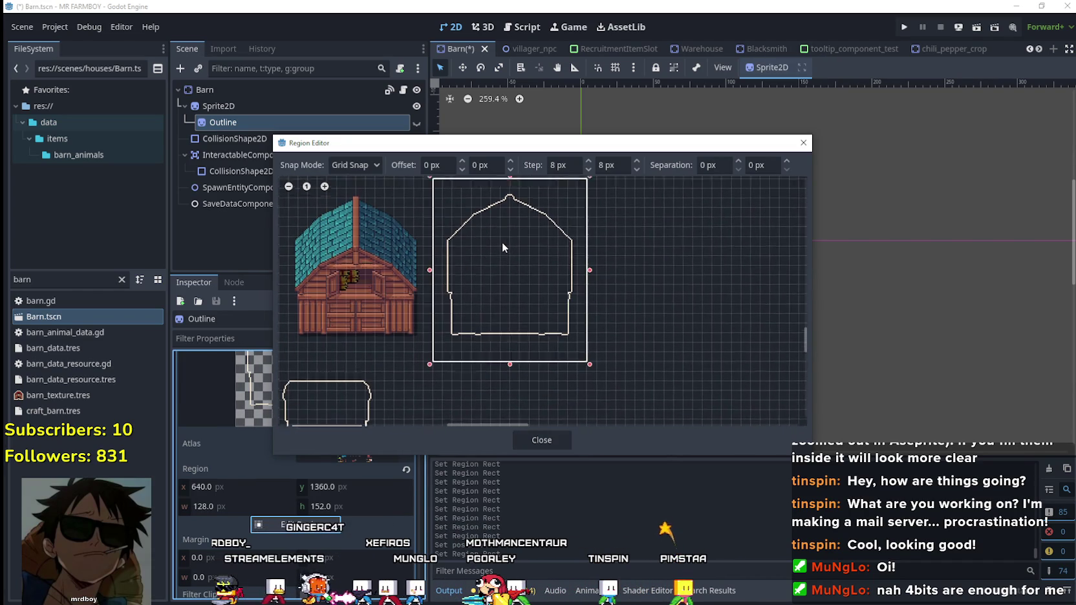
left_click_drag(508, 360, 511, 355)
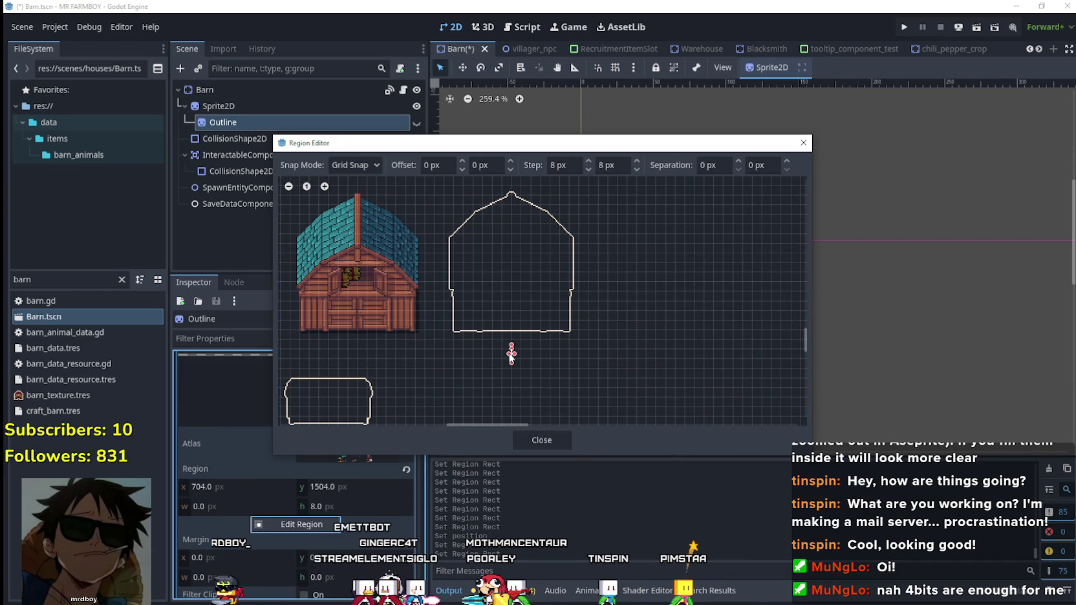
key("ctrl+z")
scroll(572, 291, "up", 4)
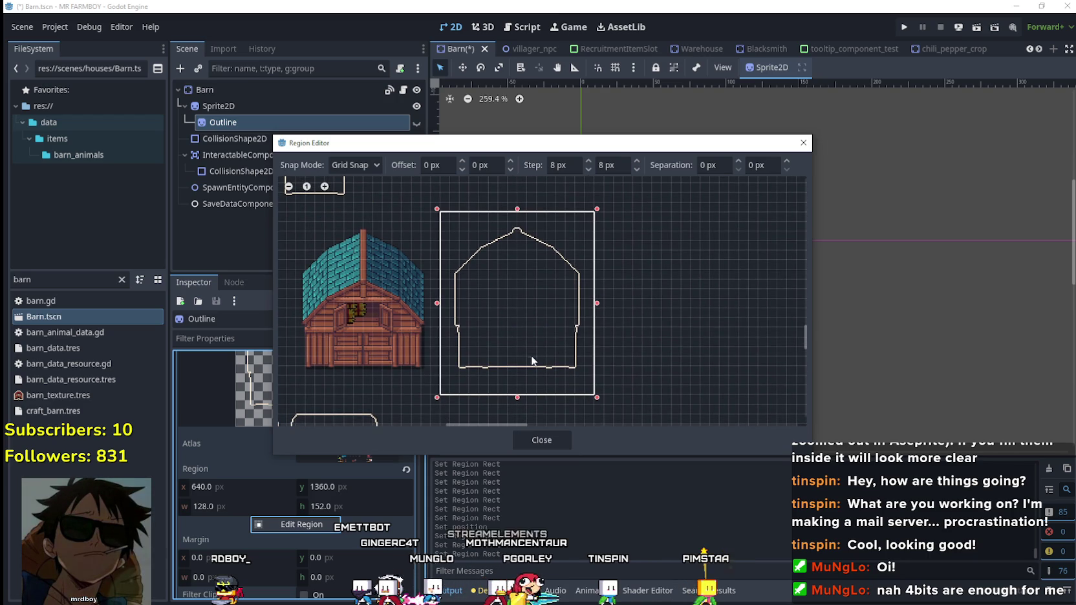
mouse_move(516, 396)
left_mouse_down()
mouse_move(652, 307)
mouse_move(719, 317)
mouse_move(554, 327)
left_mouse_up()
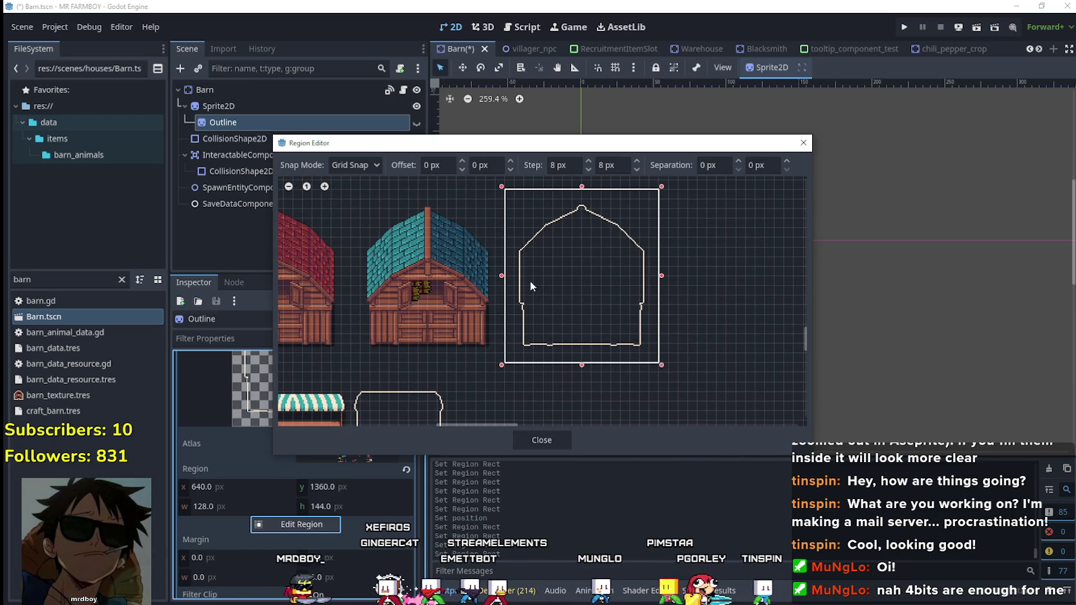
scroll(535, 282, "up", 1)
scroll(515, 265, "up", 1)
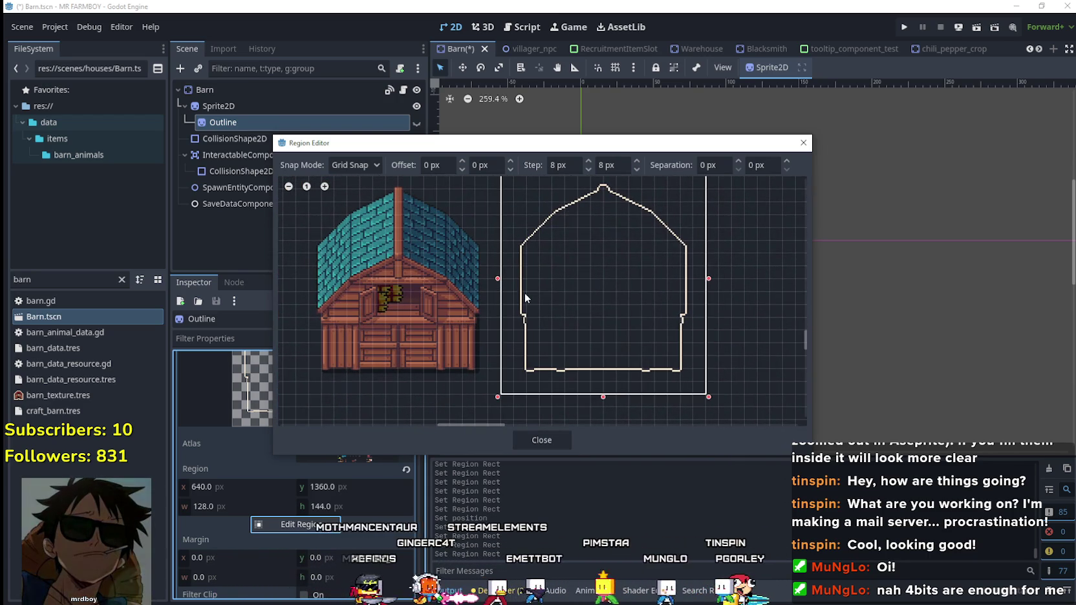
left_click(541, 440)
Show the Outline layer to check it, save the scene, and hide it again.
left_click(417, 123)
scroll(394, 485, "up", 5)
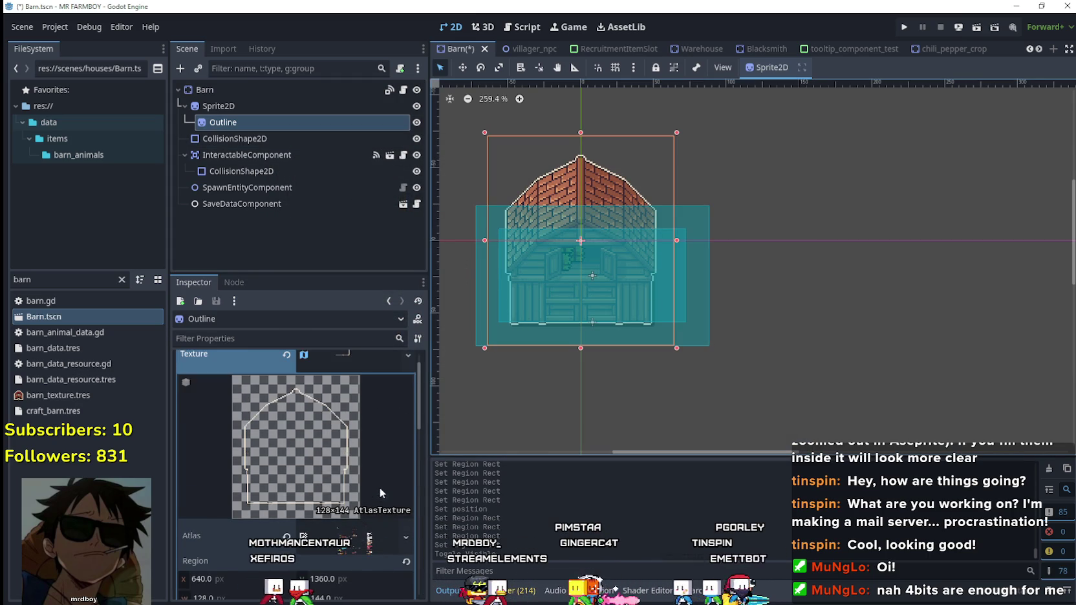
left_click(336, 387)
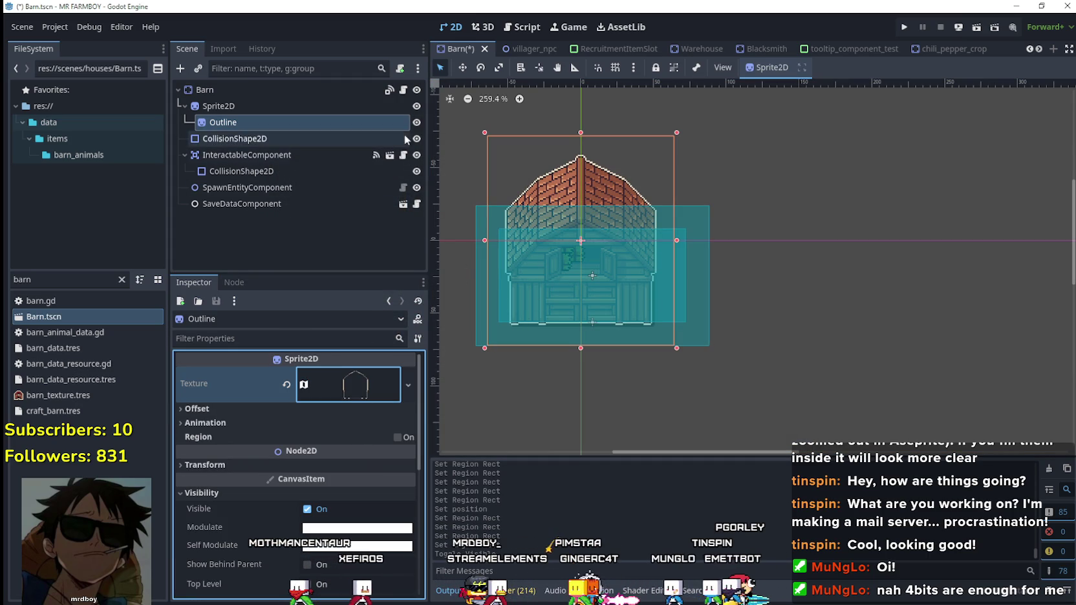
scroll(585, 200, "up", 4)
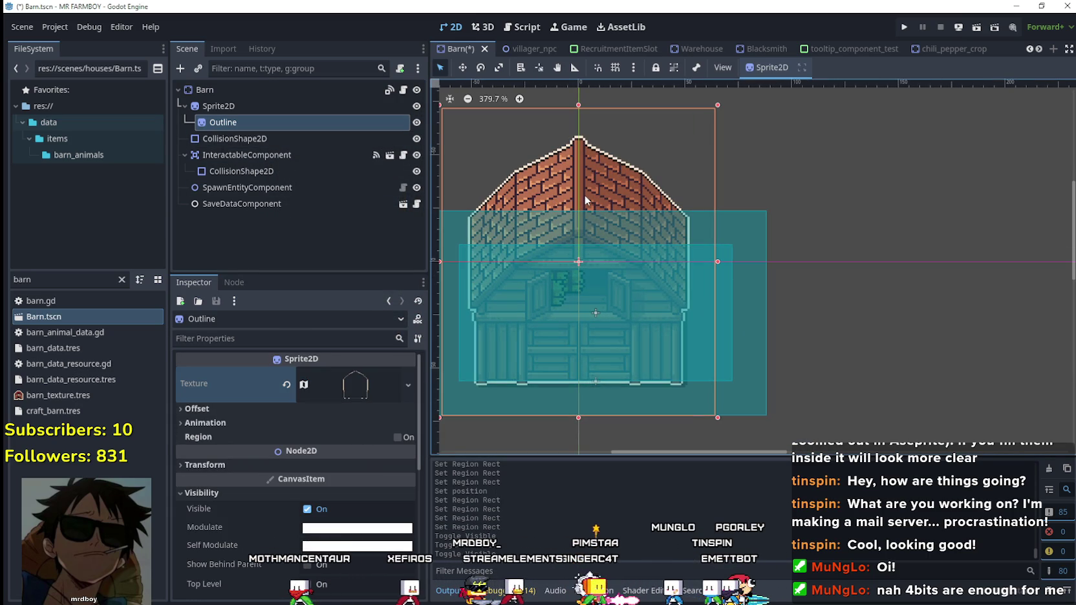
left_click(416, 123)
key("ctrl+s")
left_click(416, 122)
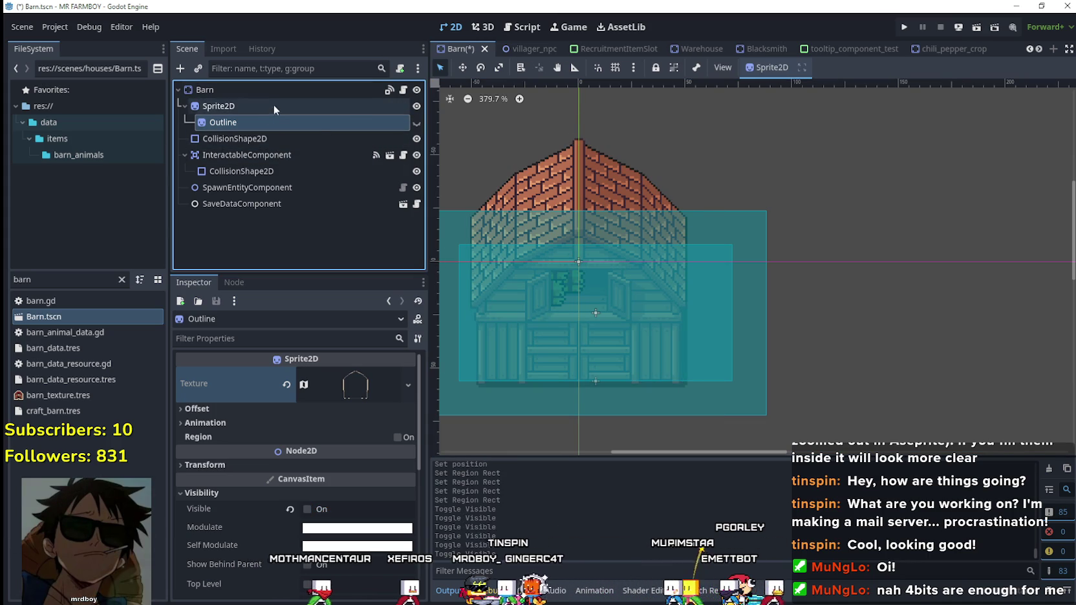
left_click(274, 139)
Enable grid snapping and pull the main collision rectangle's left edge to the barn wall.
scroll(704, 313, "up", 2)
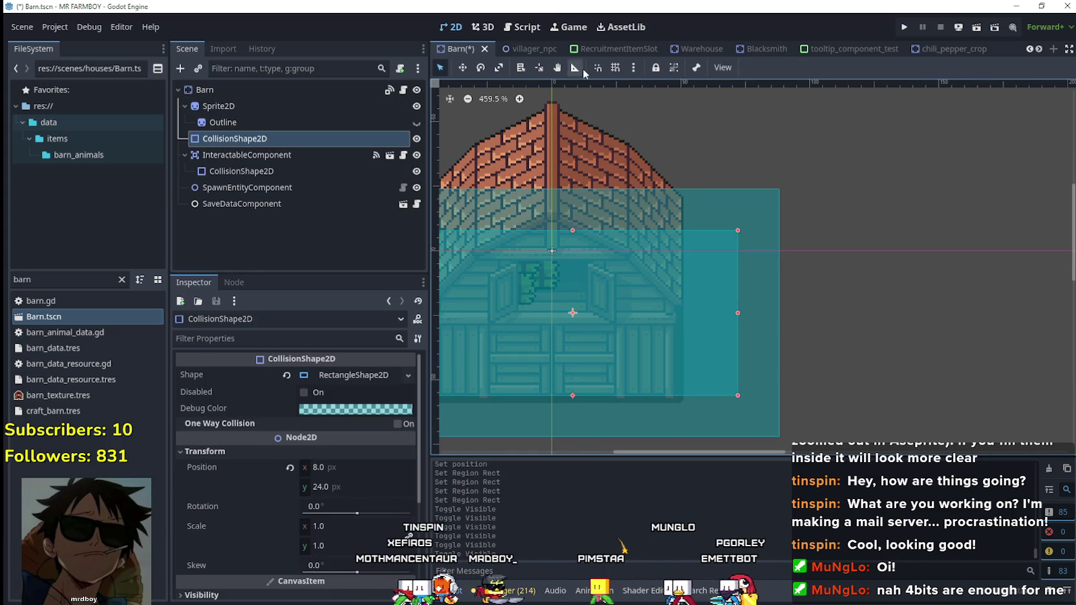
left_click(615, 67)
mouse_move(656, 319)
left_mouse_down()
mouse_move(719, 247)
mouse_move(736, 261)
left_mouse_up()
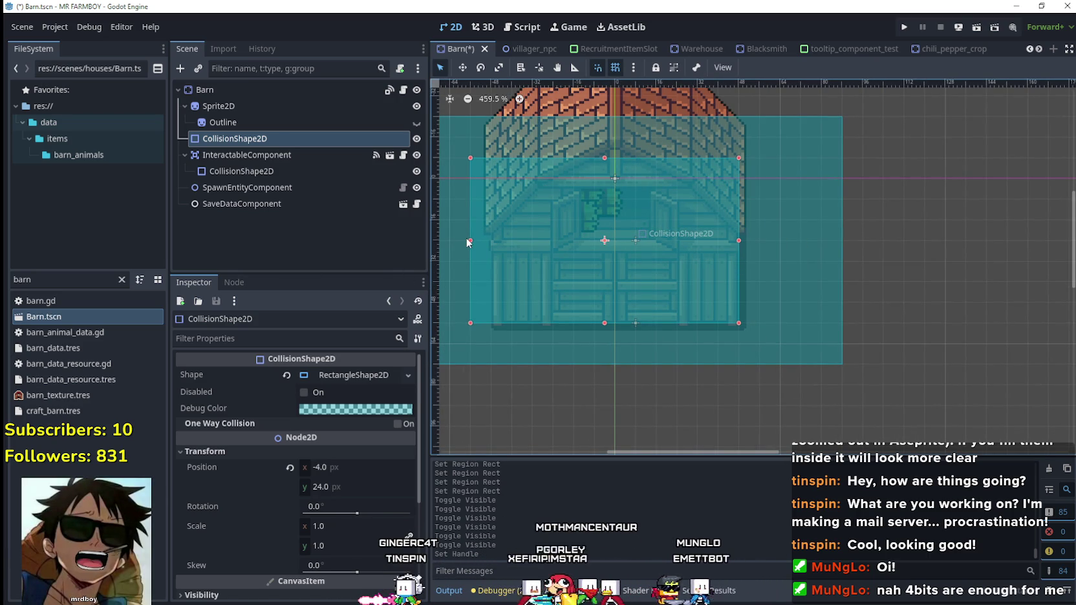
left_click_drag(481, 244, 498, 235)
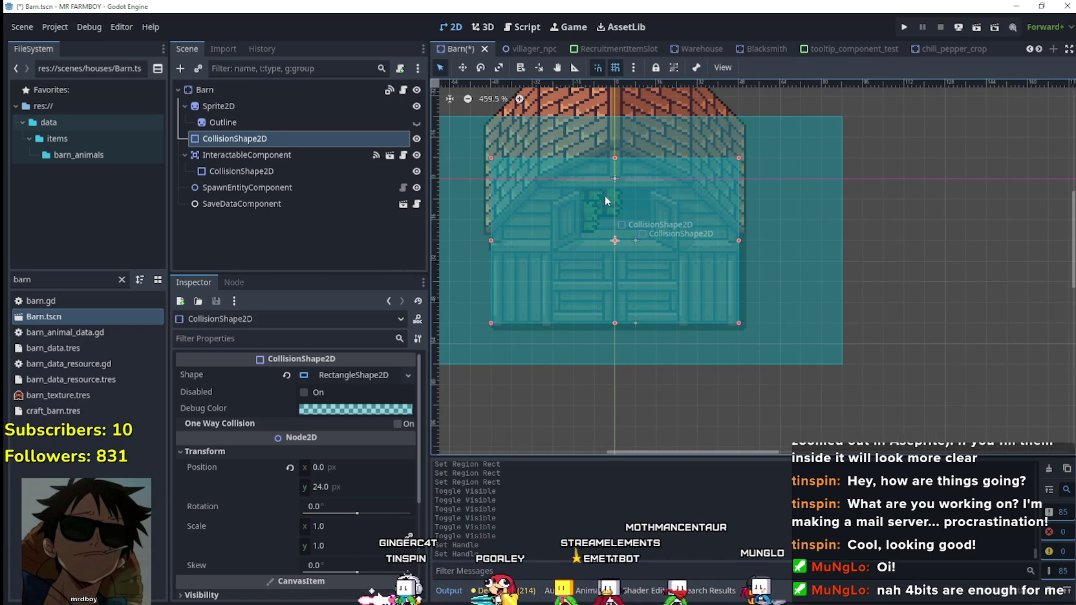
scroll(636, 293, "up", 1)
scroll(608, 297, "up", 1)
scroll(614, 288, "up", 1)
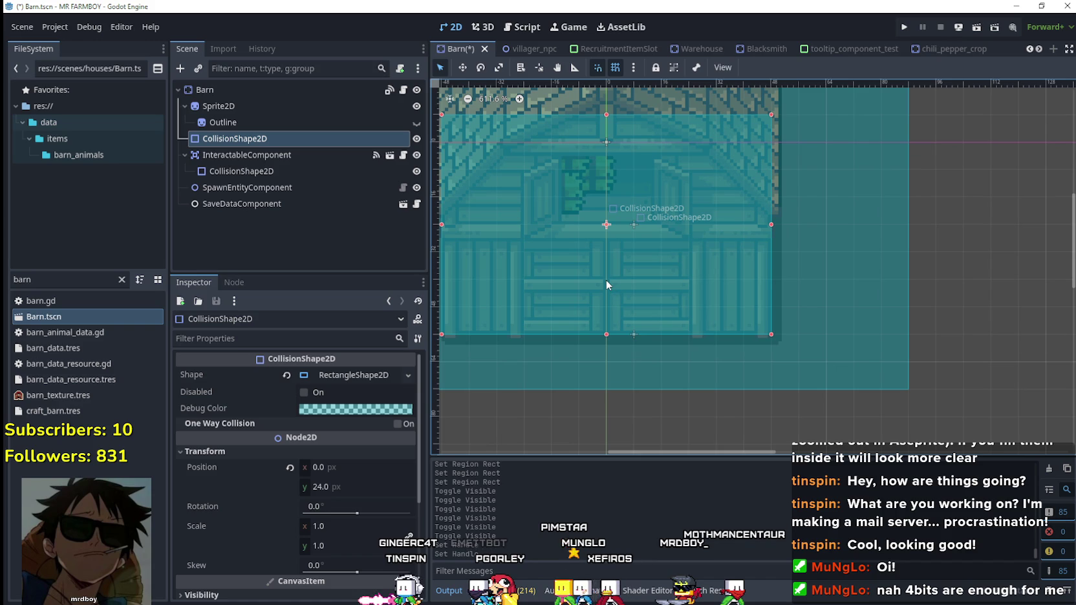
scroll(634, 308, "down", 1)
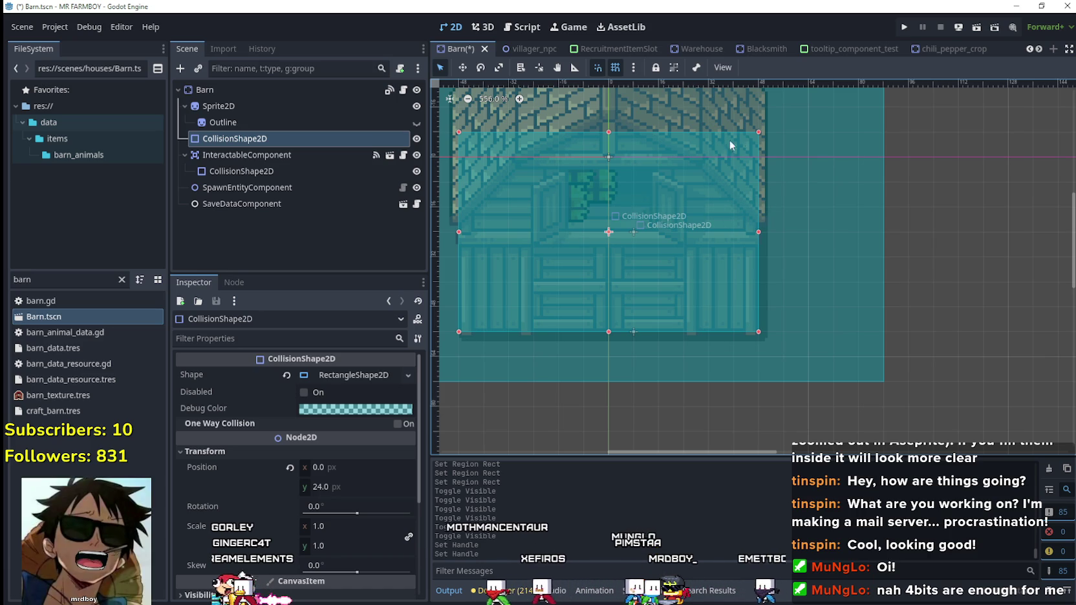
scroll(586, 214, "down", 3)
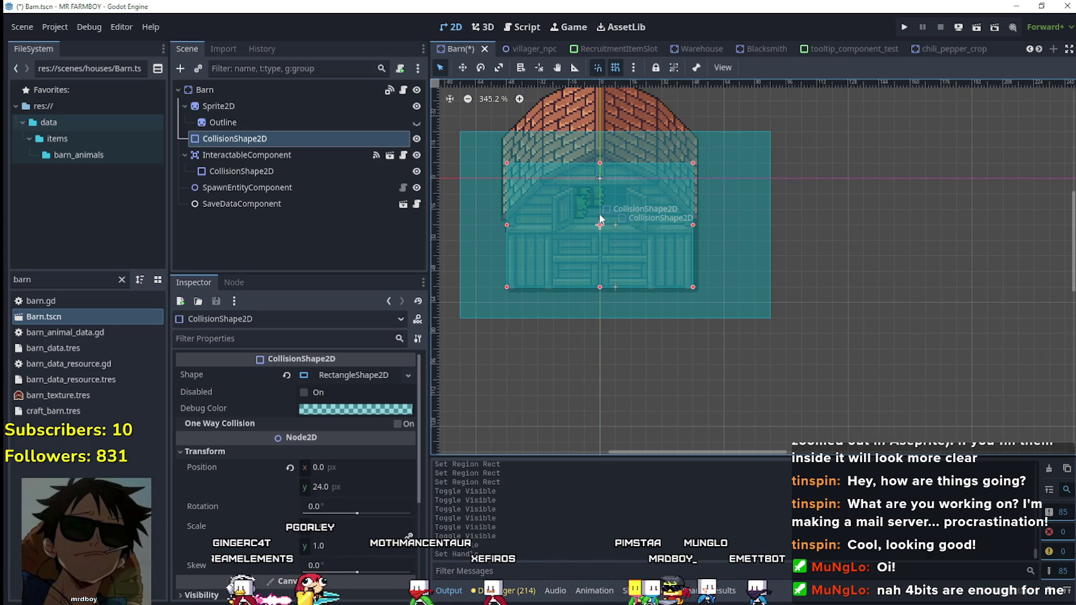
scroll(599, 213, "up", 1)
Shrink the interaction-area rectangle to the barn body below the roof, centred at 0,24, and save.
left_click(769, 234)
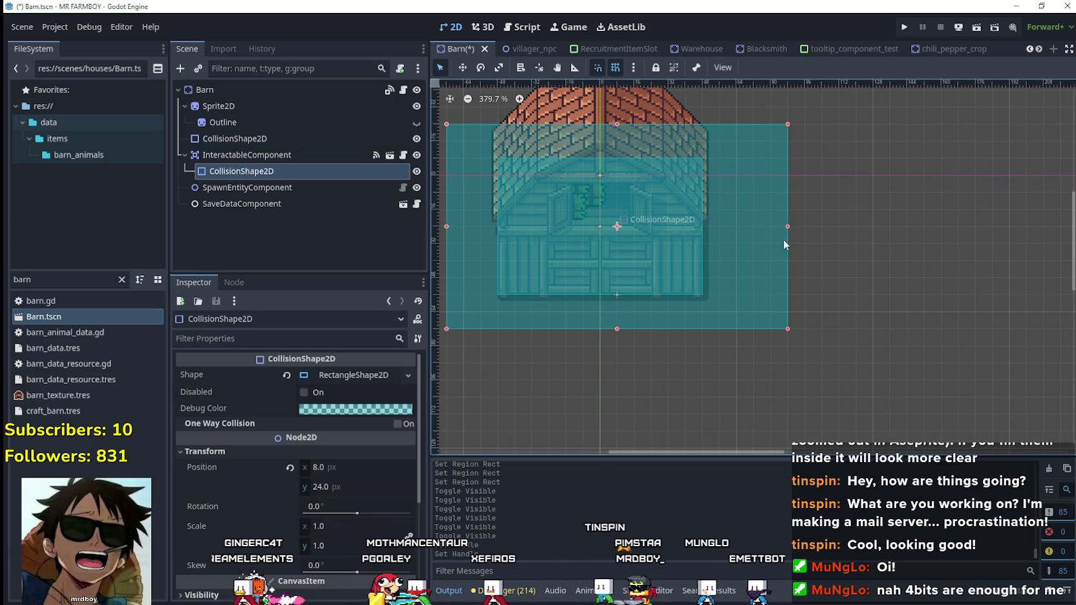
left_click_drag(788, 227, 718, 229)
scroll(579, 314, "up", 1)
scroll(585, 331, "up", 2)
mouse_move(585, 331)
left_mouse_down()
mouse_move(584, 311)
mouse_move(681, 389)
left_mouse_up()
left_click_drag(515, 274, 577, 277)
scroll(577, 277, "up", 2)
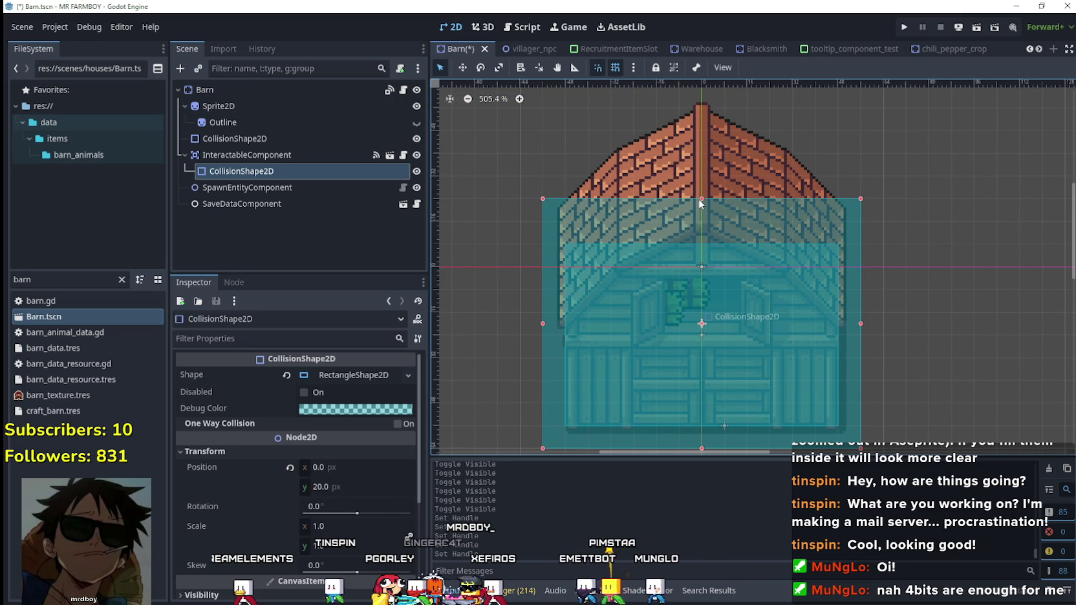
left_click_drag(701, 199, 699, 221)
scroll(763, 259, "down", 4)
scroll(944, 372, "up", 1)
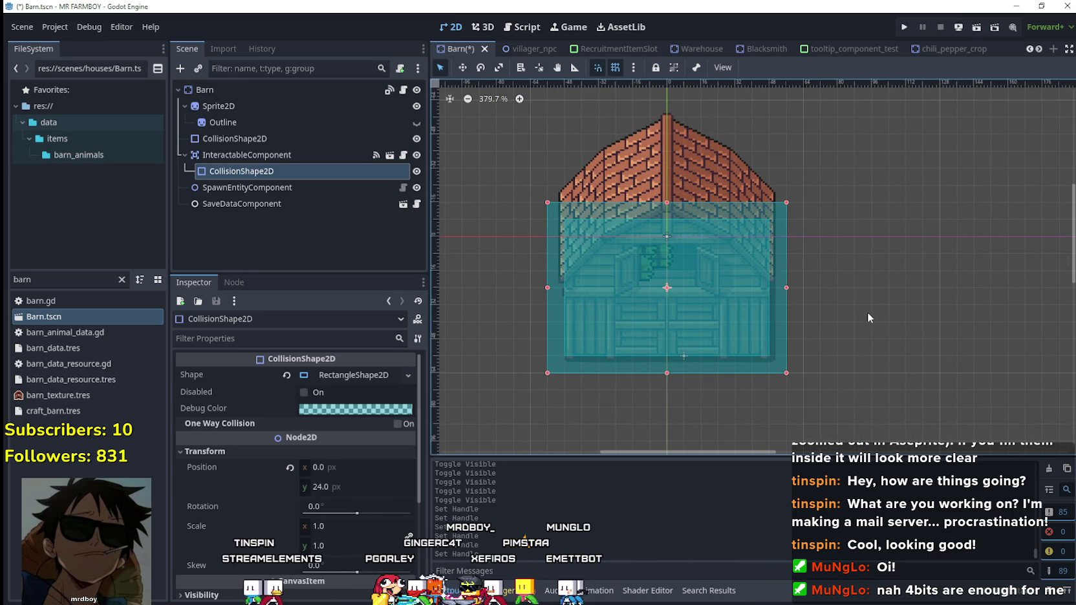
key("ctrl+s")
left_click(331, 188)
scroll(784, 419, "up", 1)
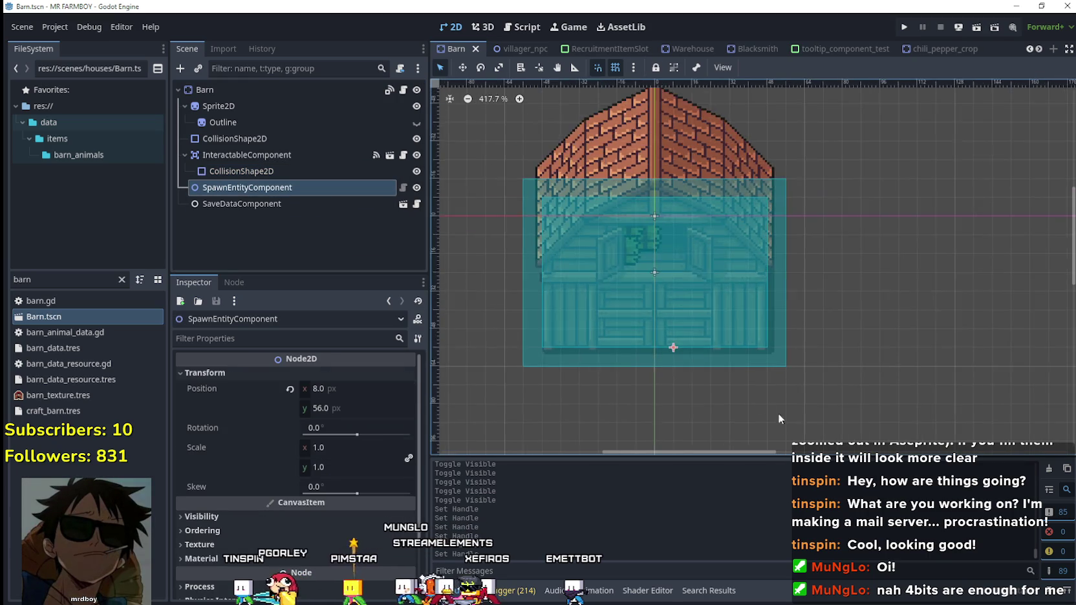
scroll(784, 420, "up", 7)
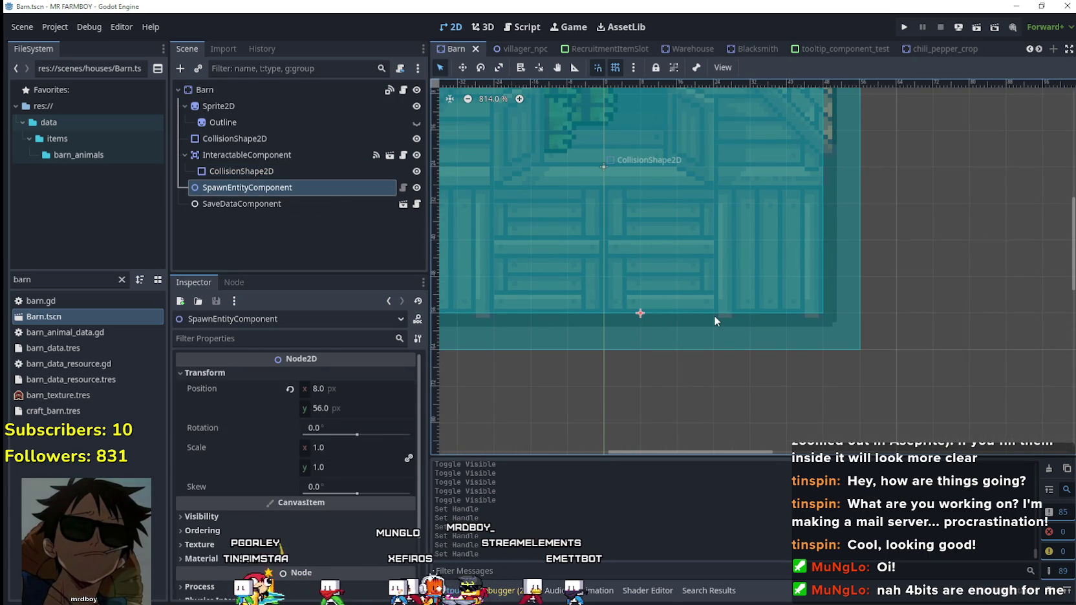
Move the barn's spawn point to 0, 64 just below the door and save.
left_click_drag(640, 312, 603, 313)
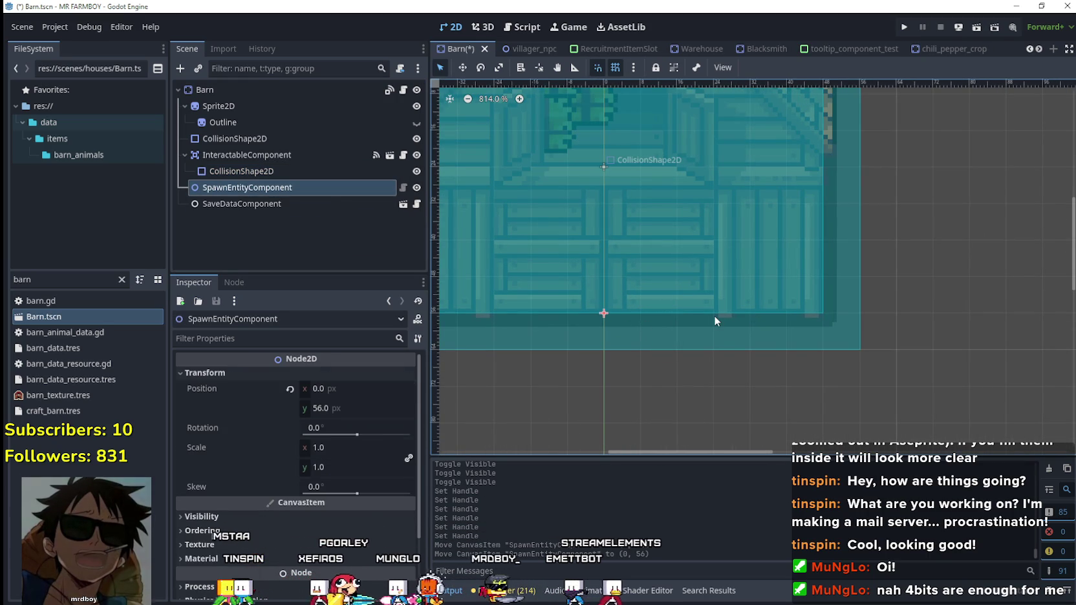
key("Down")
key("Down")
key("Down")
key("Down")
key("Down")
key("Down")
key("Down")
key("ctrl+s")
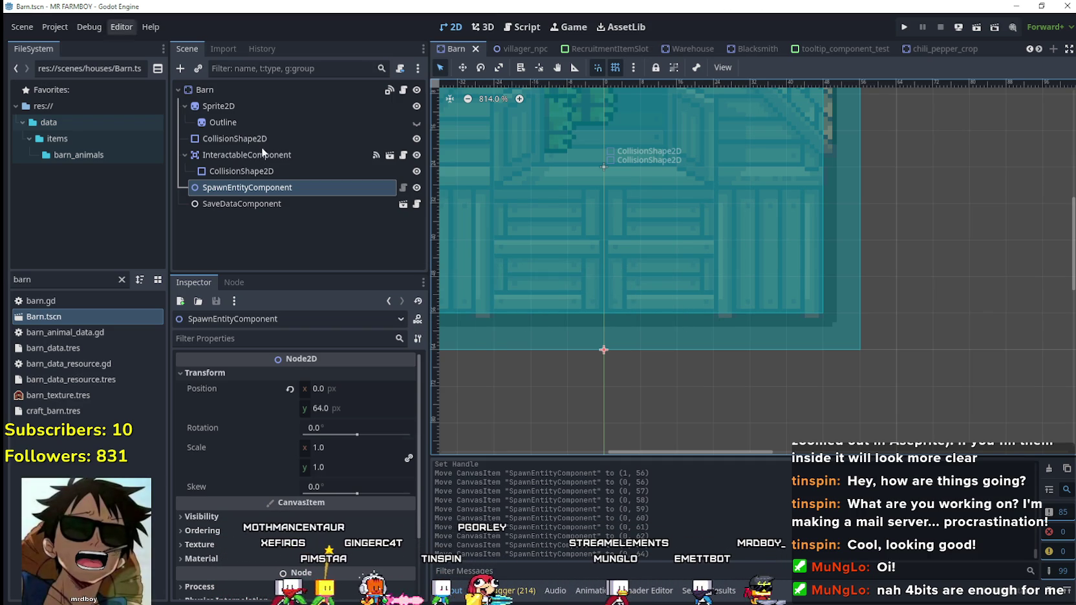
Filter the FileSystem for 'coop' and open chickenCoop.tscn.
scroll(547, 402, "down", 1)
scroll(546, 401, "down", 1)
double_click(67, 283)
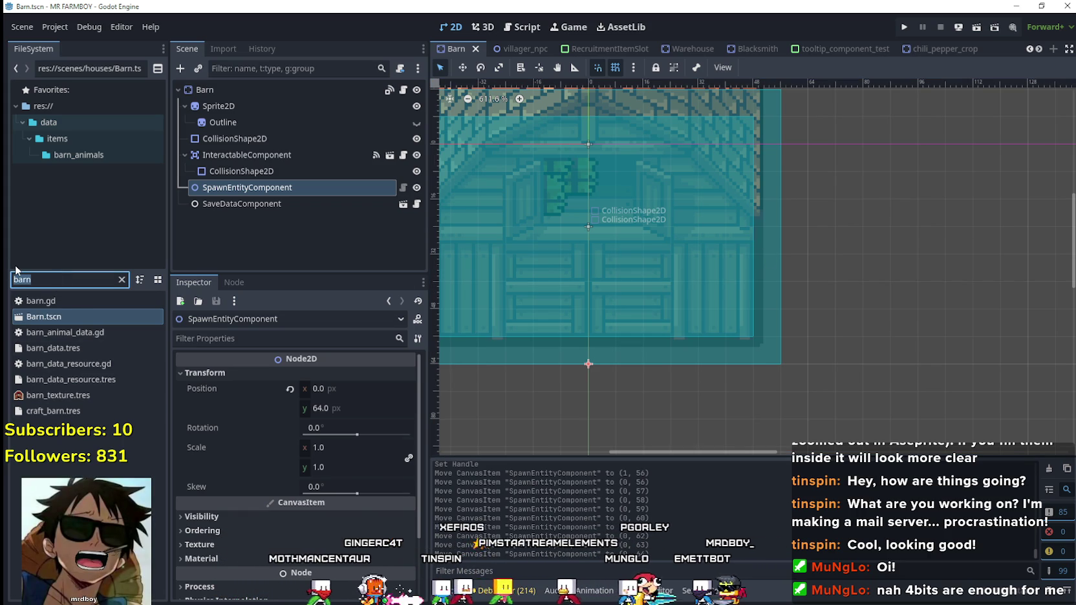
type("coop")
double_click(21, 301)
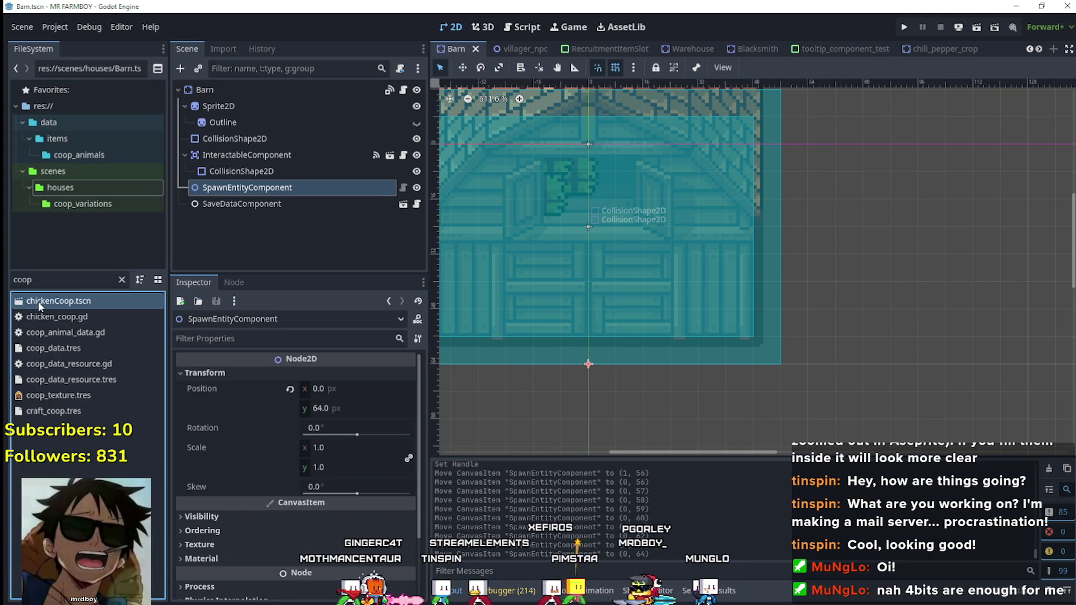
Nudge the chicken coop's spawn point to 0, 56 and save the scene.
left_click(285, 187)
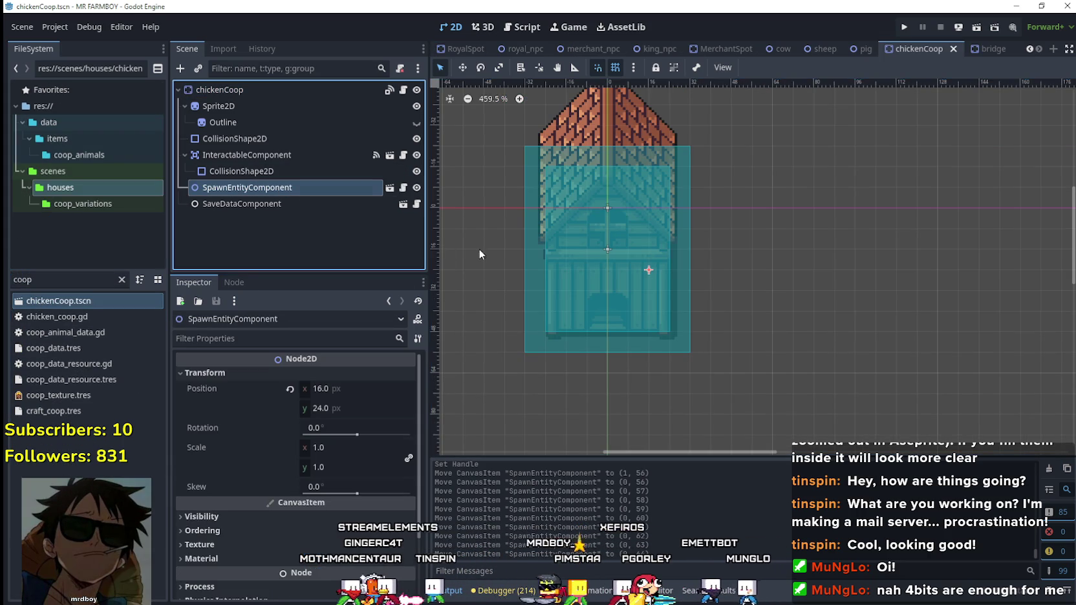
key("Left")
key("Down")
key("Down")
key("Down")
key("Down")
key("Down")
key("Down")
key("Down")
key("Down")
key("Down")
key("Down")
key("Down")
key("Down")
key("Left")
key("Left")
key("Left")
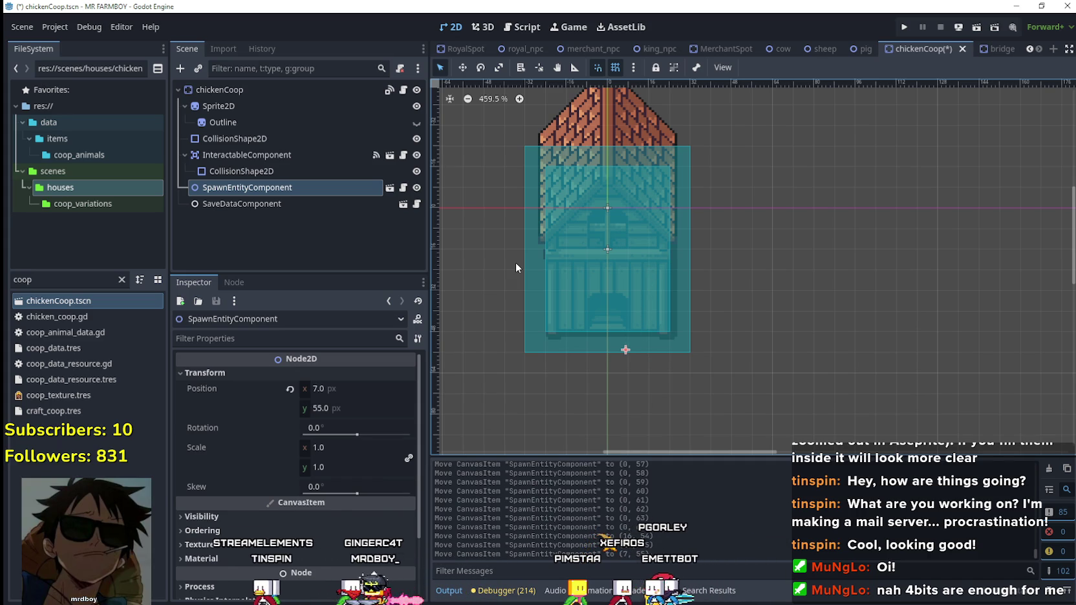
key("Left")
key("Left")
key("Left")
key("Down")
scroll(600, 368, "up", 4)
scroll(624, 379, "up", 2)
scroll(617, 325, "up", 2)
key("ctrl+s")
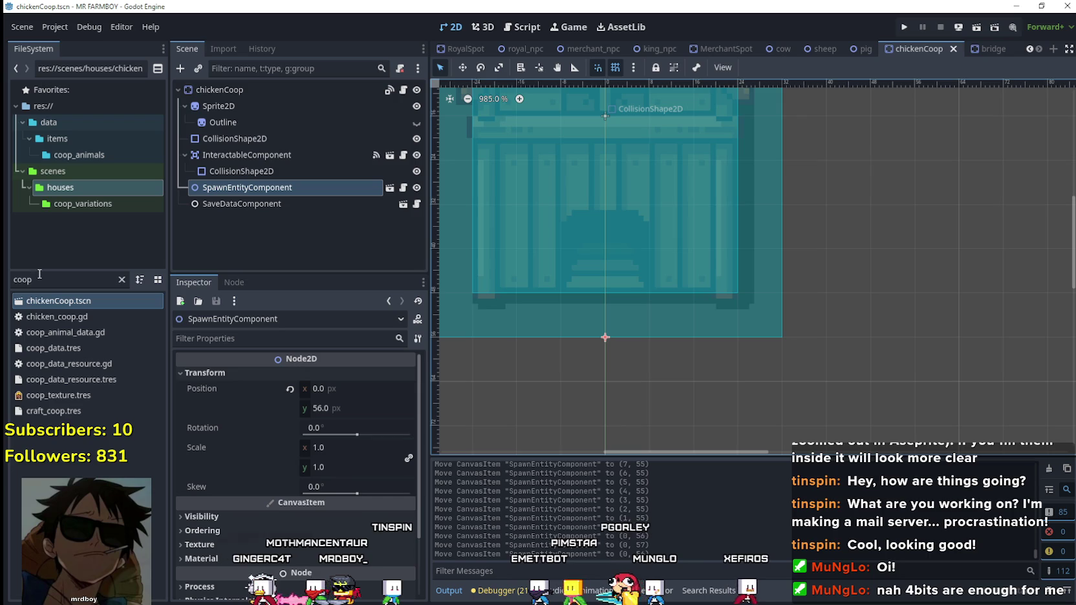
Filter for 'wareh', open Warehouse.tscn and check its spawn point position.
double_click(39, 274)
type("wareh")
double_click(55, 332)
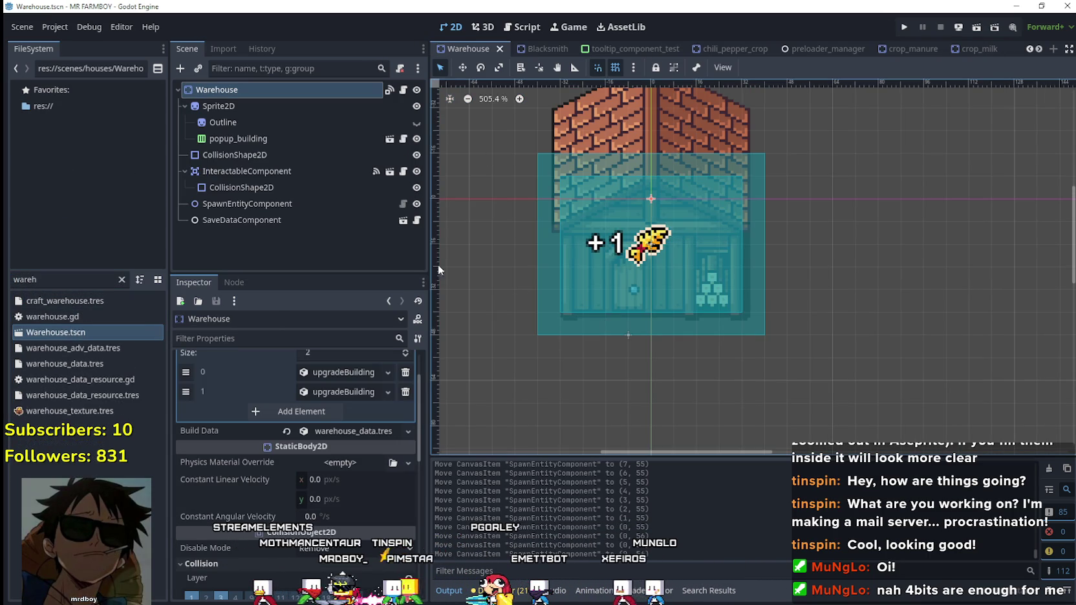
left_click(248, 205)
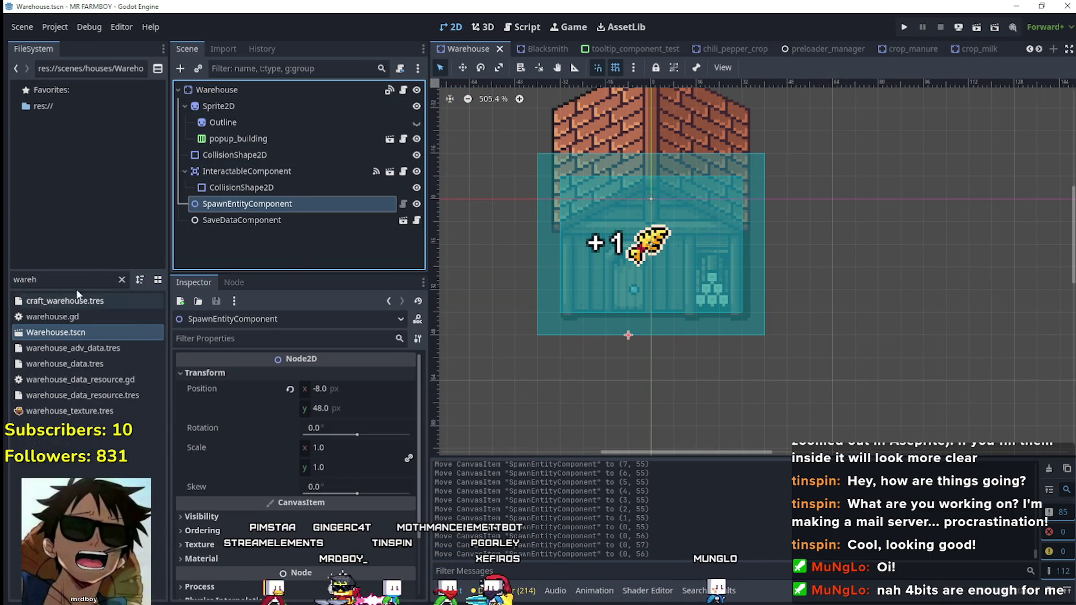
Filter for 'barn' and reopen Barn.tscn.
double_click(38, 279)
type("barn")
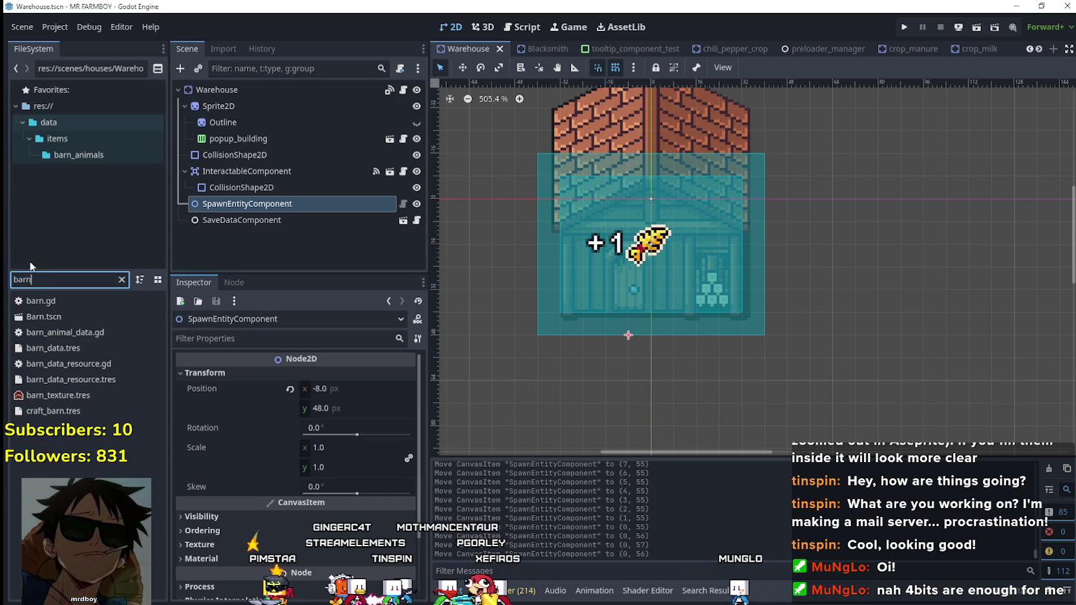
double_click(51, 316)
left_click(316, 90)
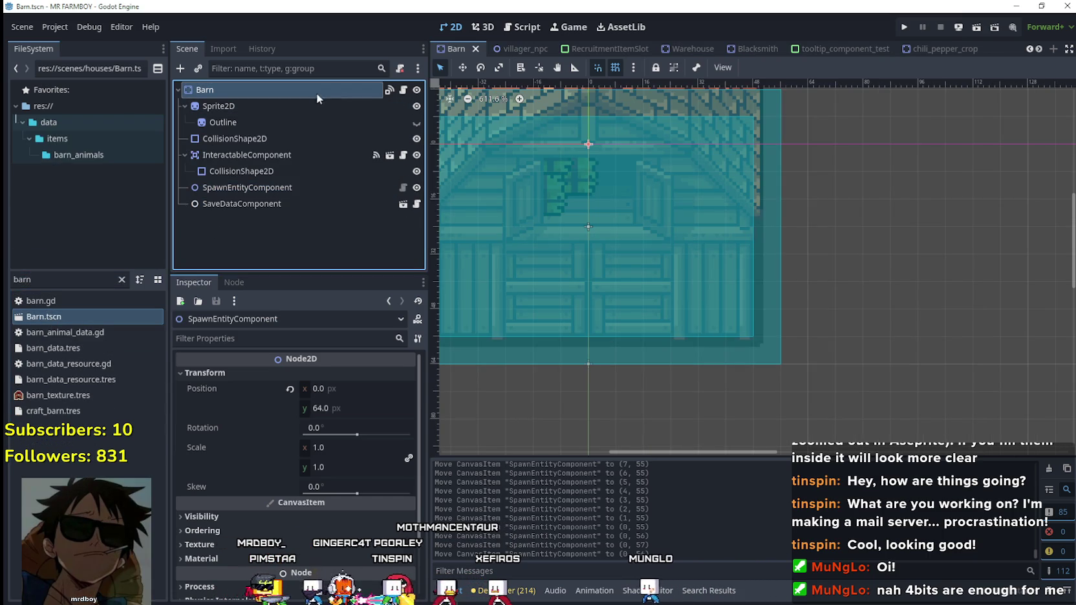
Outline the red barn as the first upgrade's building texture region.
left_click(345, 401)
left_click(343, 408)
left_click(307, 519)
scroll(381, 349, "down", 3)
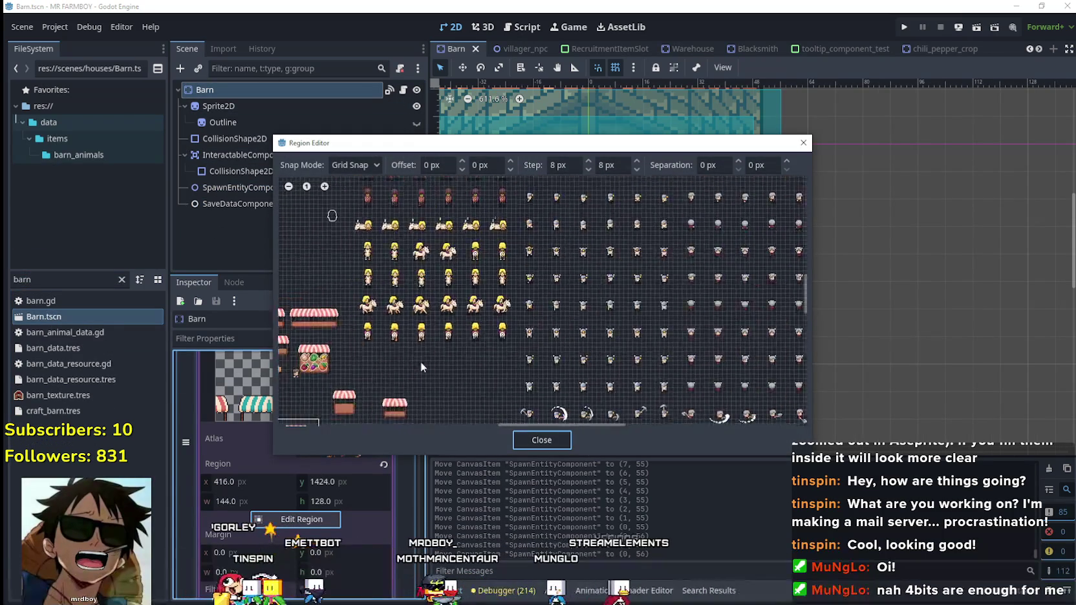
scroll(641, 345, "up", 2)
scroll(642, 345, "up", 2)
mouse_move(478, 291)
left_mouse_down()
mouse_move(557, 203)
mouse_move(602, 183)
left_mouse_up()
Widen the region to cover the full red barn at 384, 1360, 128×144.
scroll(615, 250, "up", 3)
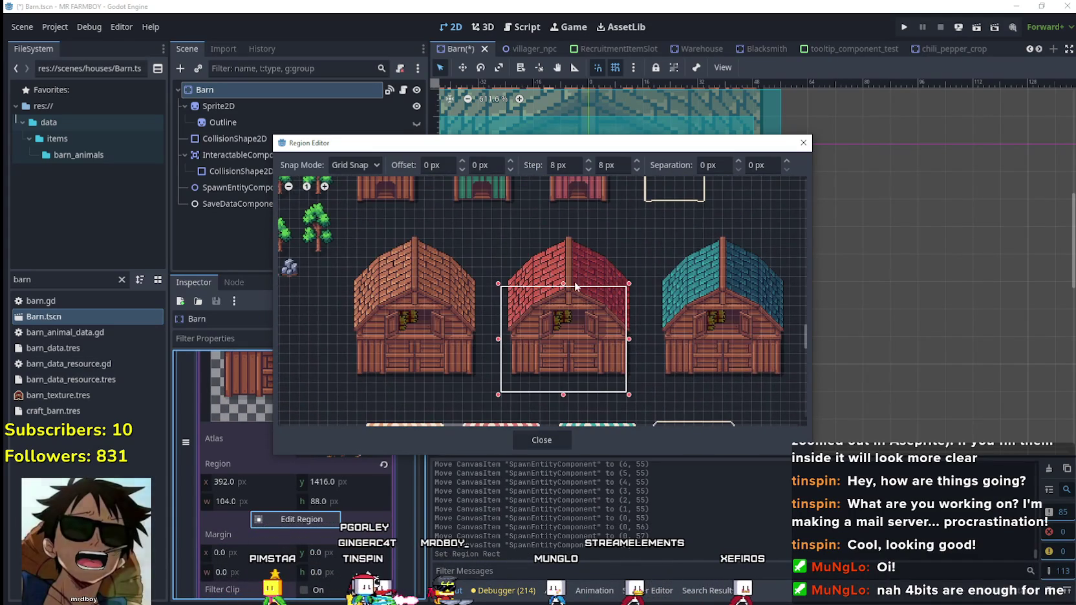
left_click_drag(630, 306, 640, 305)
left_click_drag(497, 307, 491, 310)
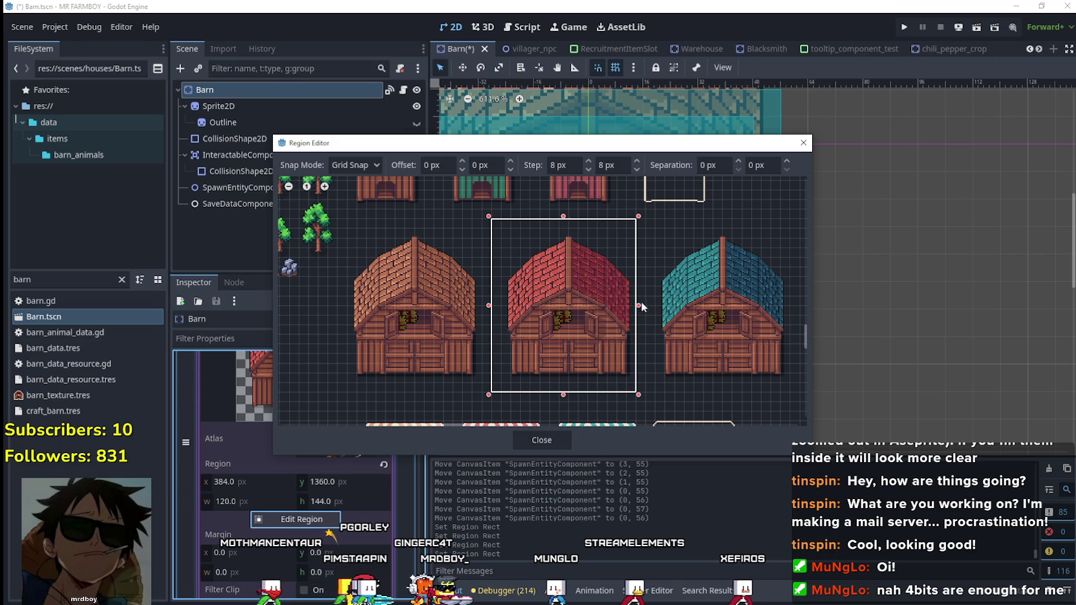
scroll(578, 336, "right", 1)
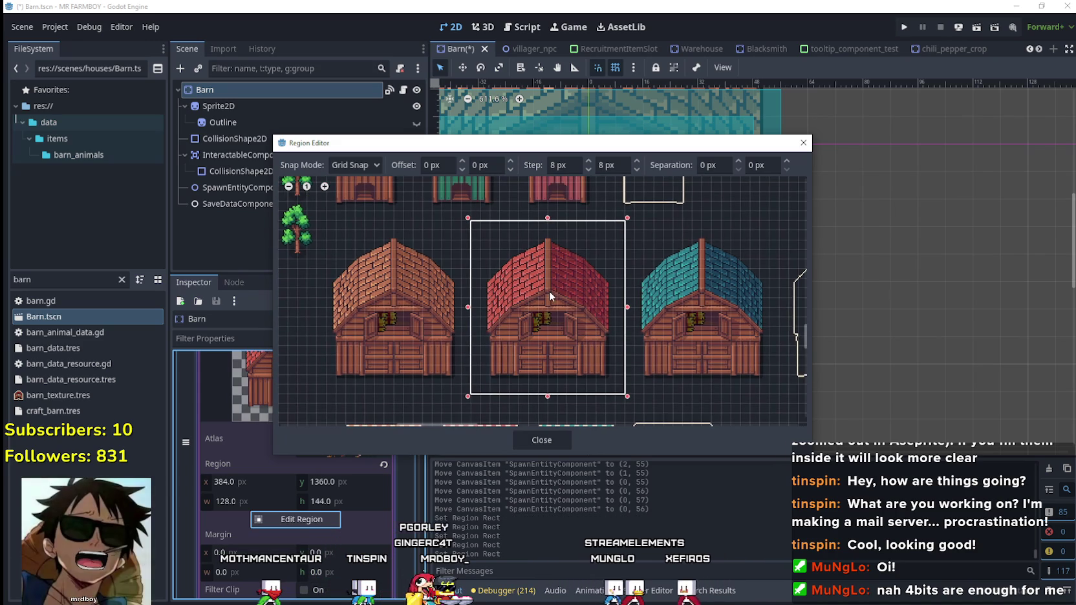
scroll(543, 282, "right", 1)
scroll(530, 252, "up", 1)
scroll(543, 240, "up", 2)
scroll(539, 265, "down", 3)
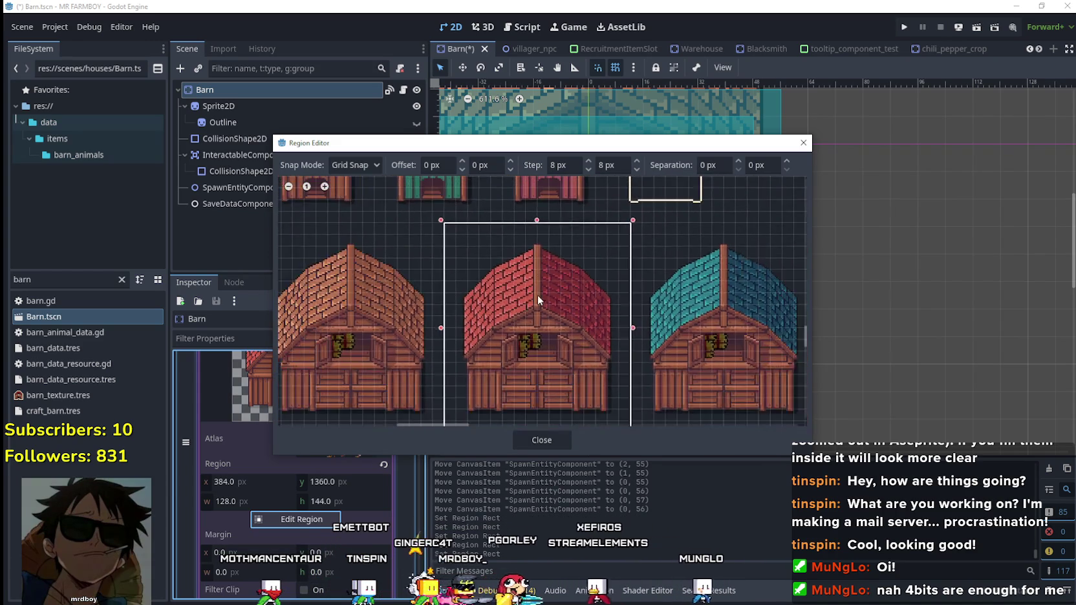
scroll(556, 330, "down", 1)
scroll(572, 369, "down", 1)
Close the Region Editor, collapse the first upgrade entry, and save the Barn scene.
left_click(542, 439)
scroll(363, 383, "up", 2)
scroll(344, 410, "up", 3)
left_click(344, 438)
key("ctrl+s")
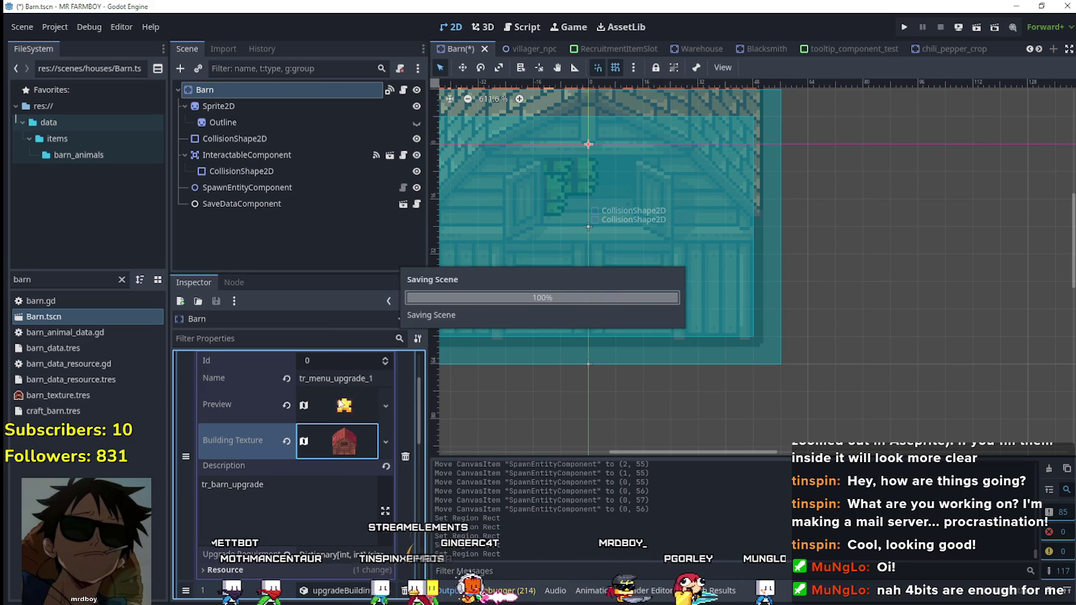
scroll(324, 452, "up", 3)
left_click(342, 434)
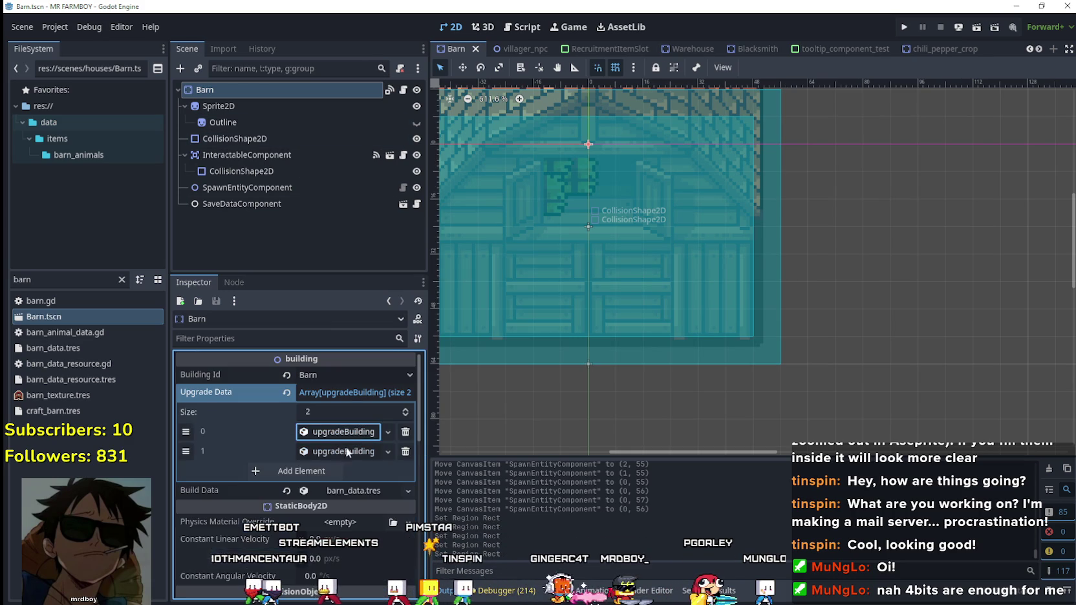
Outline the blue barn as the second upgrade's building texture region.
left_click(339, 452)
left_click(337, 456)
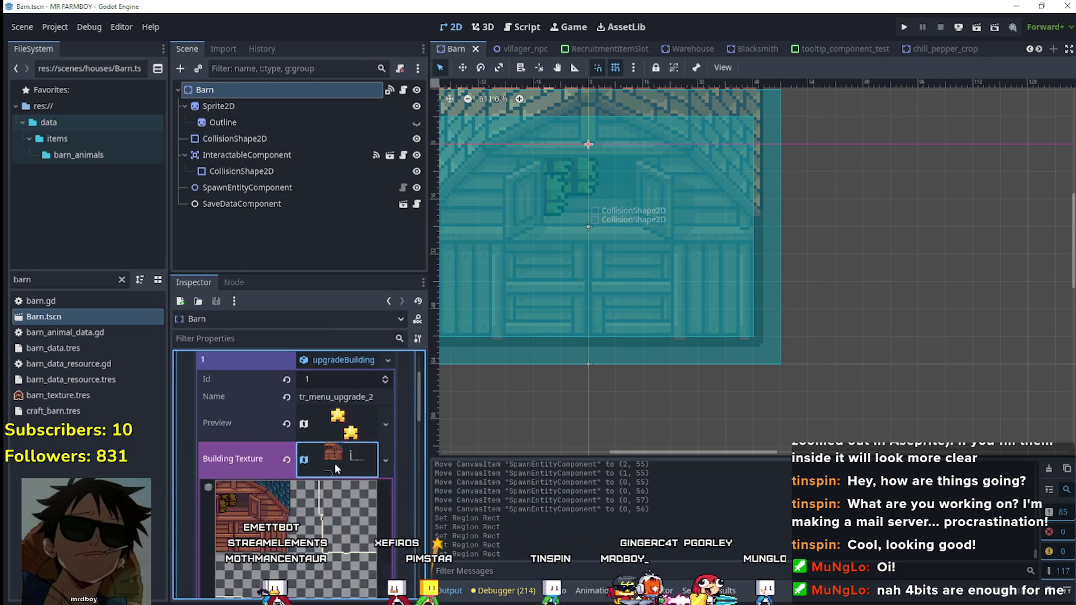
scroll(334, 462, "down", 3)
left_click(300, 477)
scroll(452, 357, "down", 5)
scroll(575, 289, "left", 5)
scroll(592, 350, "up", 1)
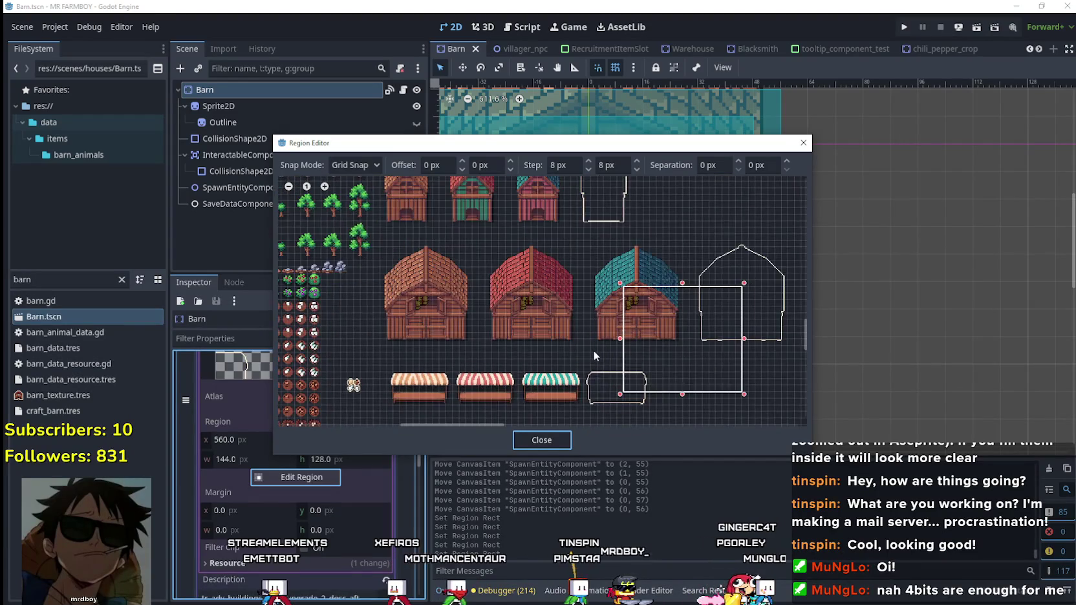
scroll(590, 349, "up", 1)
scroll(590, 349, "up", 1)
scroll(522, 358, "up", 2)
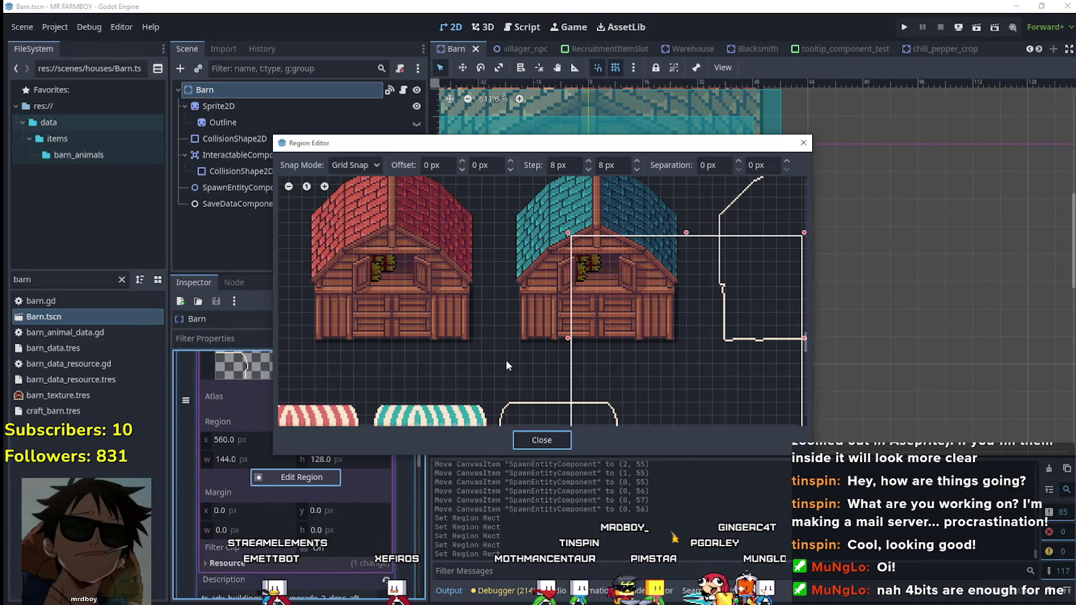
left_click_drag(495, 365, 711, 187)
Adjust the region edges to fit the blue barn at x 512, 128×144.
scroll(682, 255, "up", 2)
left_click_drag(583, 236, 581, 225)
left_click_drag(692, 343, 679, 344)
scroll(583, 373, "down", 1, "ctrl")
scroll(586, 300, "down", 2)
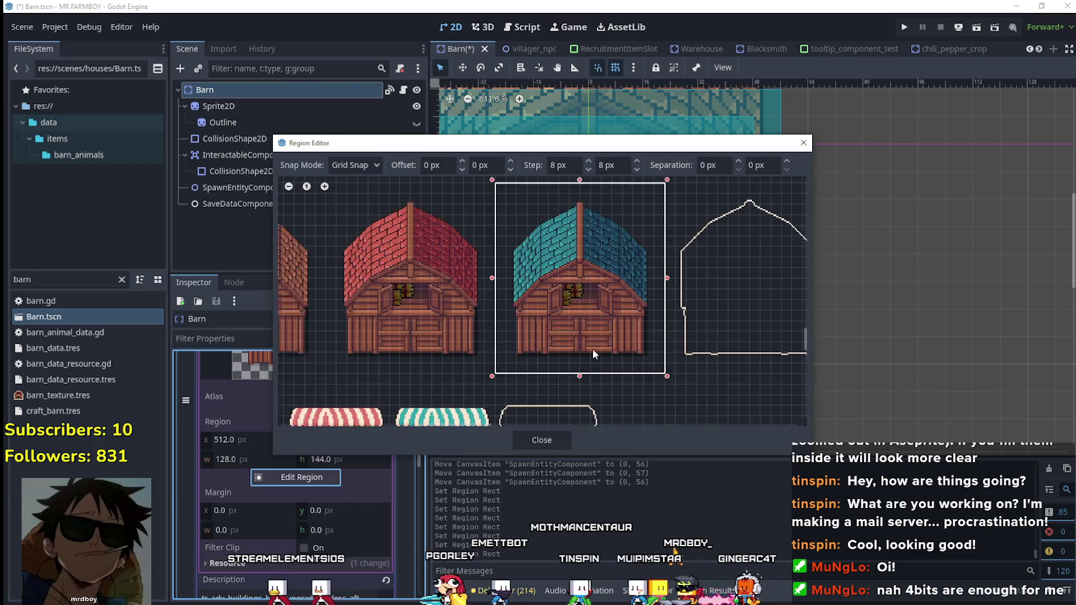
left_click_drag(585, 306, 567, 357)
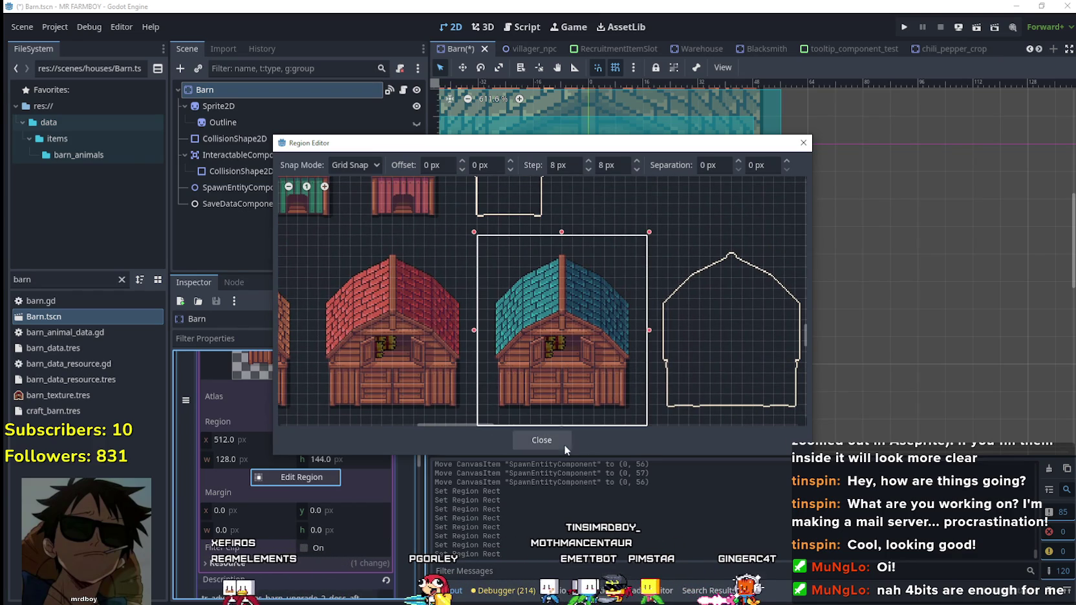
scroll(556, 349, "down", 2)
scroll(558, 341, "up", 2)
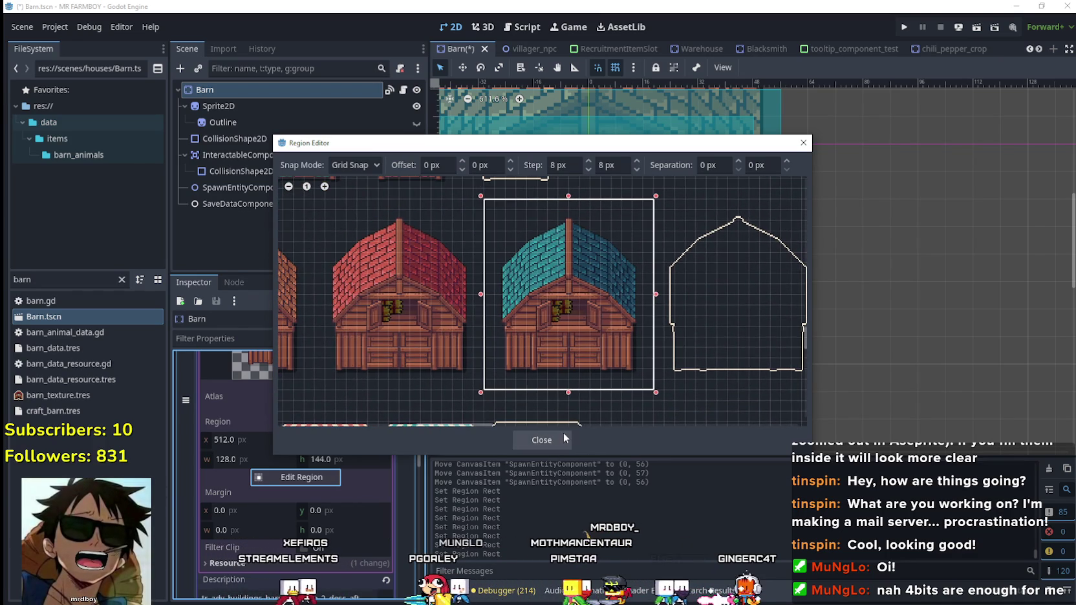
Close the Region Editor, collapse the texture details, and save the scene.
left_click(546, 439)
scroll(357, 402, "up", 2)
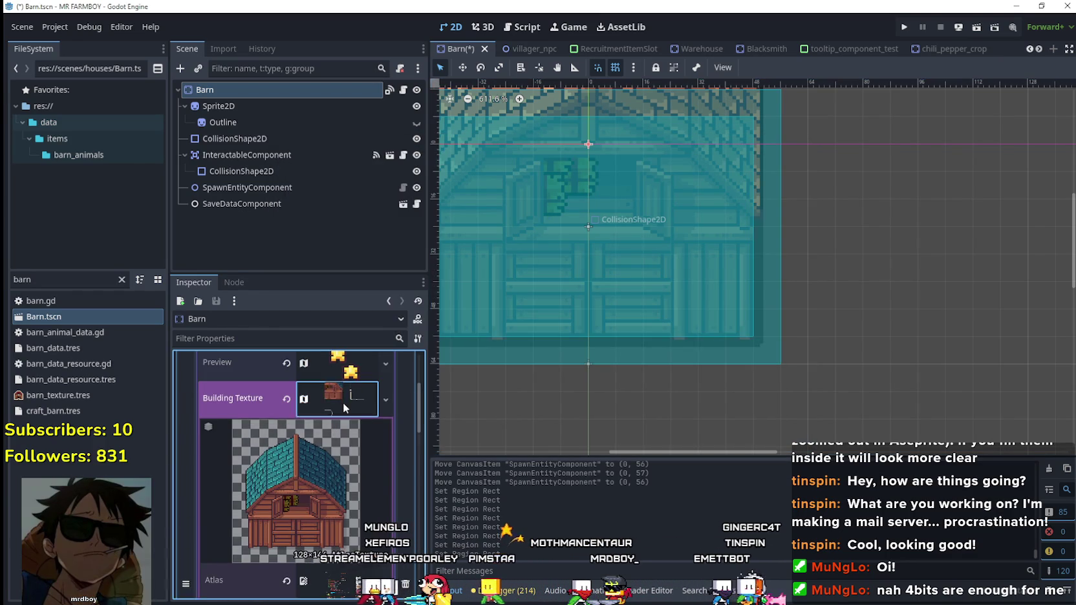
left_click(342, 402)
key("ctrl+s")
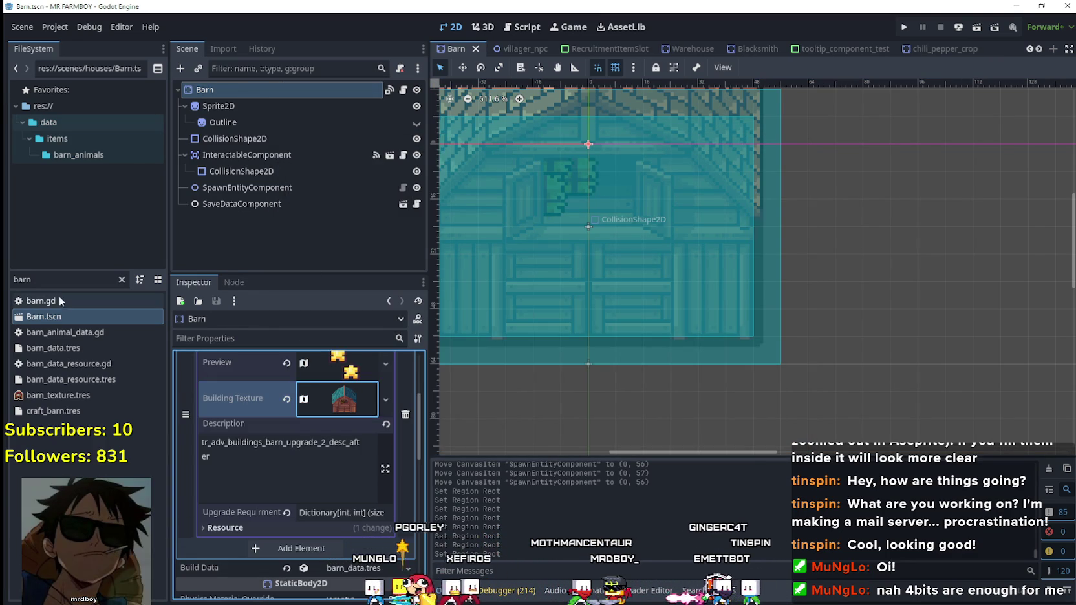
Clear the FileSystem filter and switch to Aseprite showing Player.png.
left_click_drag(33, 279, 4, 284)
type("m")
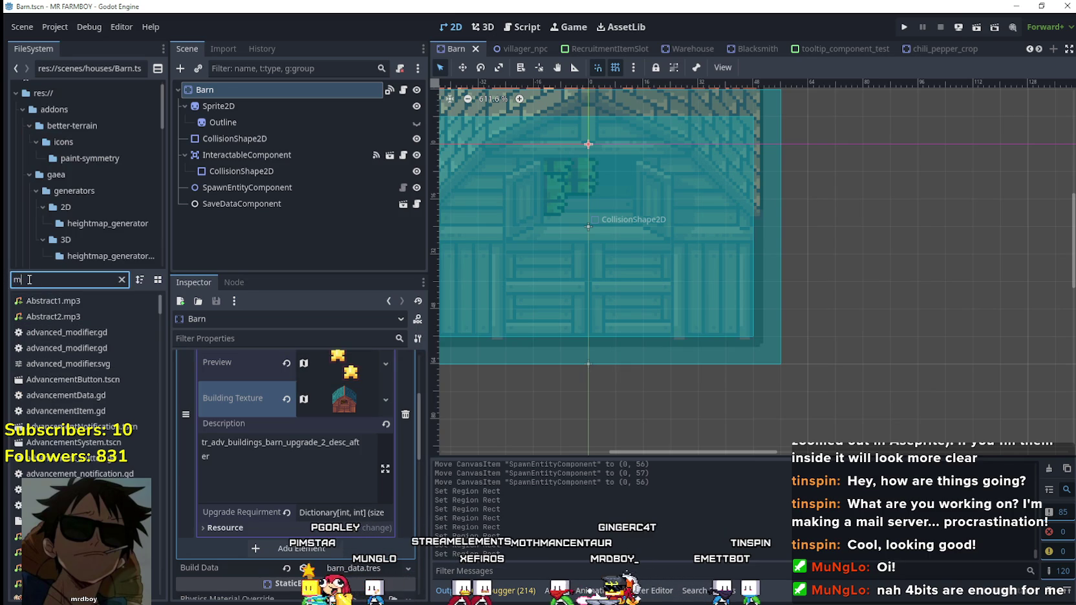
key("BackSpace")
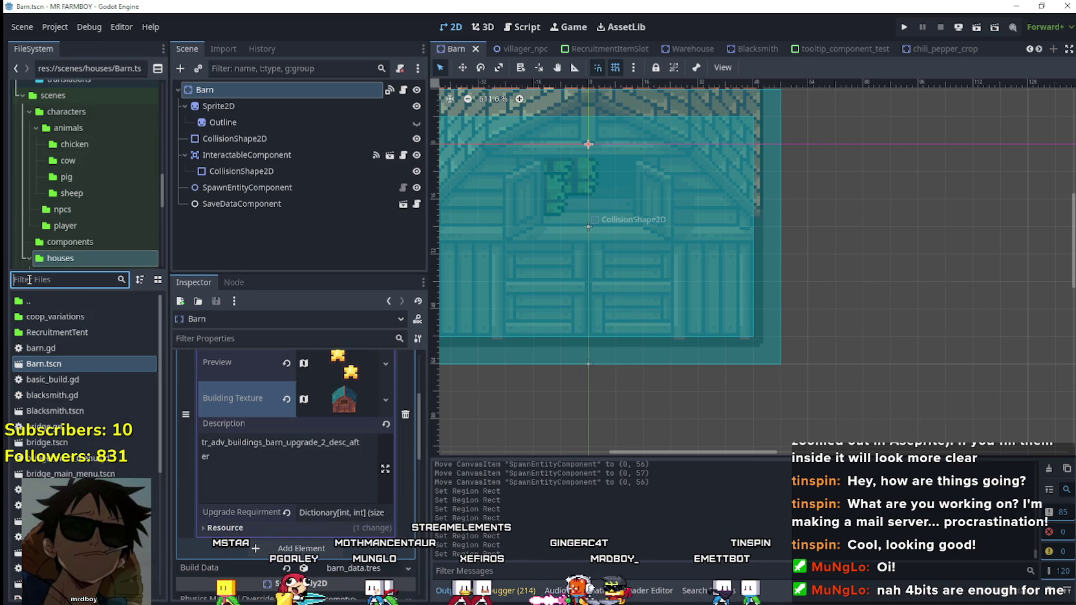
key("alt+Tab")
scroll(406, 336, "down", 3)
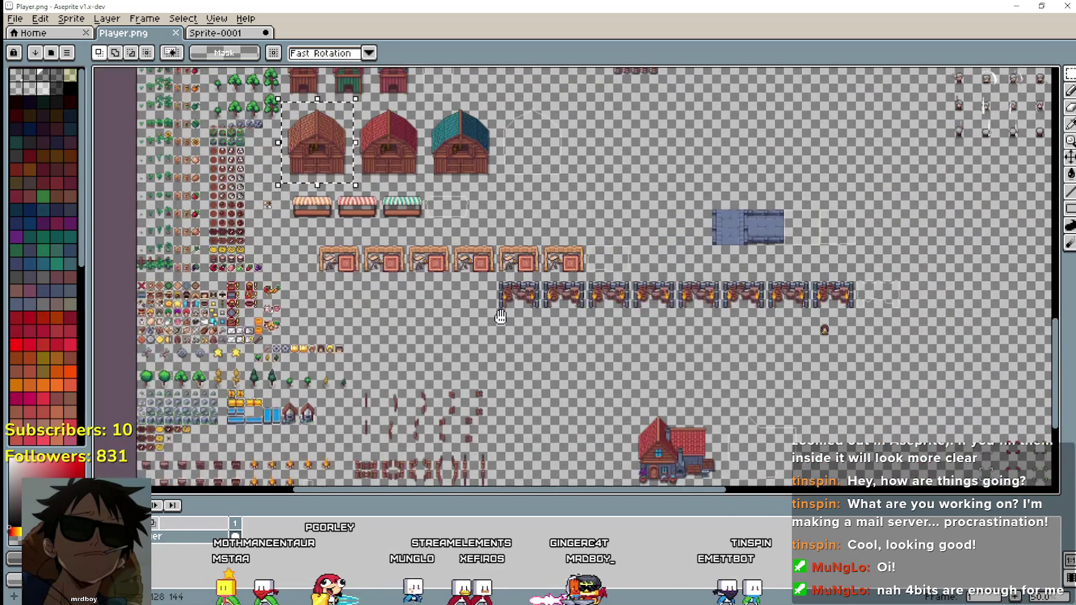
Pan around Player.png to bring the lower sprite rows and furnaces into view.
left_click_drag(411, 312, 597, 337)
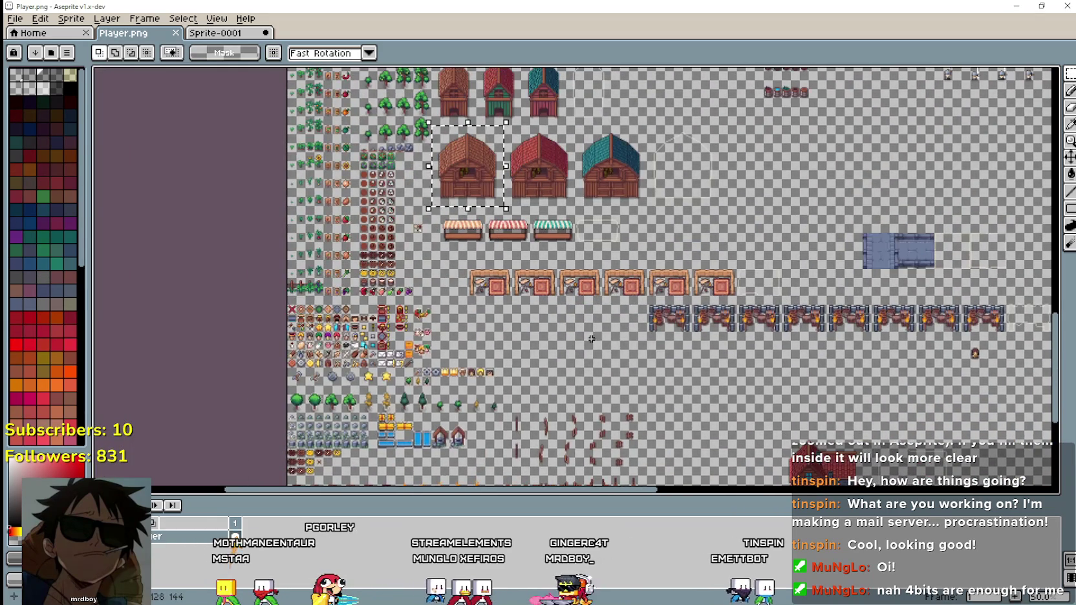
mouse_move(657, 353)
left_mouse_down()
mouse_move(613, 346)
mouse_move(674, 304)
left_mouse_up()
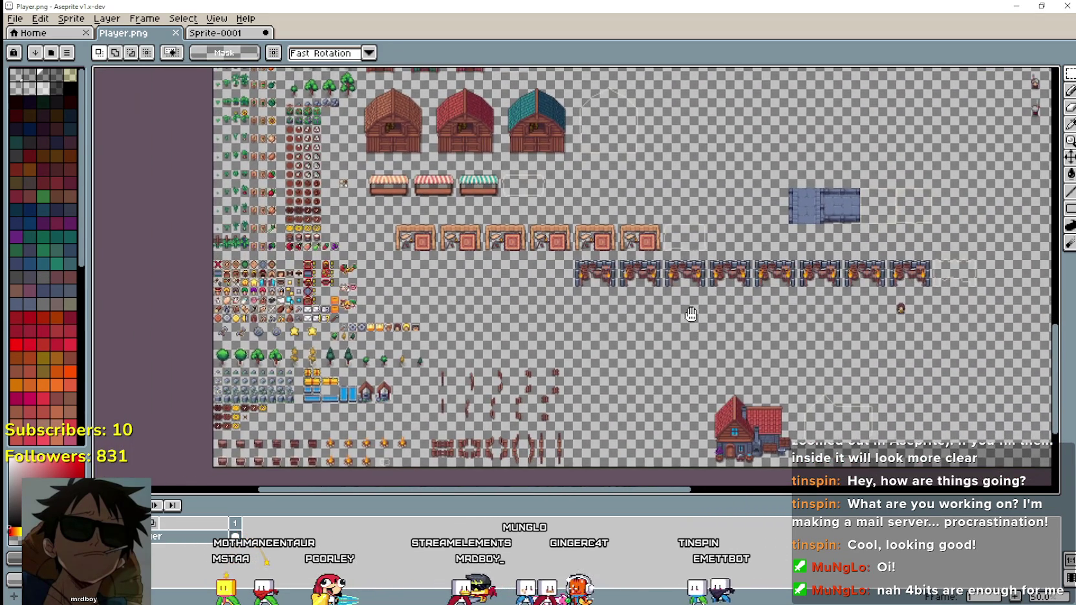
scroll(674, 304, "up", 1)
mouse_move(392, 323)
left_mouse_down()
mouse_move(613, 330)
mouse_move(682, 455)
left_mouse_up()
scroll(584, 406, "down", 1)
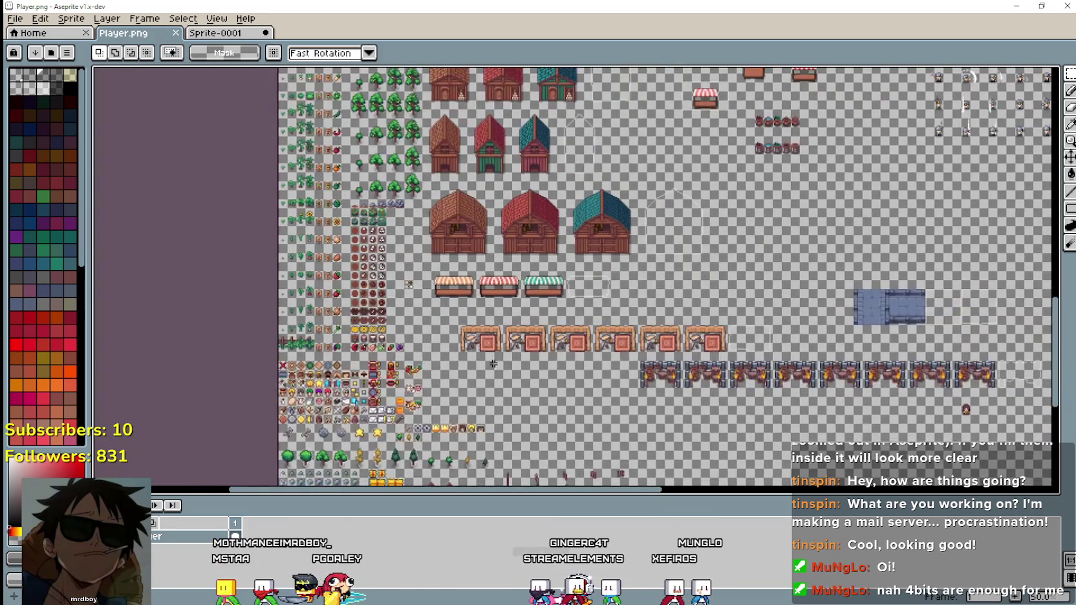
scroll(585, 405, "up", 1)
left_click_drag(782, 403, 271, 300)
mouse_move(505, 343)
left_mouse_down()
mouse_move(331, 315)
mouse_move(321, 352)
mouse_move(608, 402)
left_mouse_up()
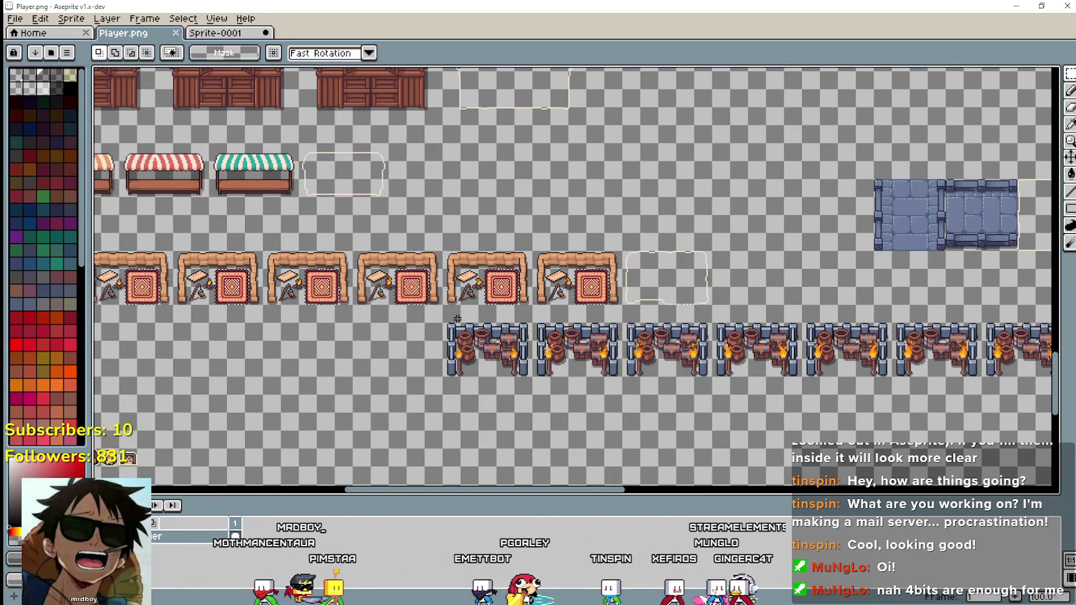
scroll(457, 318, "down", 1)
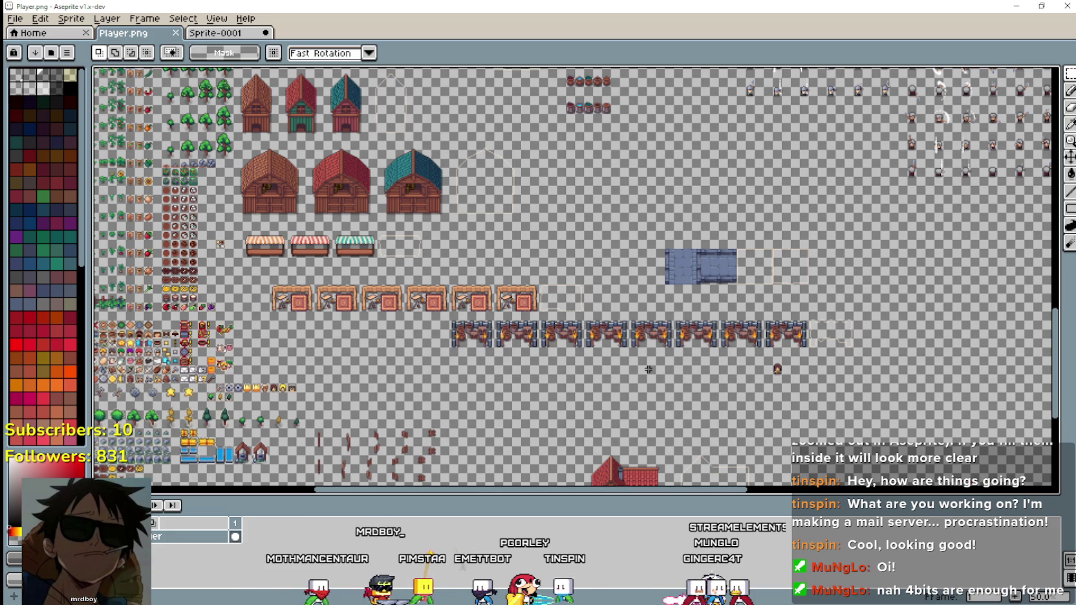
scroll(317, 382, "up", 1)
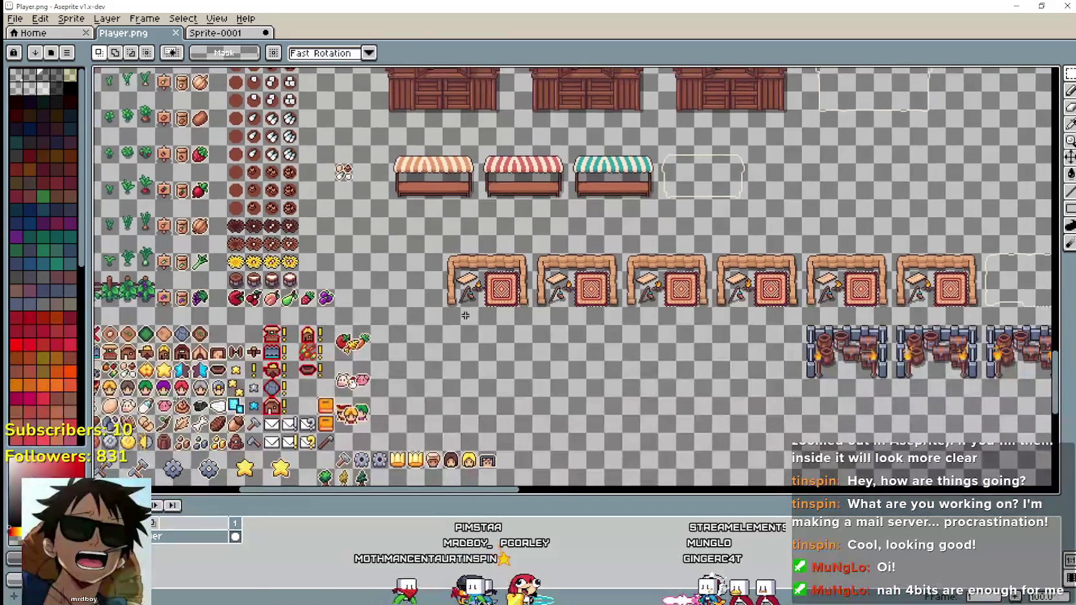
scroll(931, 260, "right", 2)
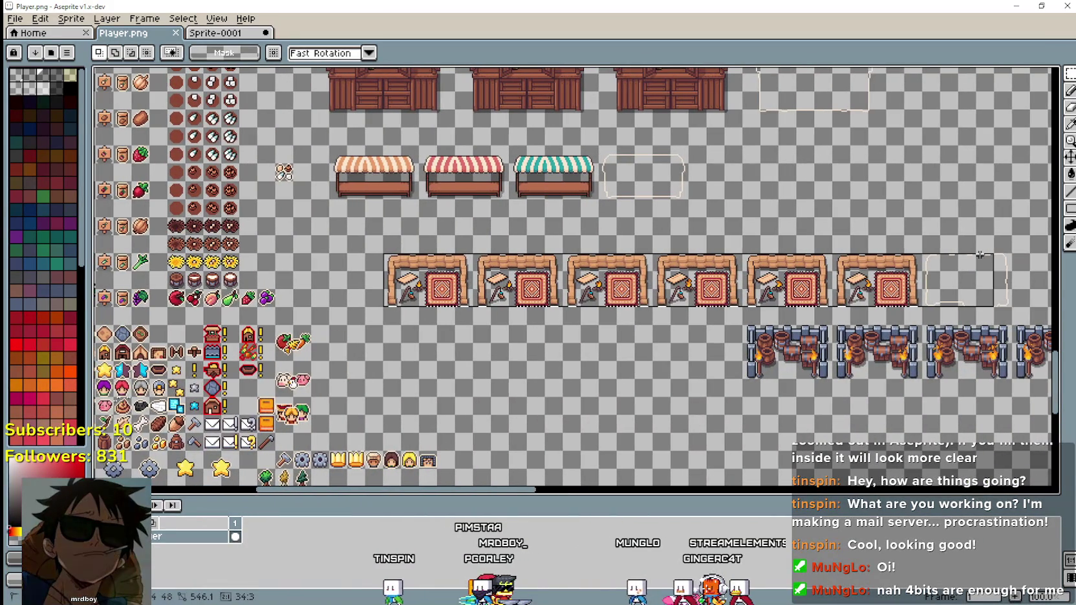
Move the crafting-bench row left and up to 272, 1600 under the market stalls.
left_click_drag(402, 318, 460, 315)
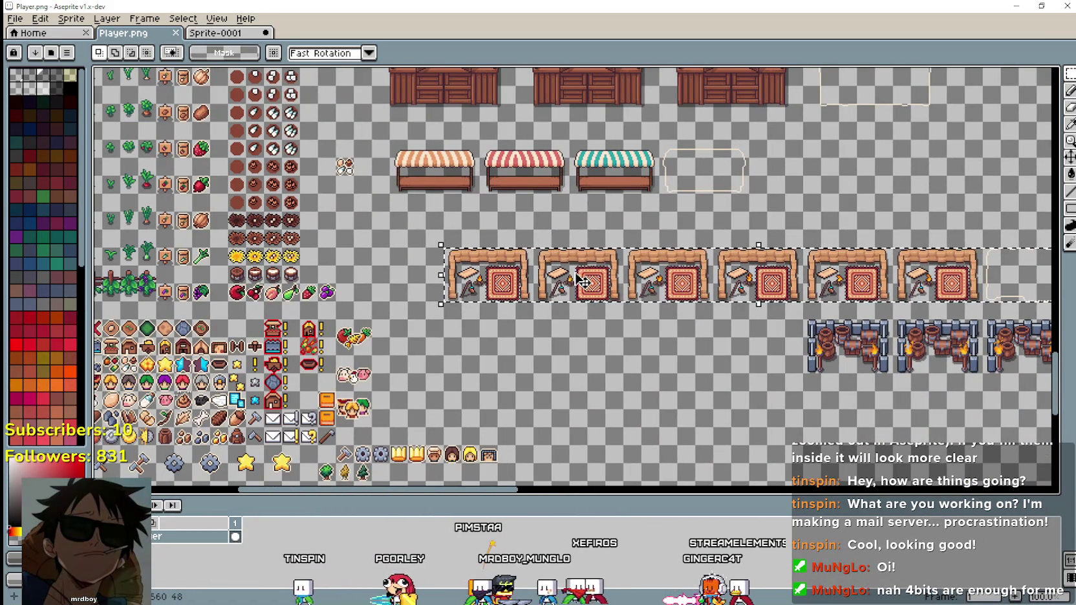
left_click_drag(580, 273, 522, 259)
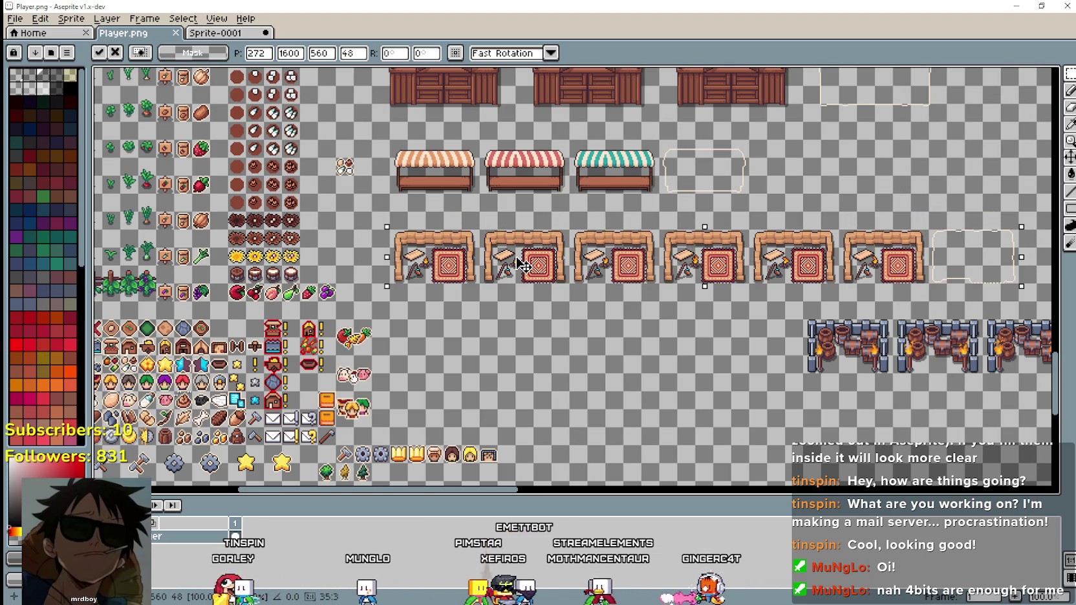
key("ctrl+d")
scroll(409, 252, "up", 2)
scroll(413, 236, "down", 2)
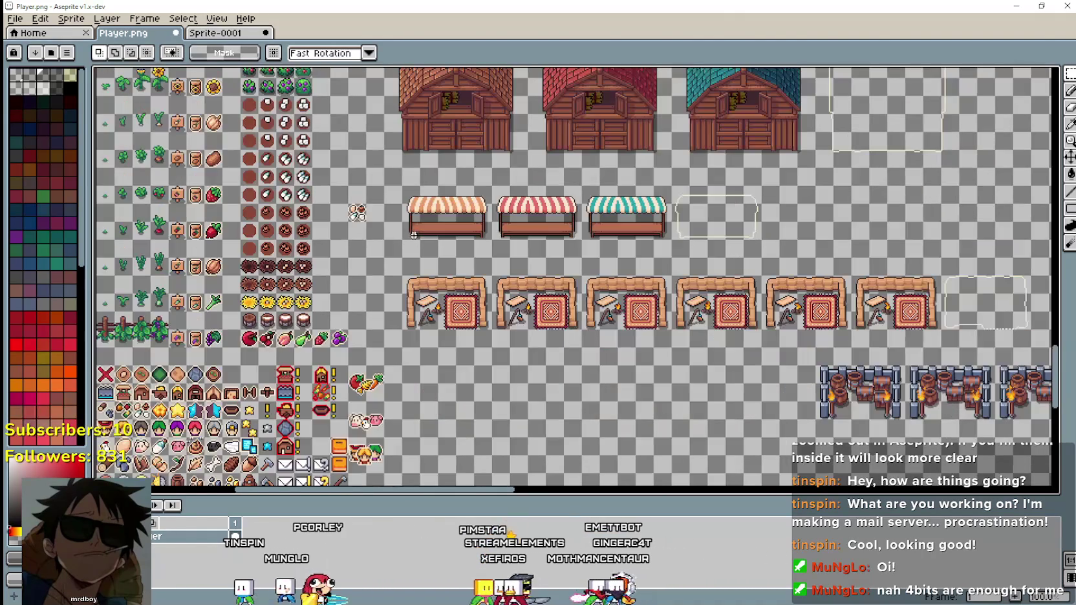
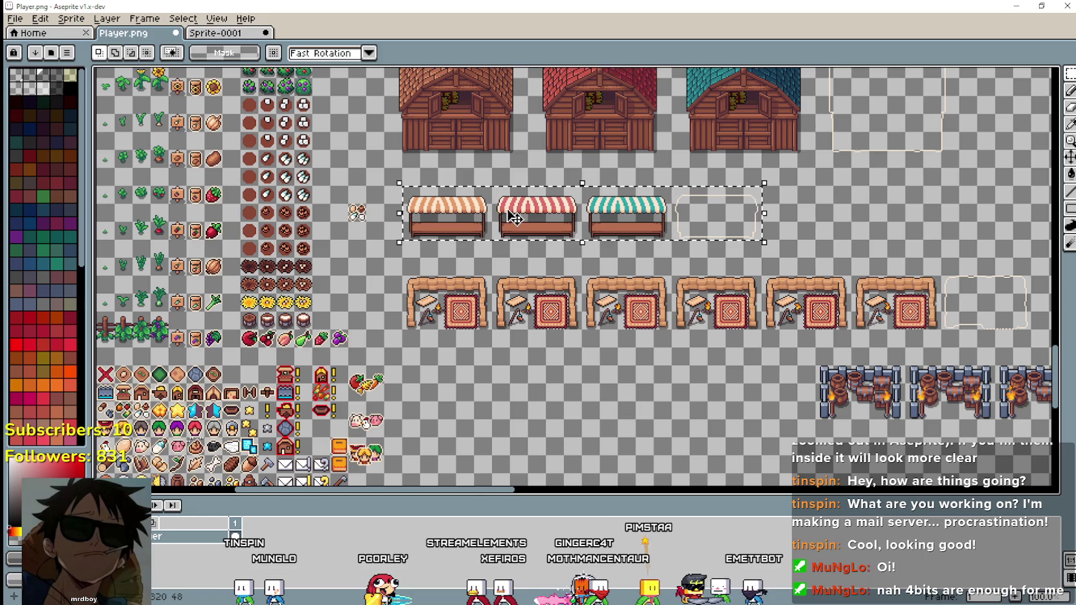
Shift the market stall row left and up, undoing the first attempt.
scroll(439, 175, "up", 3)
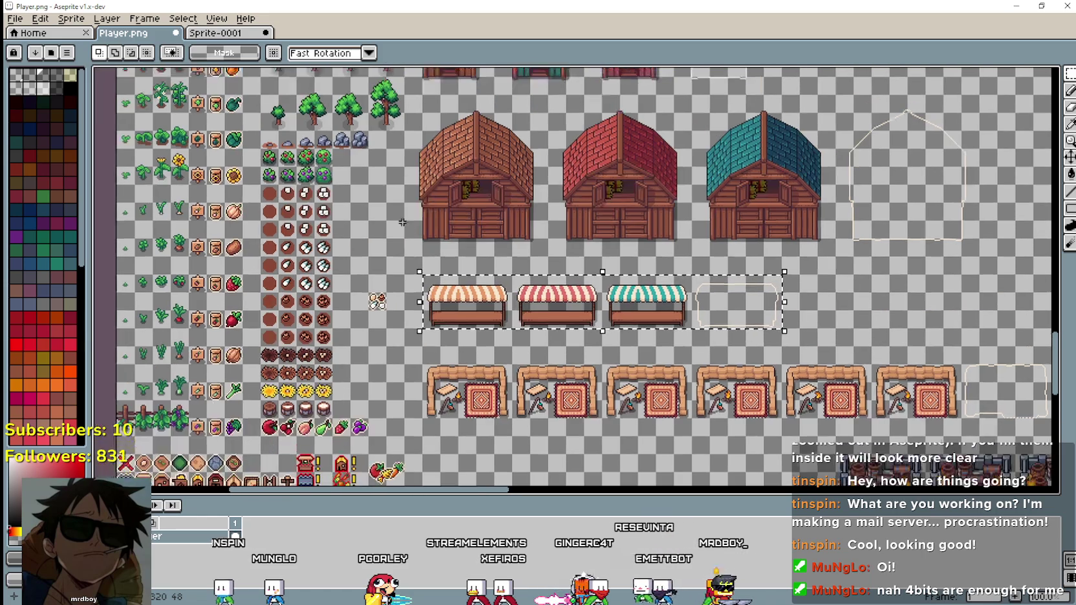
scroll(491, 309, "up", 3)
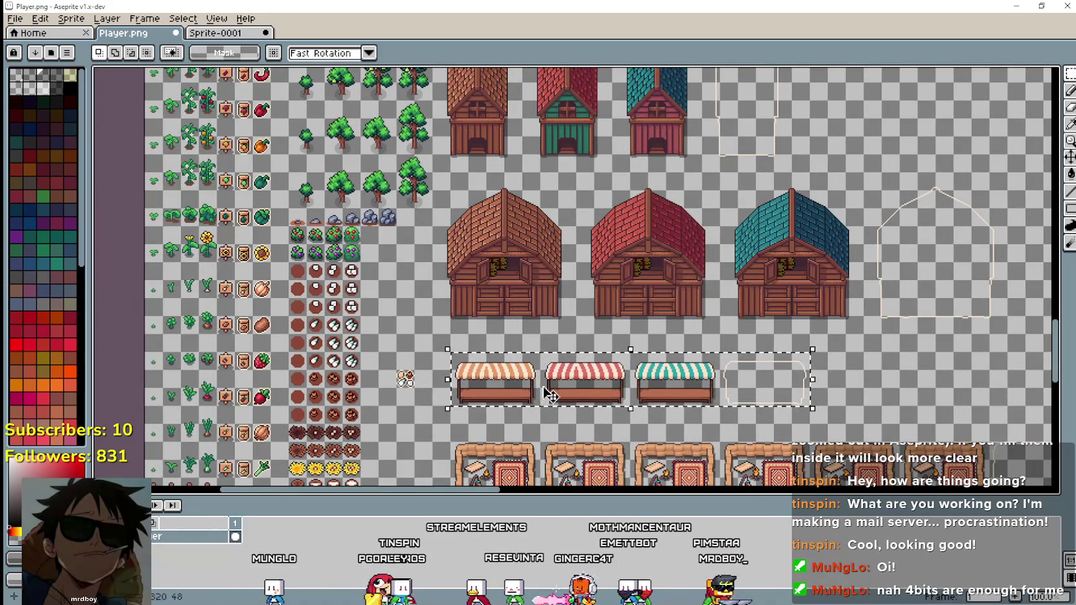
left_click_drag(558, 375, 540, 374)
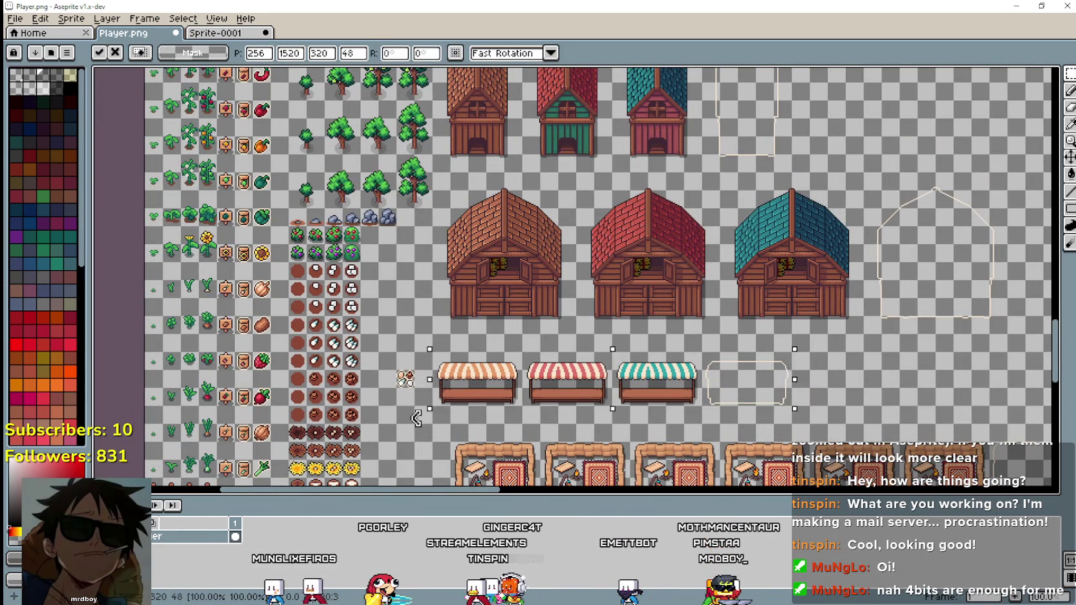
key("ctrl+z")
left_click_drag(519, 369, 502, 368)
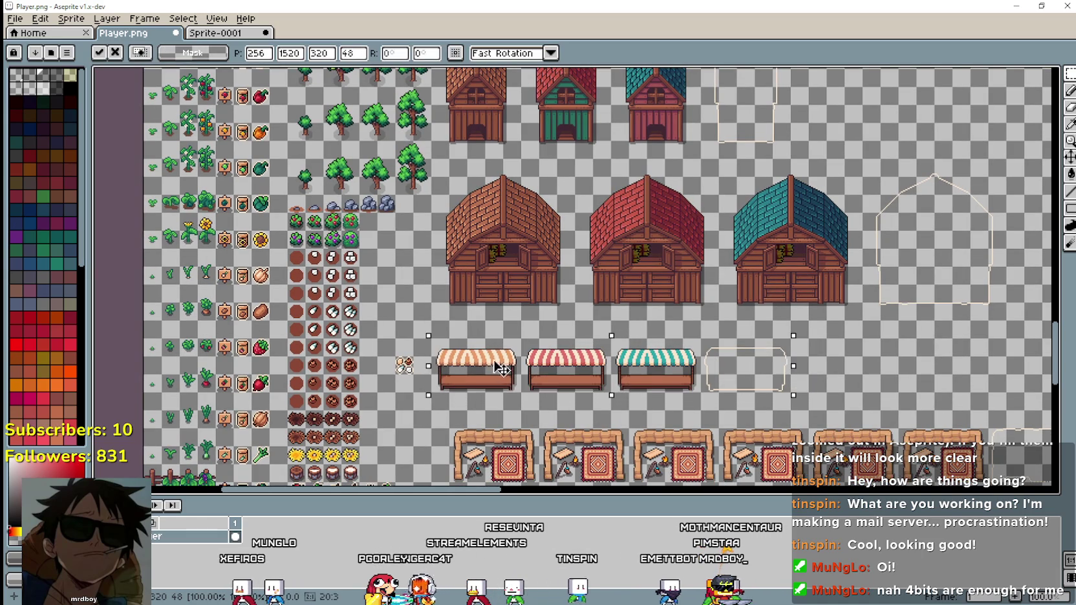
left_click(444, 396)
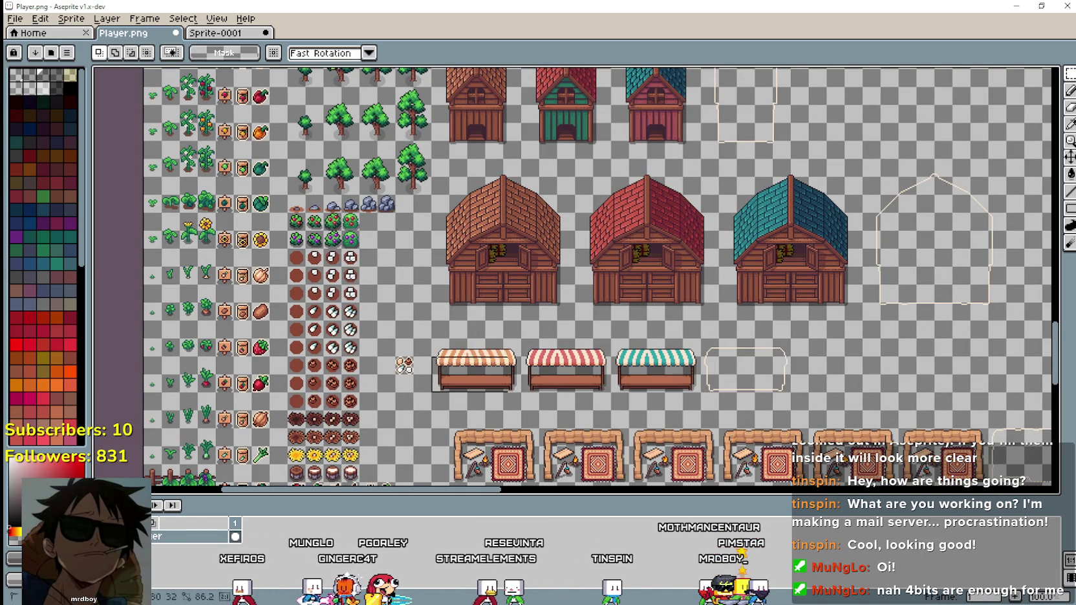
left_click_drag(661, 366, 614, 364)
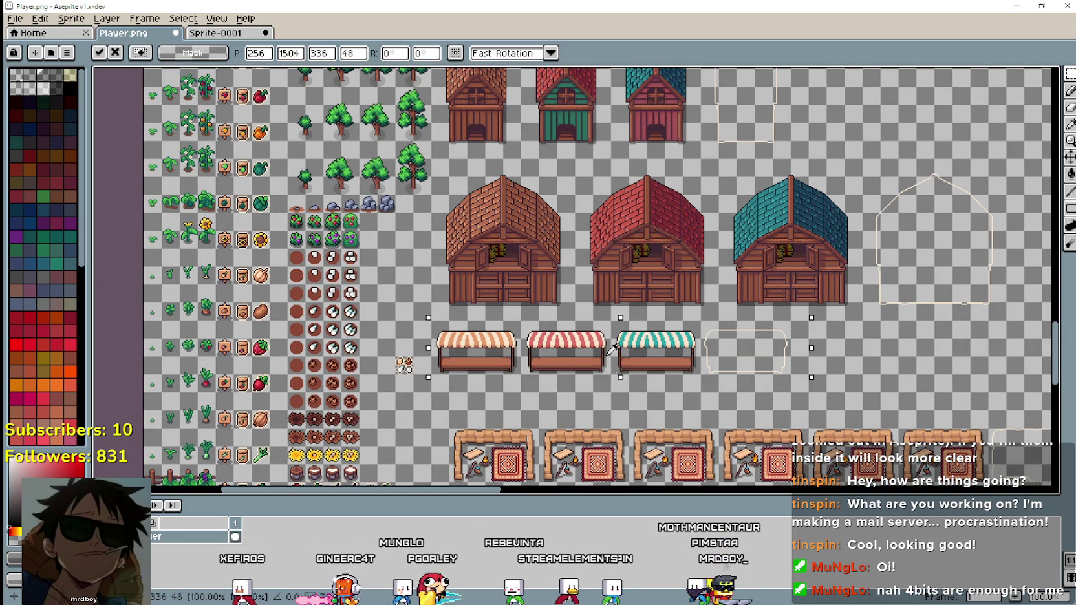
left_click(469, 405)
Move the workbench row up and left beneath the stalls and commit it.
left_click_drag(444, 309, 563, 172)
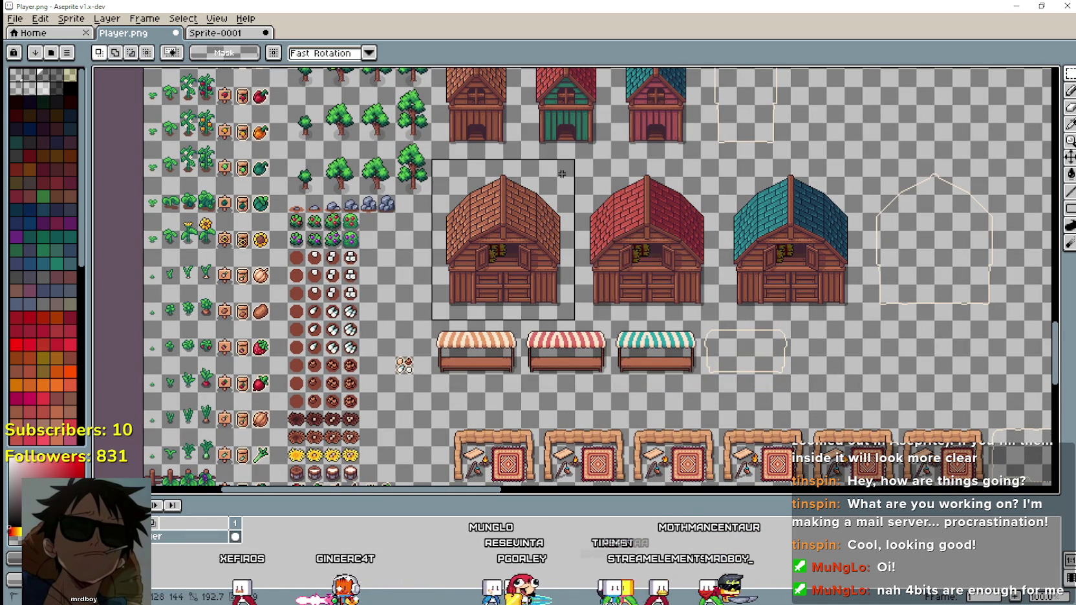
scroll(567, 177, "down", 3)
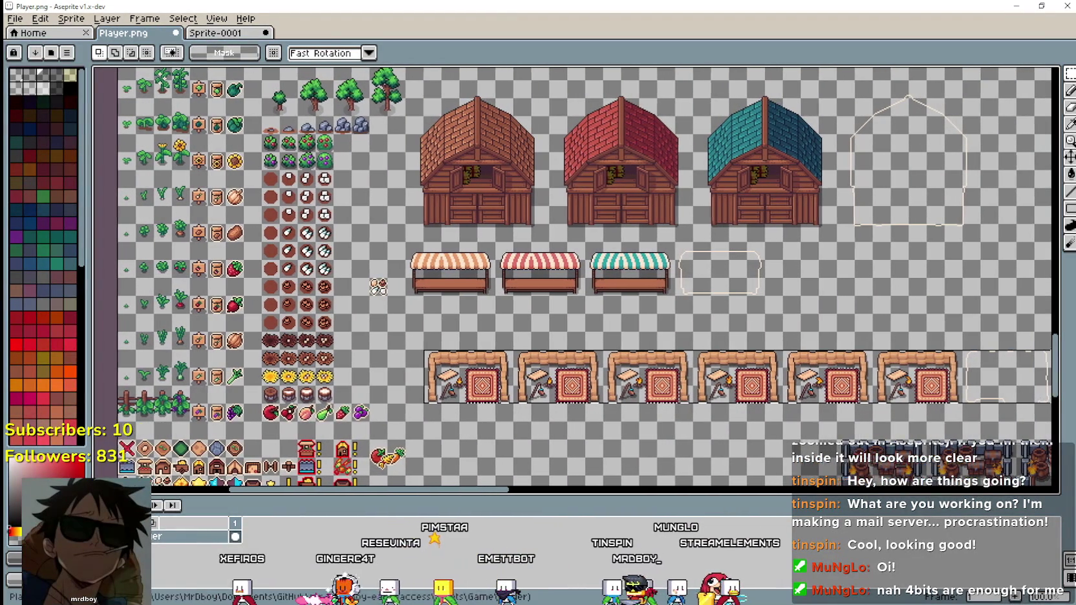
left_click_drag(1037, 359, 1014, 348)
mouse_move(545, 378)
left_mouse_down()
mouse_move(530, 343)
mouse_move(542, 329)
left_mouse_up()
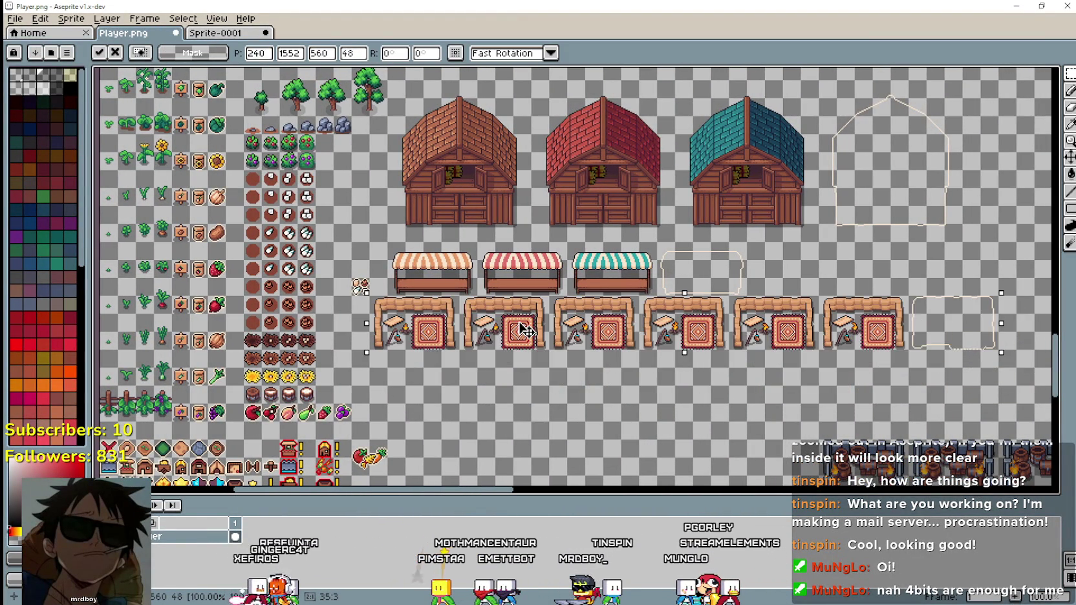
scroll(453, 272, "up", 2)
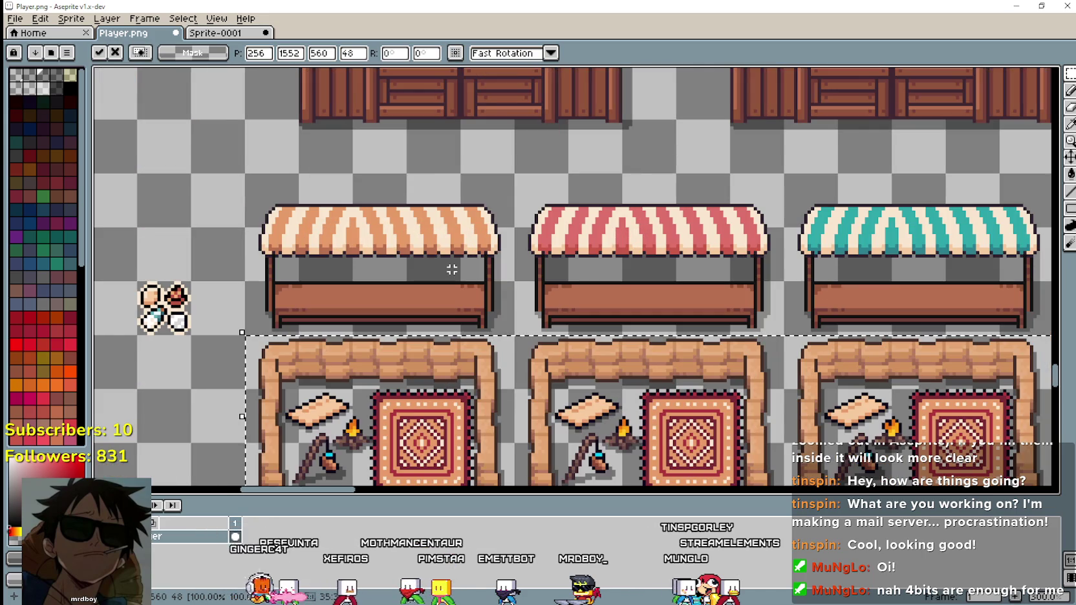
scroll(444, 269, "down", 2)
scroll(478, 310, "down", 1)
key("Return")
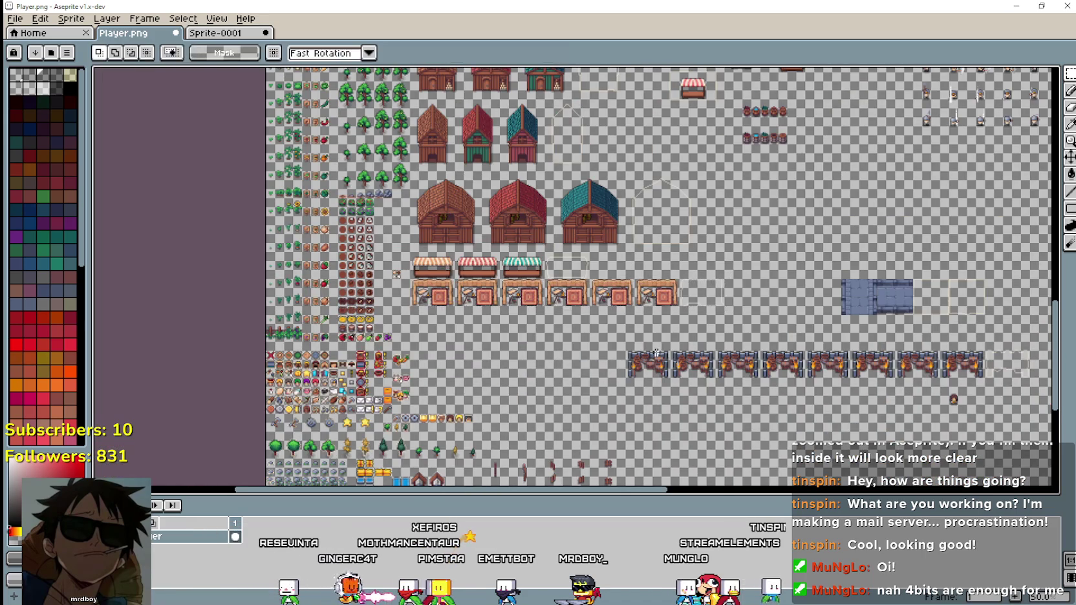
Select the forge row, drag it up-left under the workbench row, and commit.
scroll(418, 350, "up", 1)
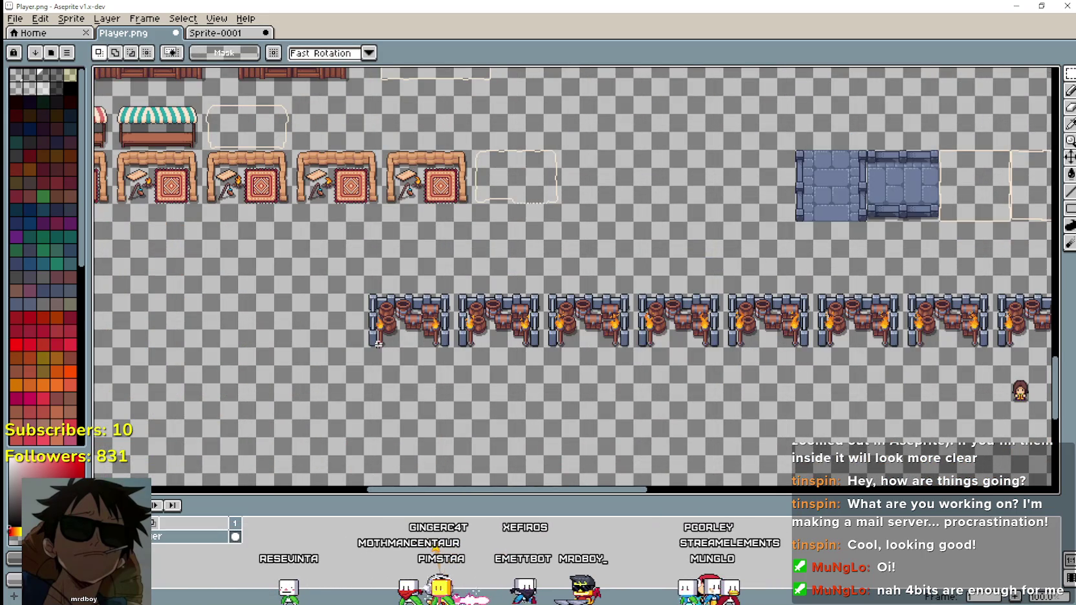
left_click_drag(399, 335, 963, 286)
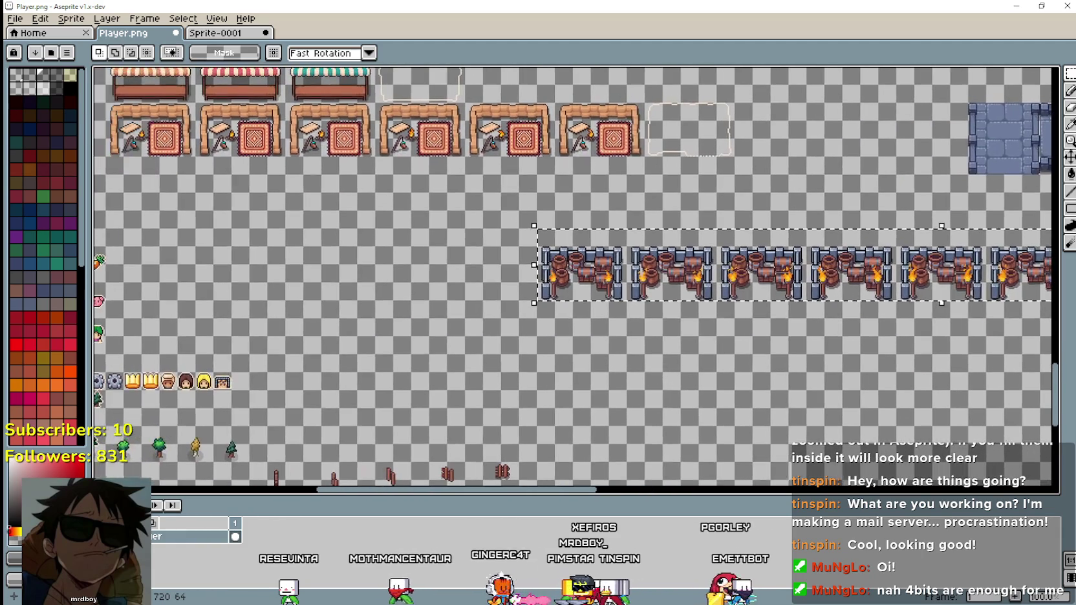
scroll(668, 347, "down", 1)
left_click_drag(680, 330, 474, 304)
scroll(478, 302, "up", 2)
scroll(492, 295, "down", 2)
scroll(645, 296, "up", 1)
scroll(645, 296, "up", 1)
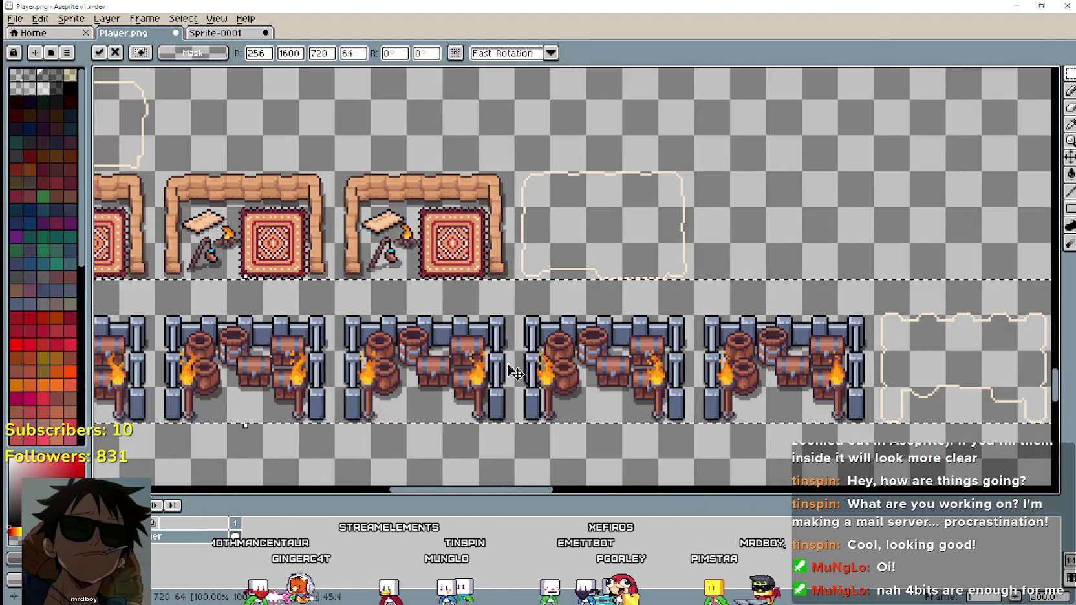
scroll(645, 295, "up", 1)
scroll(715, 406, "down", 2)
scroll(714, 406, "down", 2)
scroll(785, 327, "up", 1)
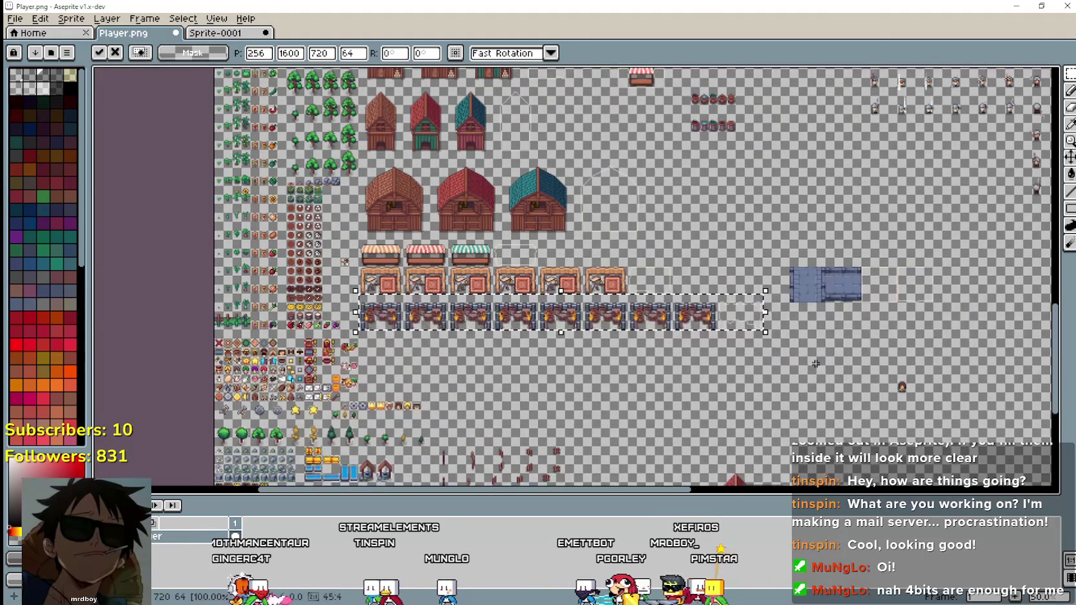
key("ctrl+d")
Bring the blue bridge tiles into view below the crafting-station row.
scroll(784, 327, "up", 1)
left_click_drag(784, 327, 635, 344)
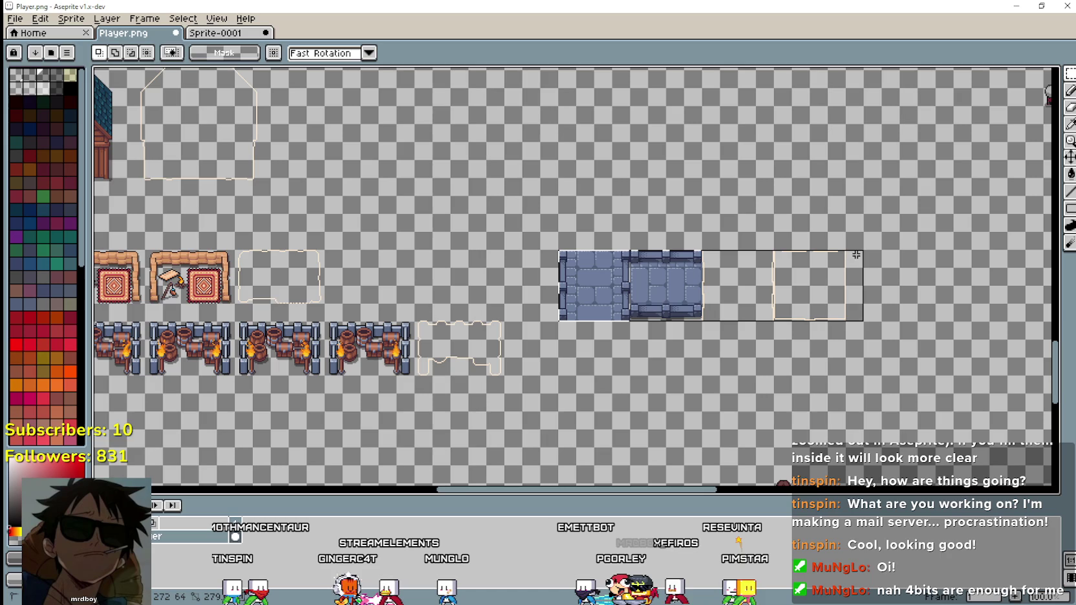
scroll(677, 372, "down", 1)
Place the blue bridge tiles under the forge row and nudge them into alignment.
left_click_drag(785, 254, 557, 336)
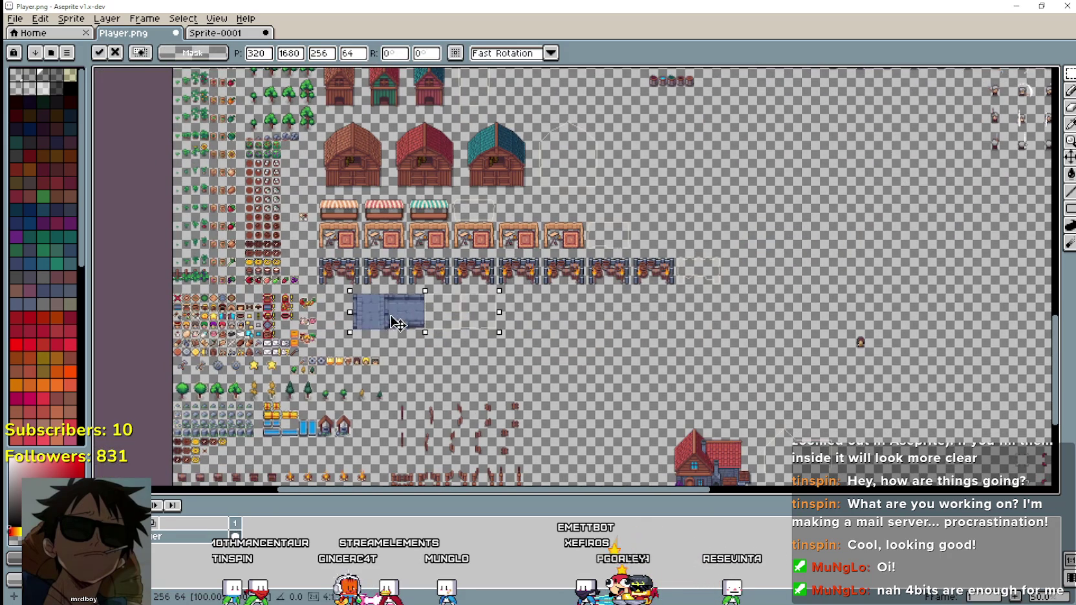
scroll(481, 297, "up", 1)
scroll(481, 297, "up", 2)
scroll(481, 297, "down", 1)
mouse_move(481, 295)
left_mouse_down()
mouse_move(412, 293)
mouse_move(432, 263)
mouse_move(720, 286)
mouse_move(809, 238)
left_mouse_up()
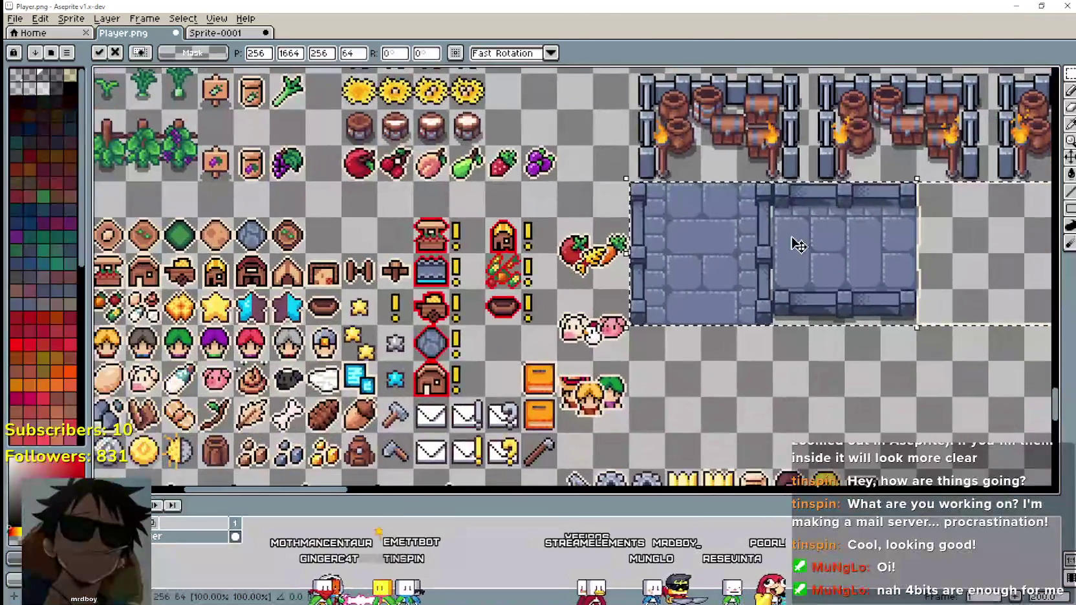
scroll(711, 278, "up", 1)
scroll(711, 278, "down", 2)
left_click_drag(852, 269, 569, 287)
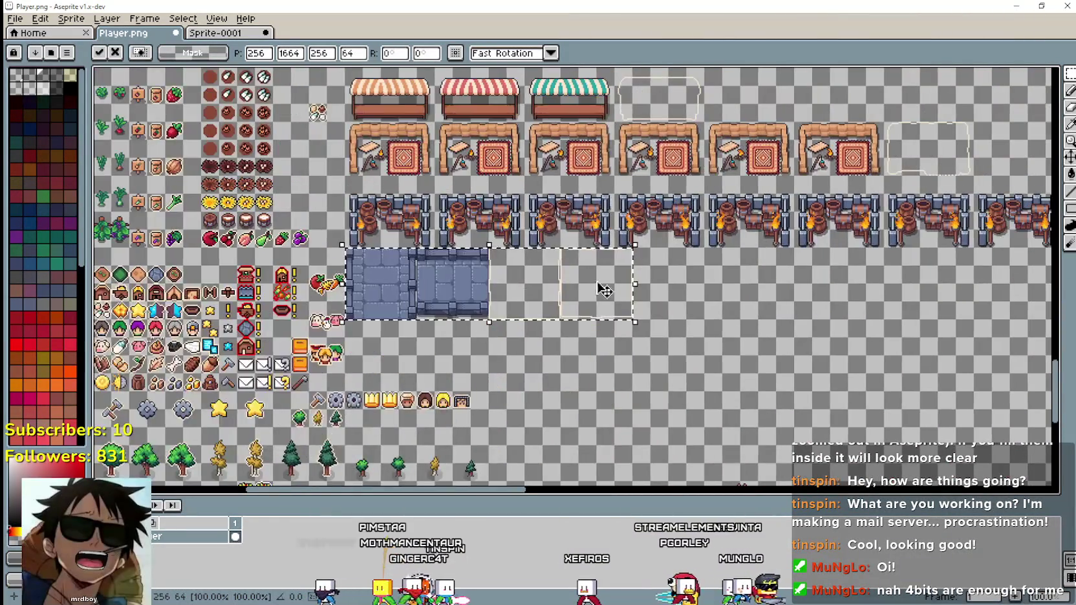
scroll(733, 275, "down", 2)
scroll(614, 265, "up", 1)
scroll(615, 265, "up", 1)
scroll(614, 265, "down", 1)
left_click_drag(870, 304, 581, 362)
Drop the bridge tile selection, review the tileset, and save Player.png.
left_click_drag(648, 344, 769, 424)
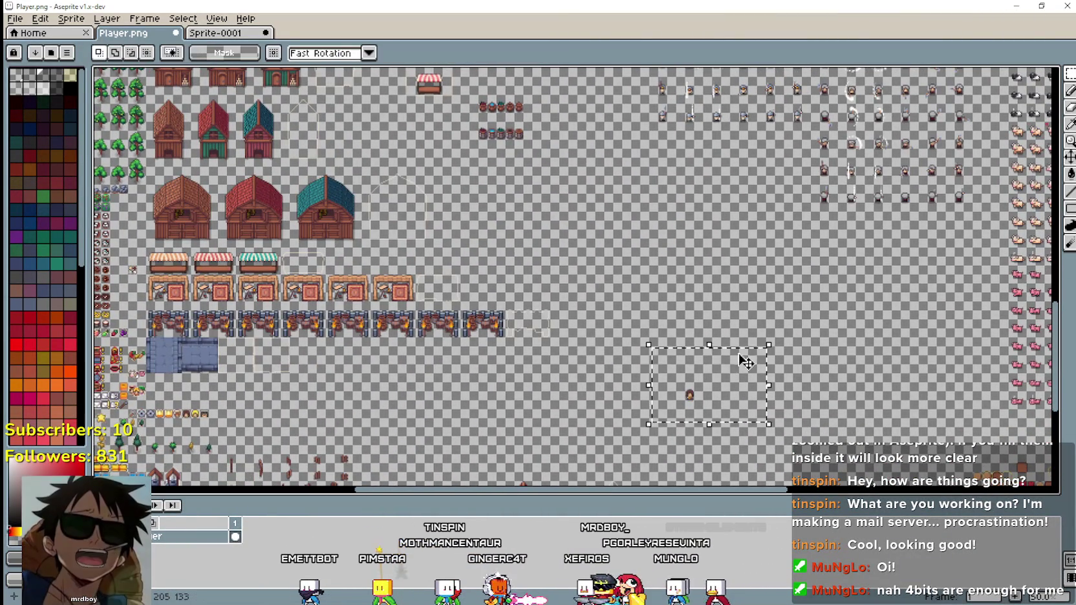
left_click_drag(689, 358, 834, 401)
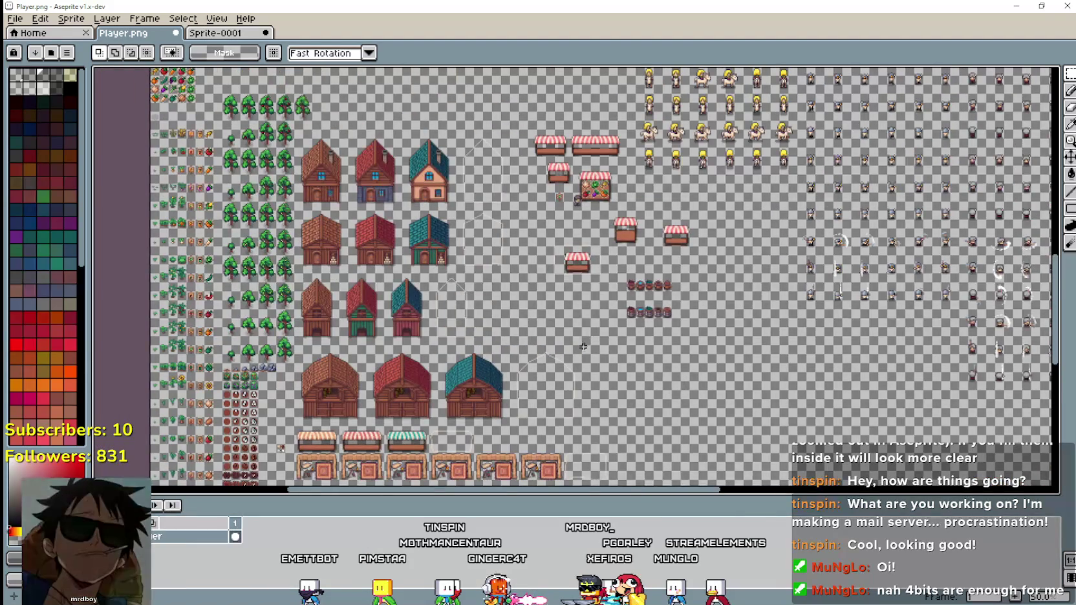
left_click_drag(581, 311, 750, 324)
left_click_drag(692, 284, 709, 391)
scroll(567, 325, "up", 1)
scroll(568, 326, "down", 2)
scroll(568, 325, "up", 2)
scroll(568, 326, "up", 1)
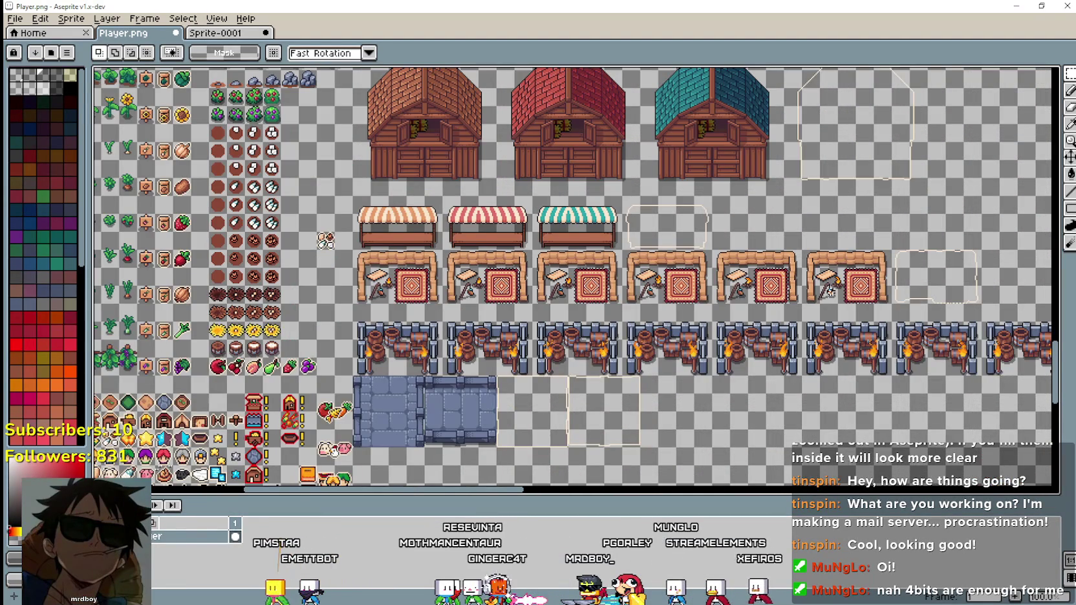
left_click_drag(582, 291, 440, 259)
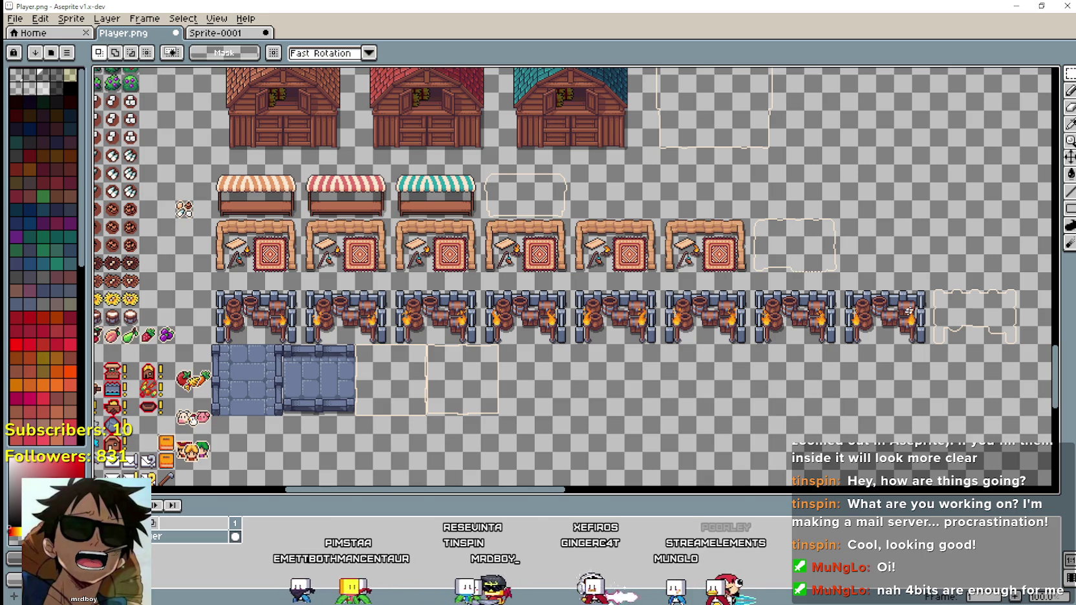
key("ctrl+s")
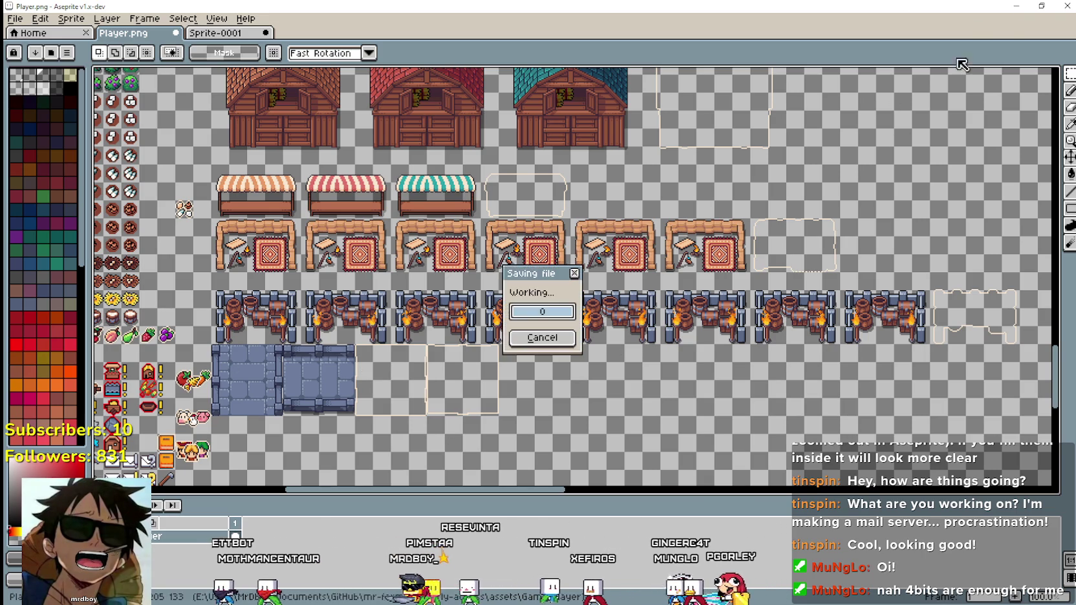
left_click(1015, 7)
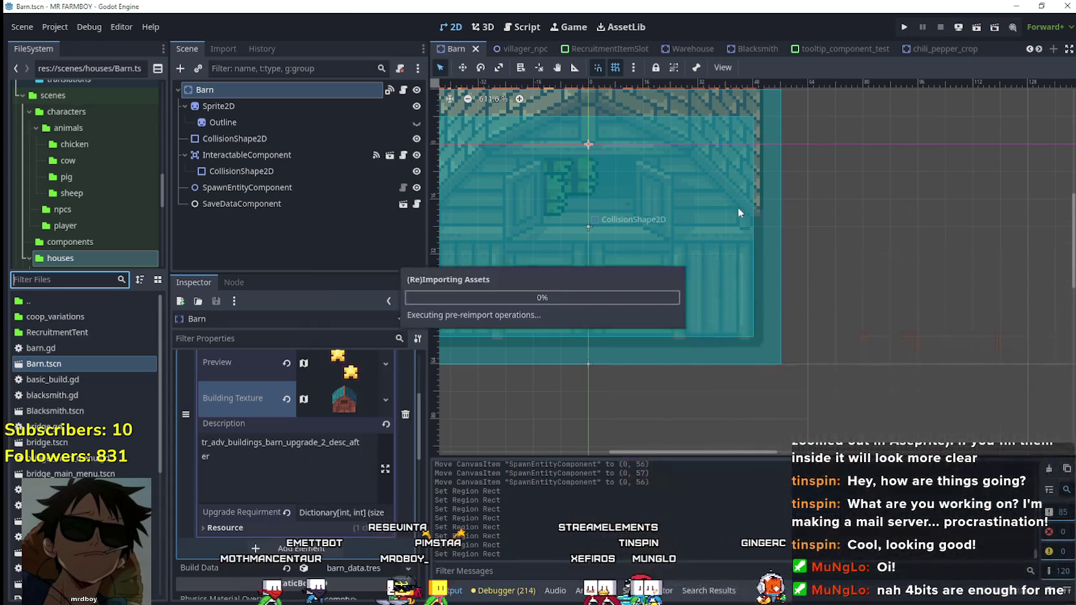
Filter the files for 'bridge', open bridge.tscn, and select its Sprite2D.
left_click(74, 280)
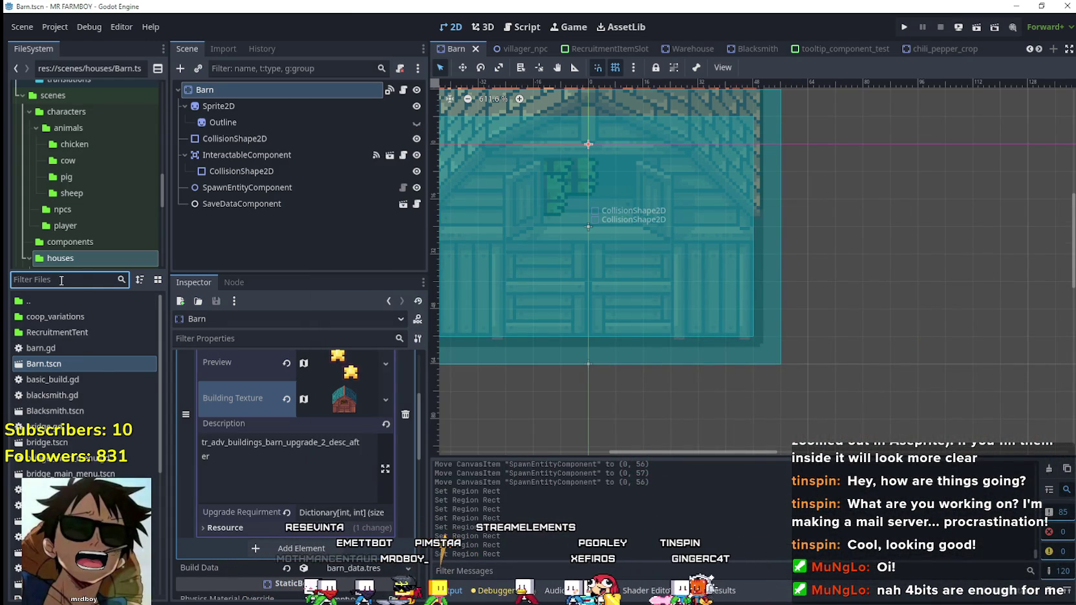
type("bridge")
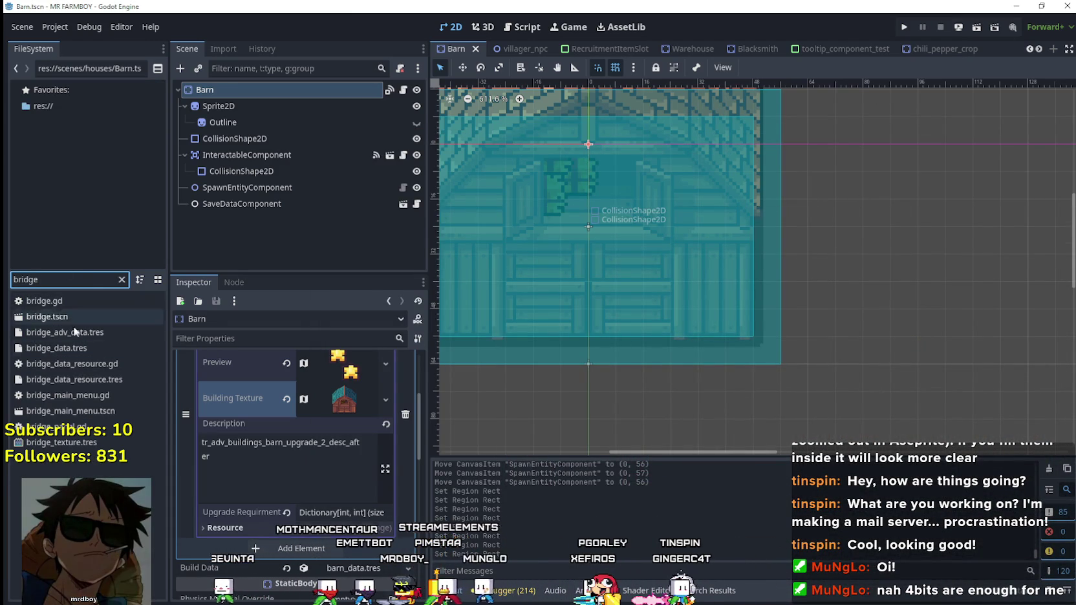
double_click(73, 316)
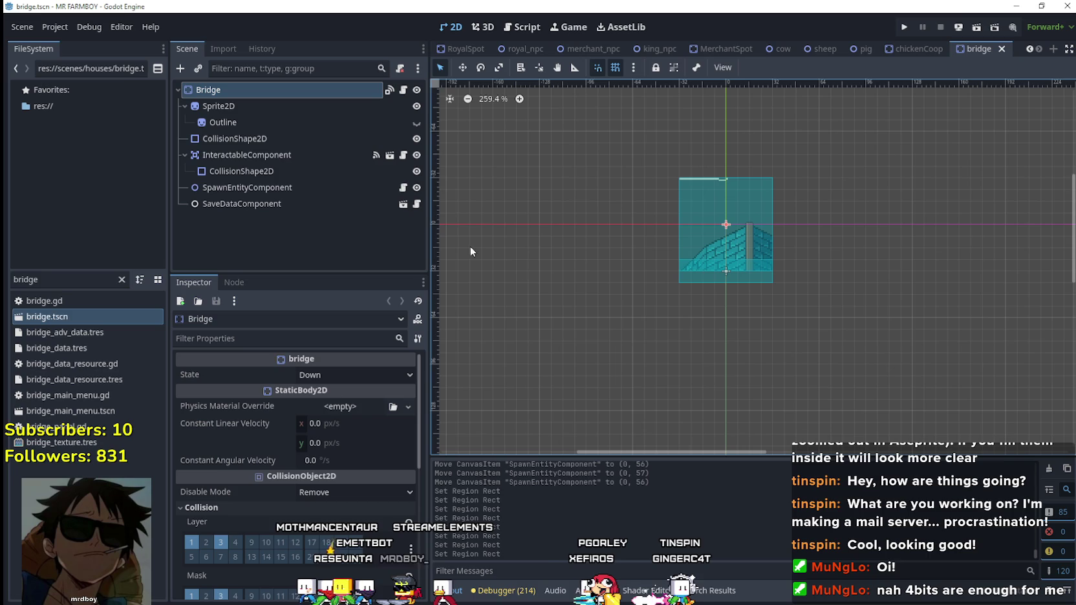
left_click(242, 101)
Frame the stone bridge tile as the AtlasTexture's region.
left_click(348, 375)
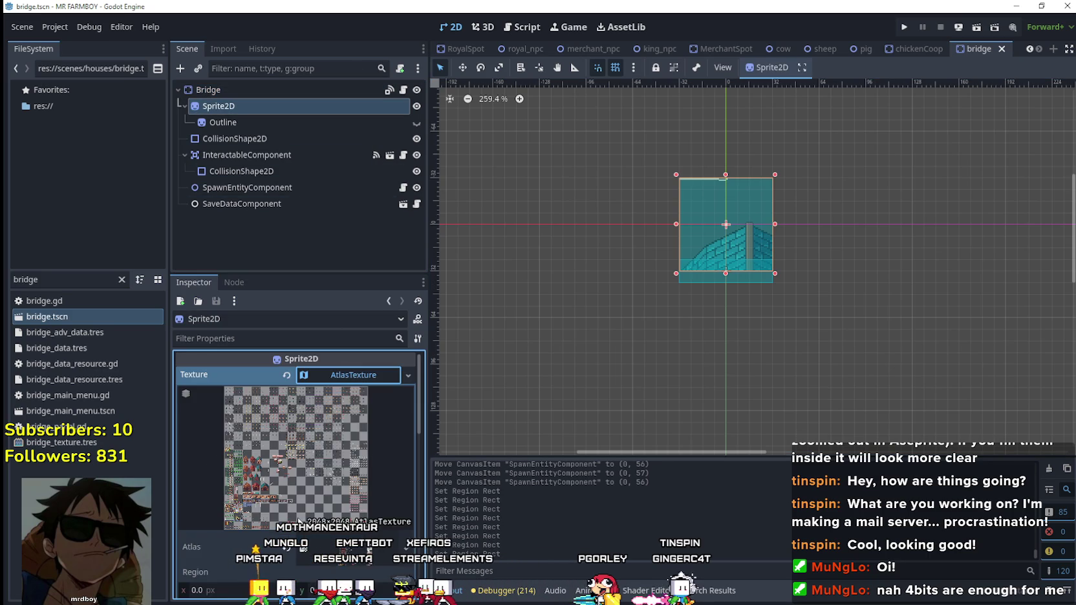
left_click(302, 536)
scroll(507, 251, "down", 3)
scroll(430, 347, "down", 3)
scroll(437, 384, "down", 2)
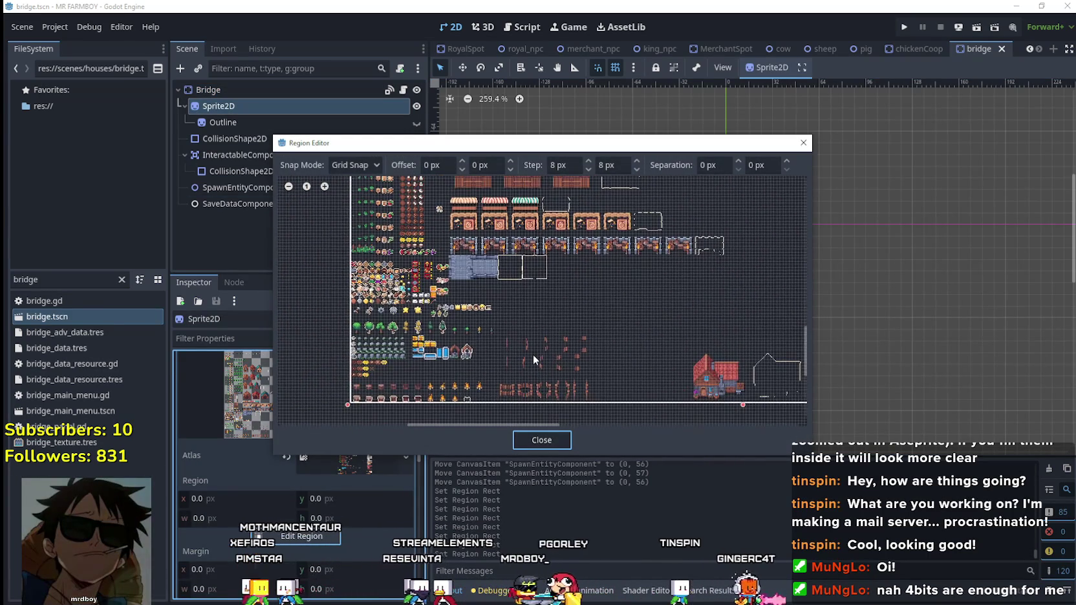
left_click_drag(519, 389, 381, 392)
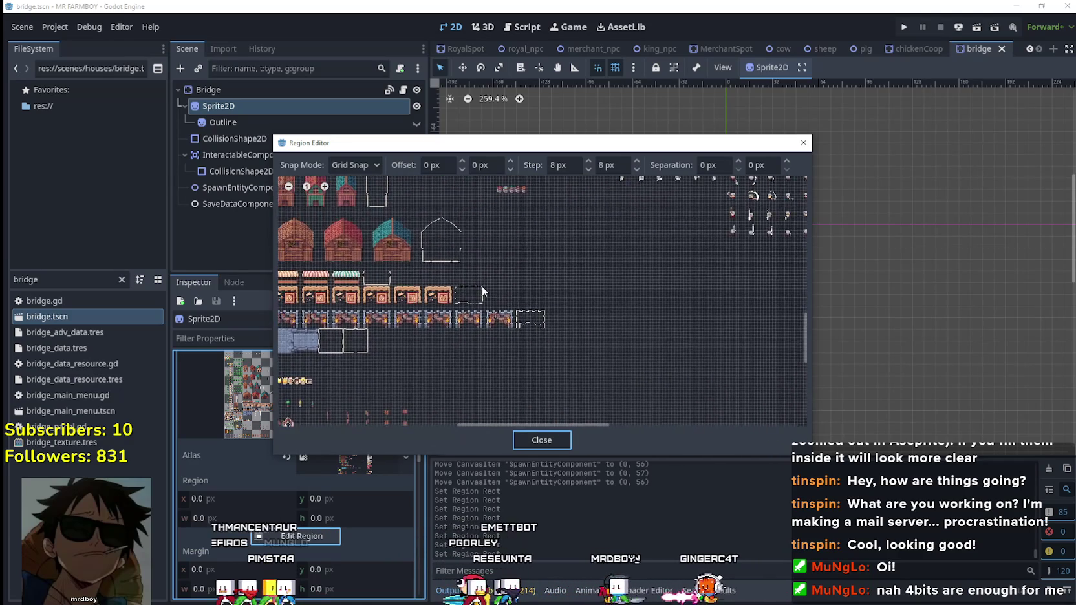
scroll(482, 286, "down", 2)
scroll(457, 274, "down", 1)
scroll(546, 283, "down", 1)
scroll(511, 304, "up", 3)
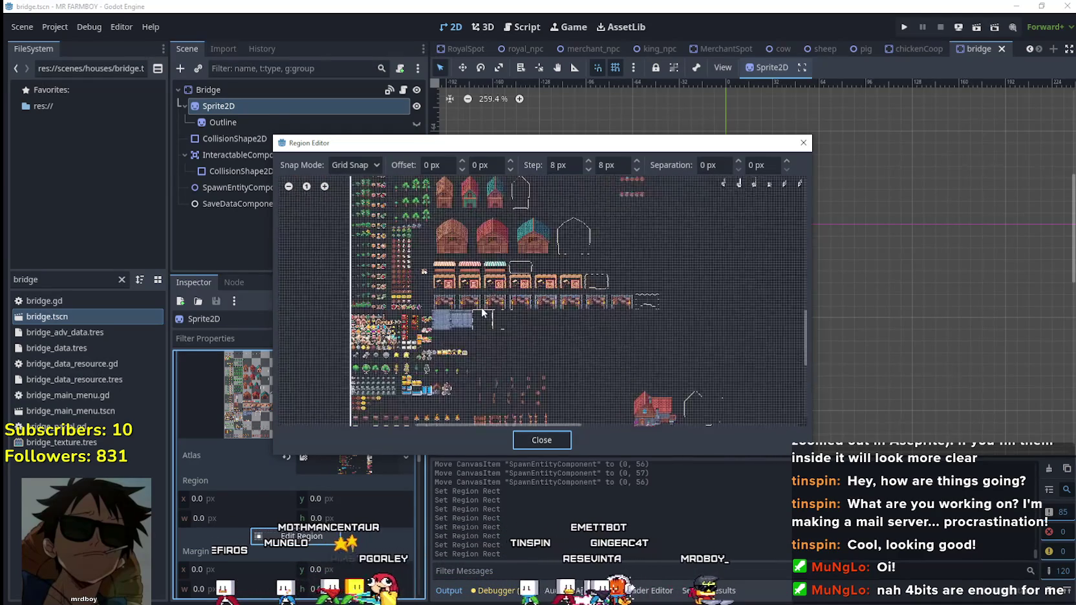
scroll(452, 324, "up", 2)
scroll(420, 332, "up", 2)
scroll(410, 345, "up", 1)
scroll(410, 345, "up", 2)
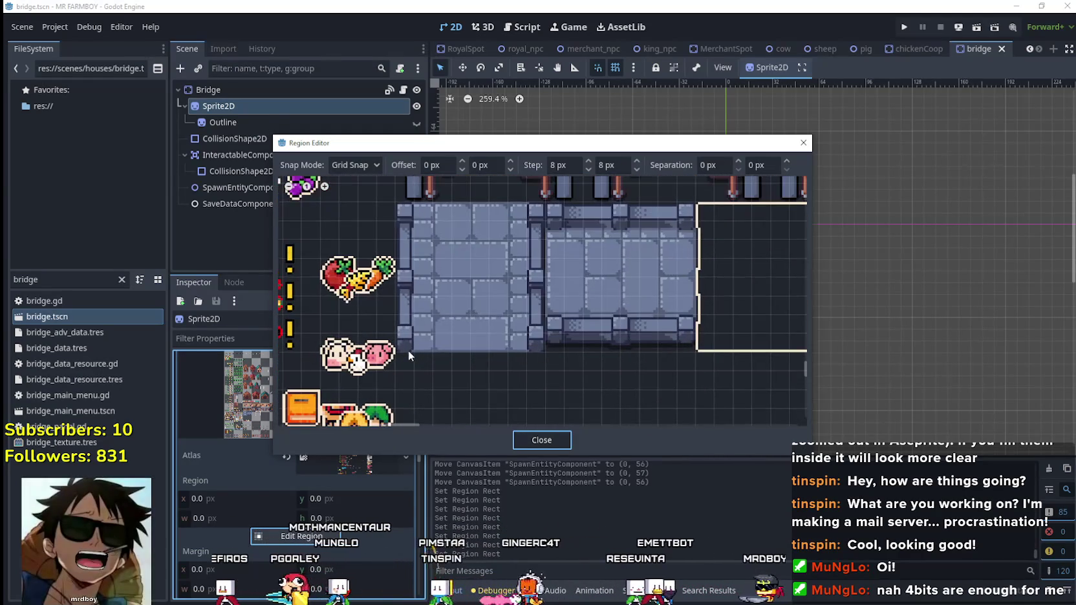
left_click_drag(397, 352, 545, 220)
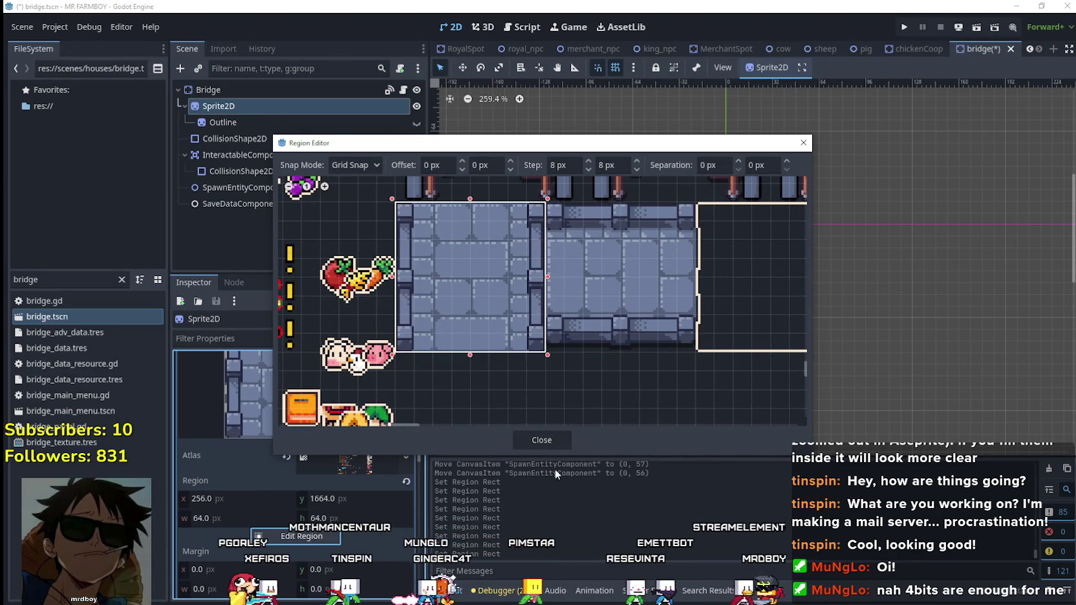
left_click(555, 439)
Make the Outline node visible and toggle the sprite to compare them.
scroll(788, 199, "up", 3)
scroll(691, 242, "up", 3)
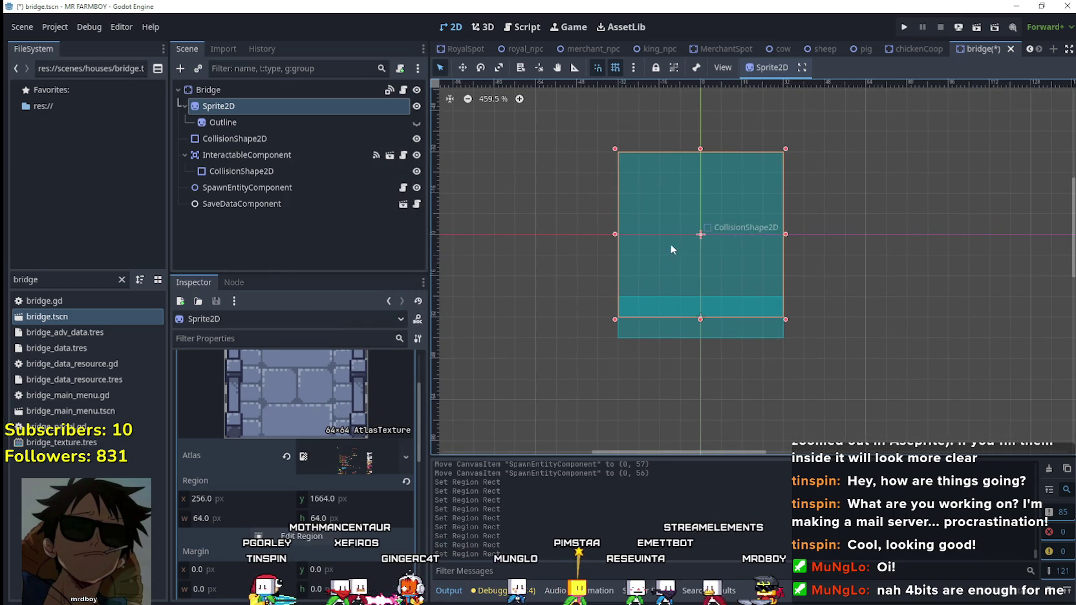
left_click(271, 113)
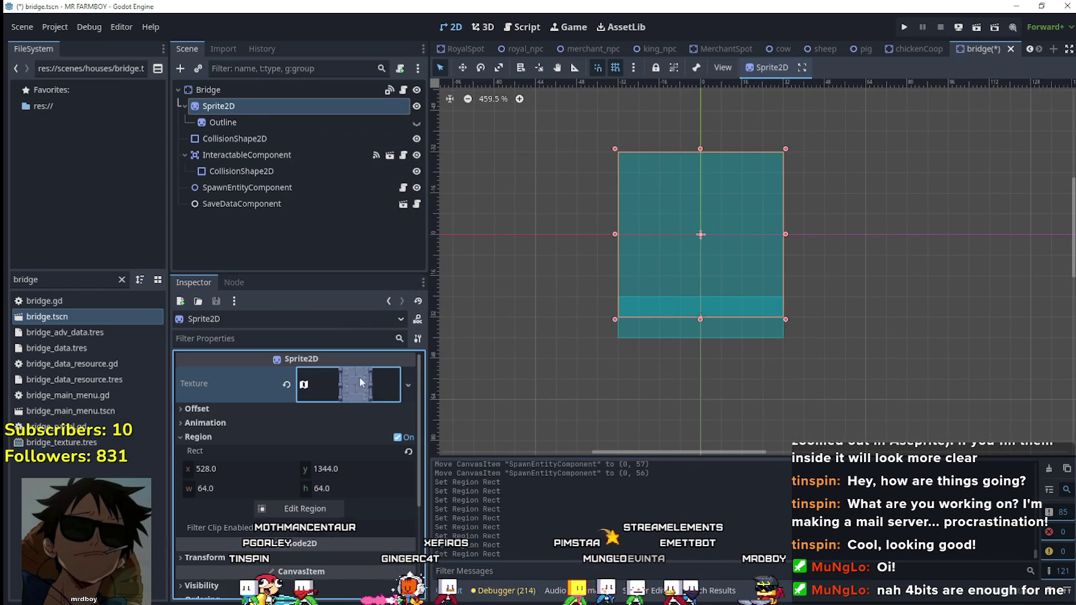
left_click(417, 123)
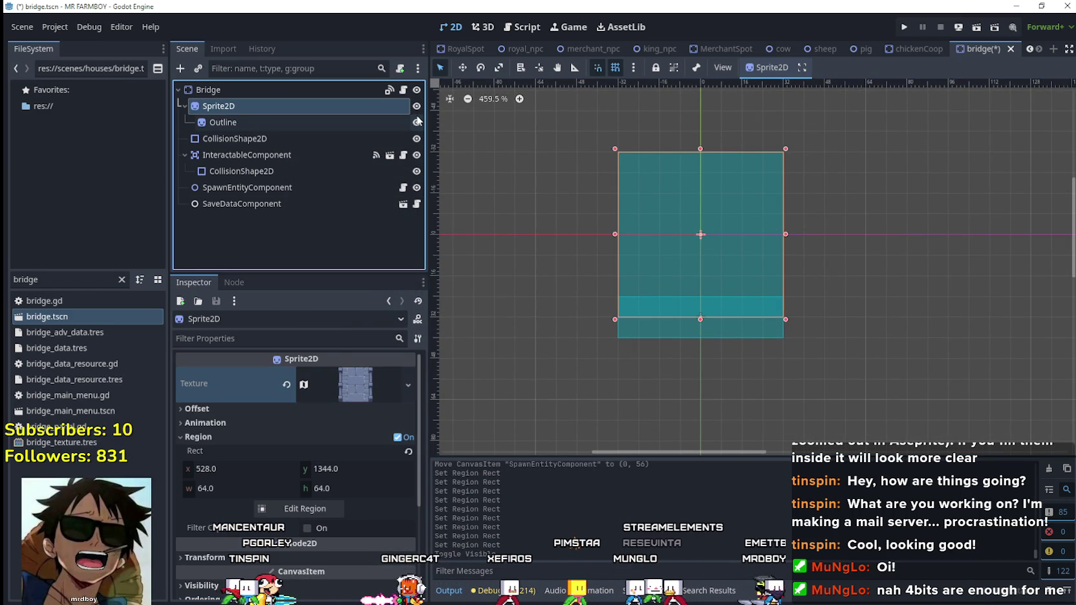
scroll(686, 211, "down", 2)
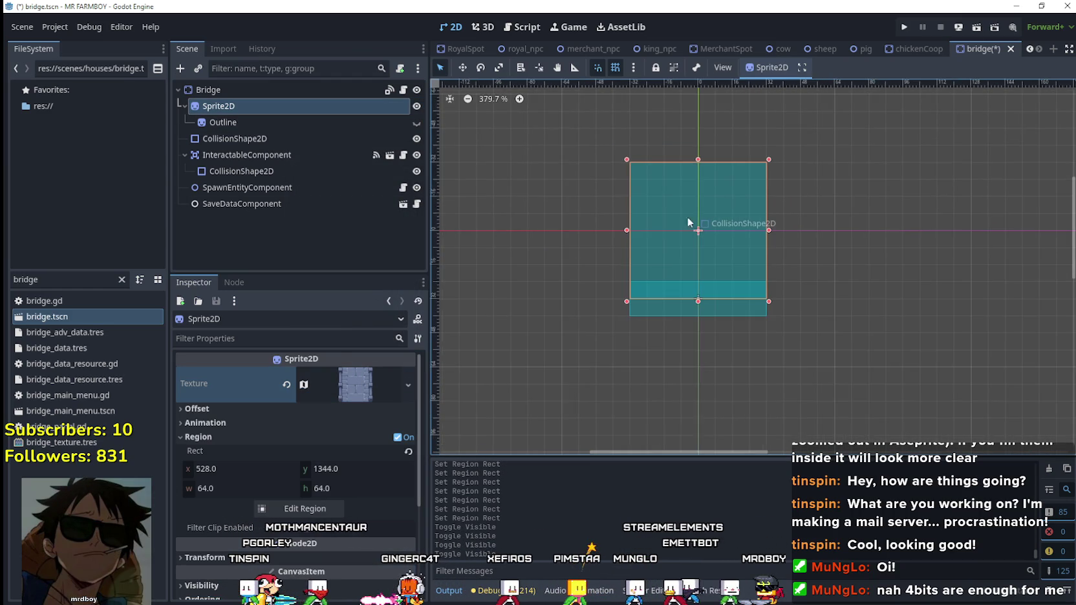
scroll(813, 238, "down", 3)
left_click(416, 90)
left_click(416, 90)
scroll(855, 207, "up", 2)
scroll(754, 219, "up", 4)
left_click(321, 109)
Reset the Sprite2D region to 0, 0, 64×64 over the bridge tile and save the scene.
left_click(366, 387)
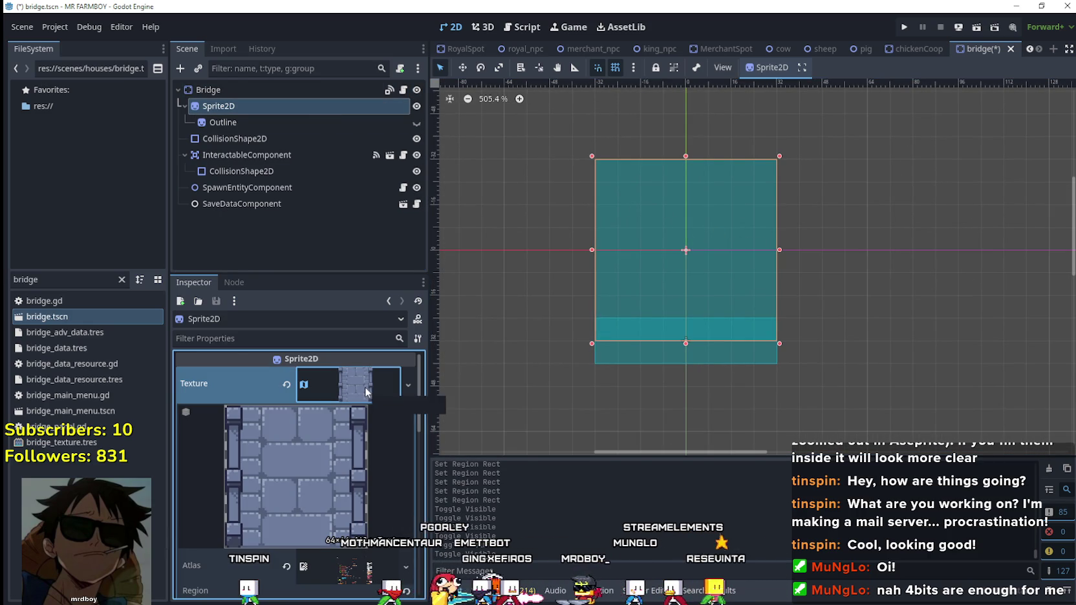
left_click(366, 387)
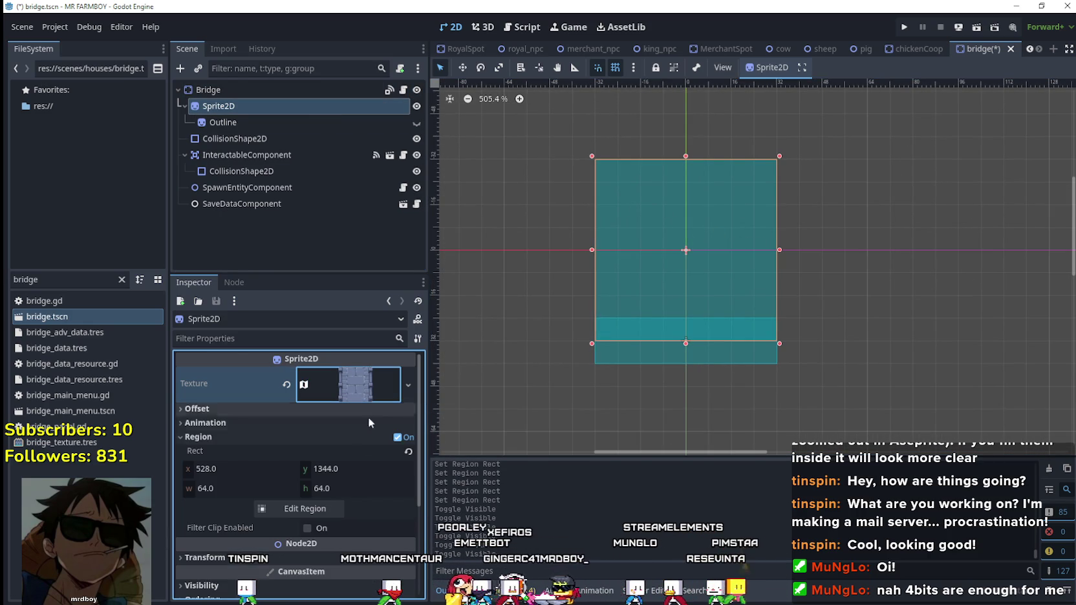
left_click(325, 508)
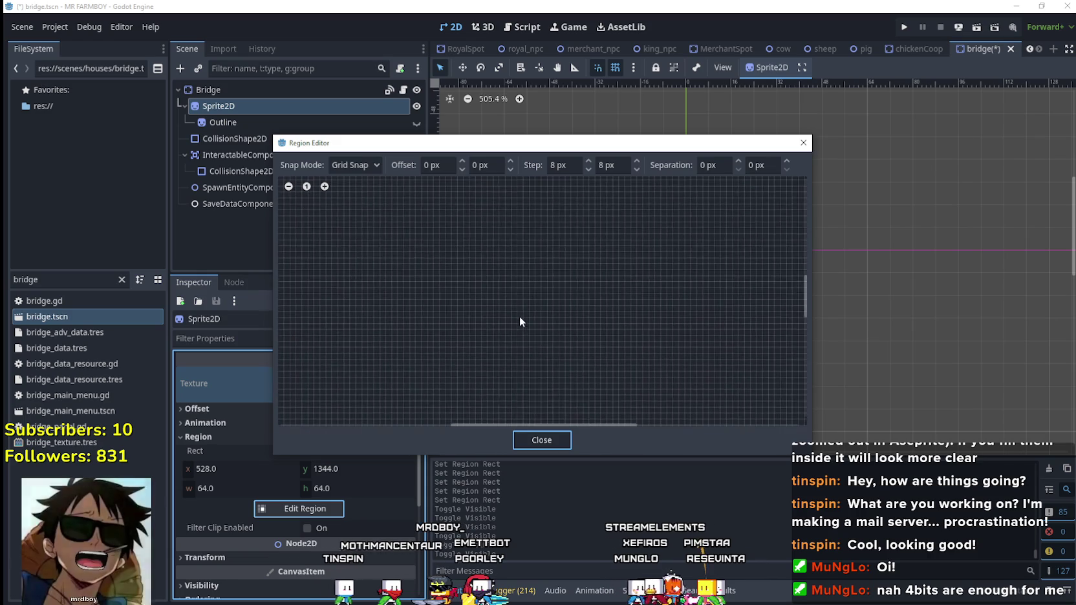
scroll(502, 322, "down", 3)
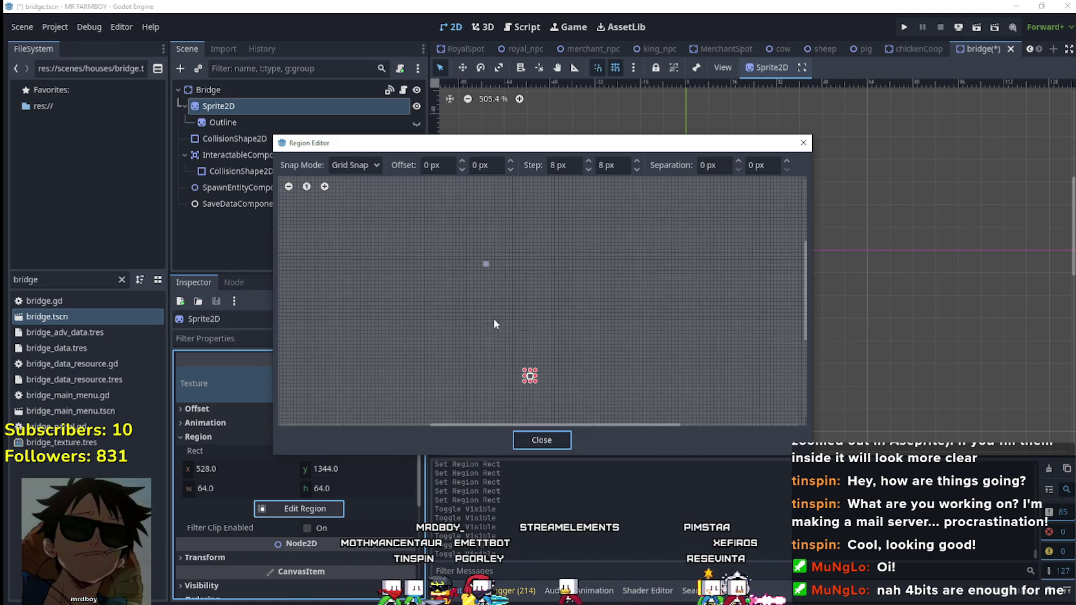
scroll(477, 283, "up", 2)
scroll(504, 288, "up", 2)
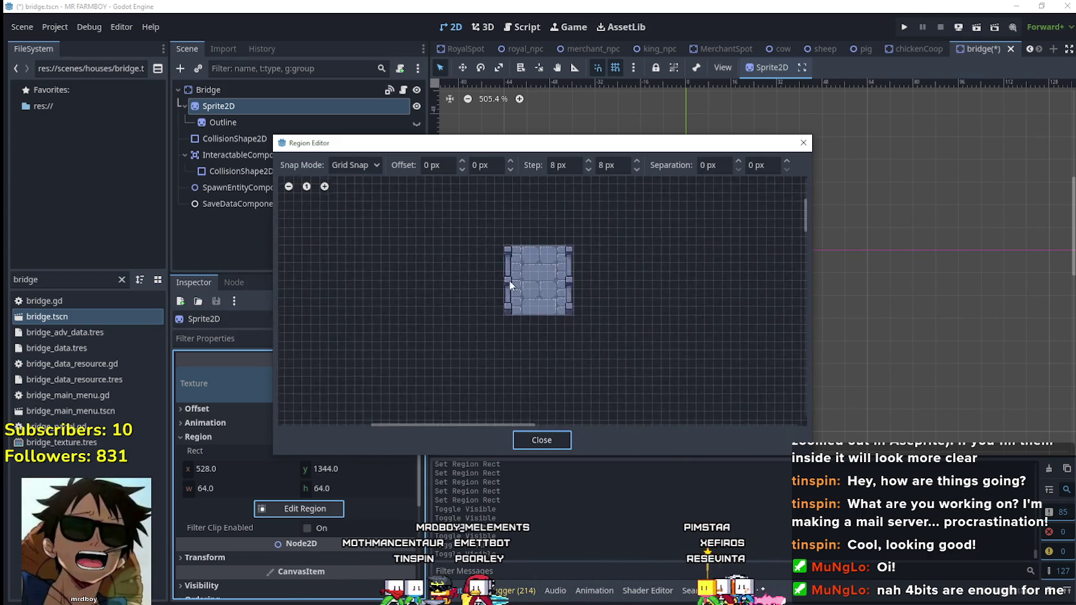
scroll(513, 256, "up", 1)
scroll(485, 236, "up", 1)
left_click_drag(486, 236, 625, 374)
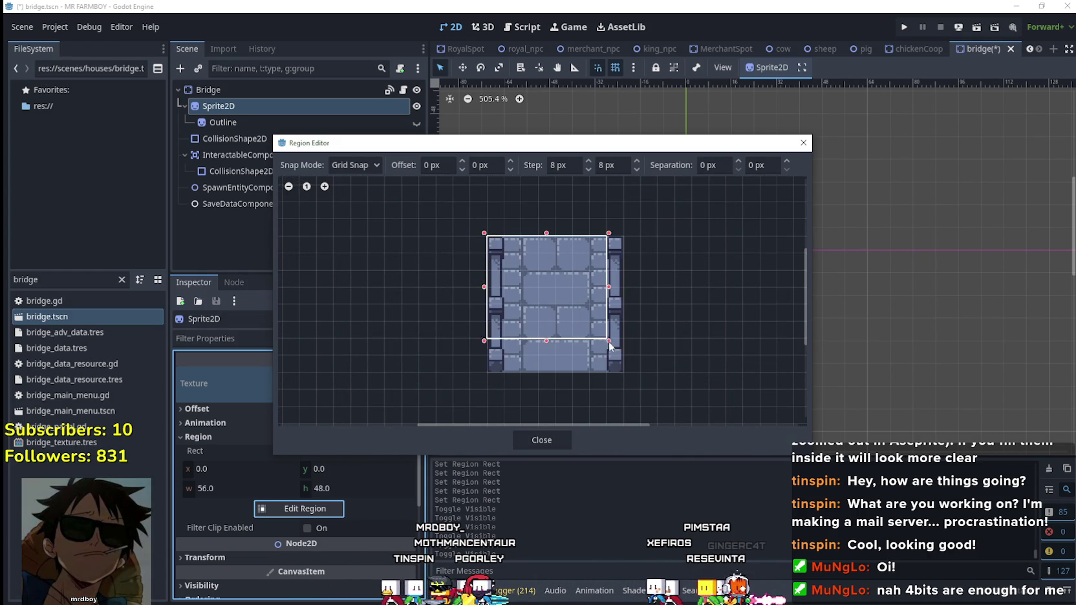
left_click(560, 442)
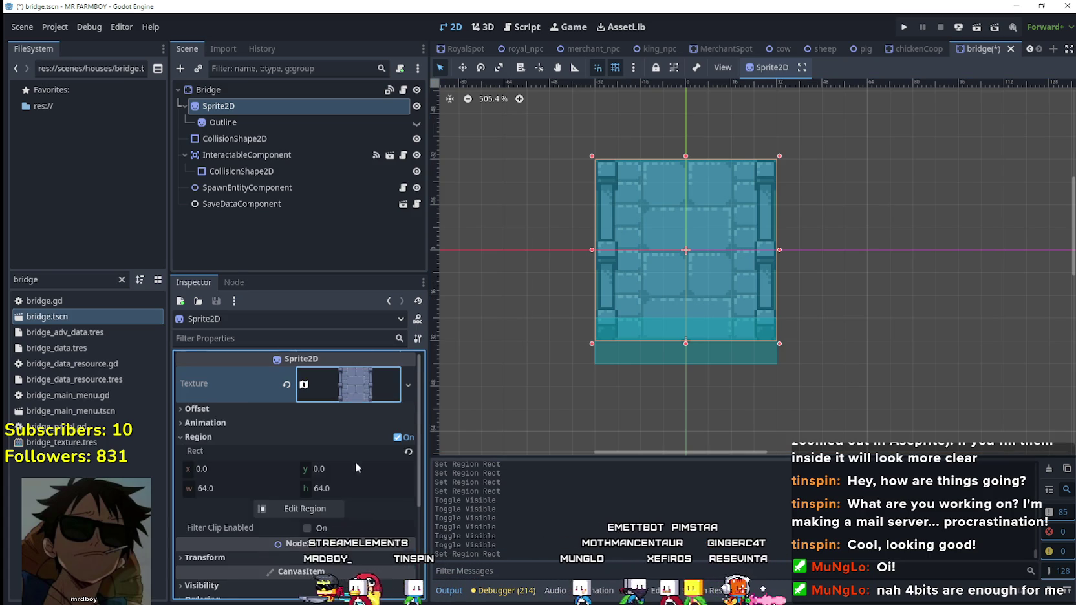
left_click(367, 407)
left_click(367, 409)
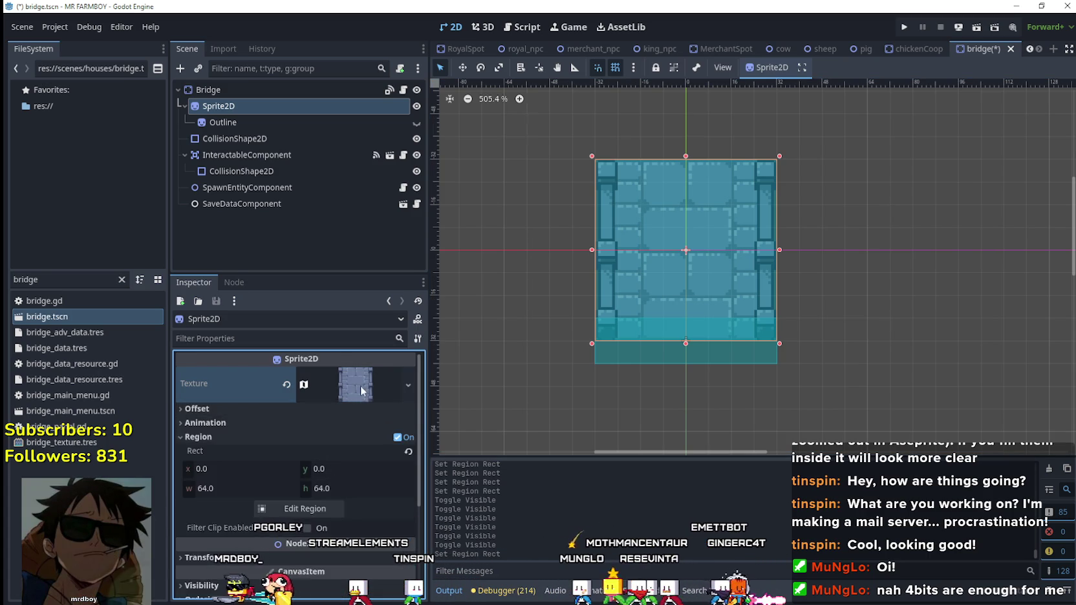
key("ctrl+s")
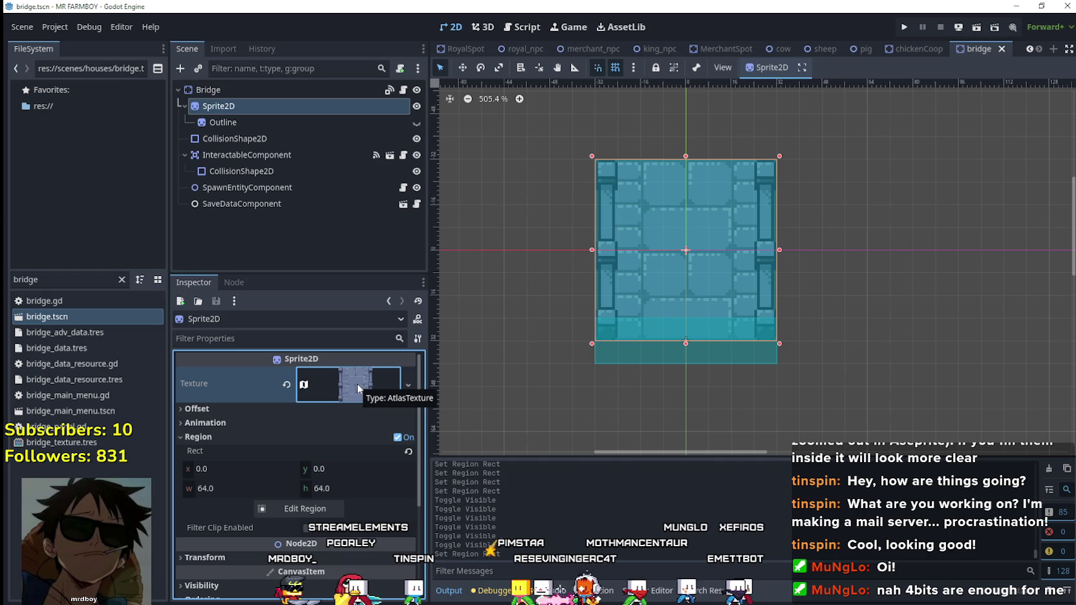
Stretch the AtlasTexture region over the whole texture in the region editor.
left_click(321, 400)
scroll(346, 387, "down", 2)
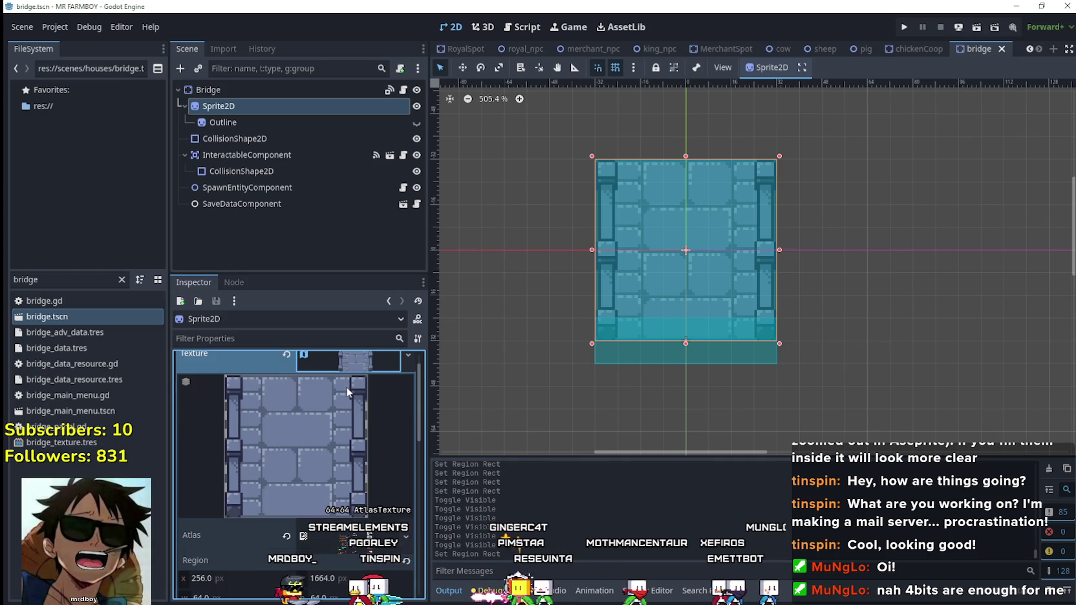
scroll(346, 387, "down", 3)
left_click(309, 501)
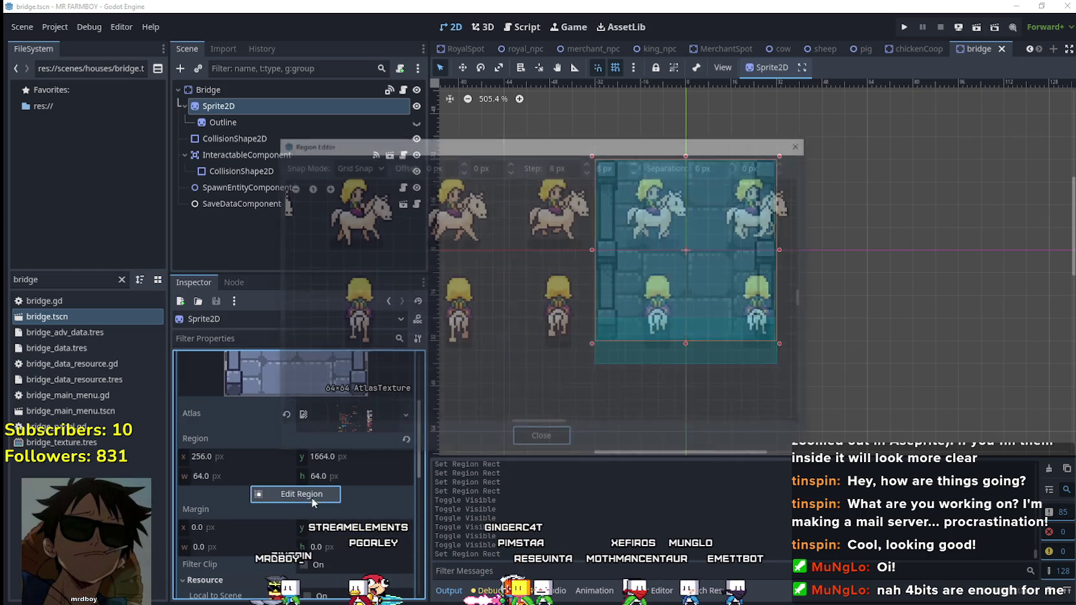
scroll(452, 334, "down", 2)
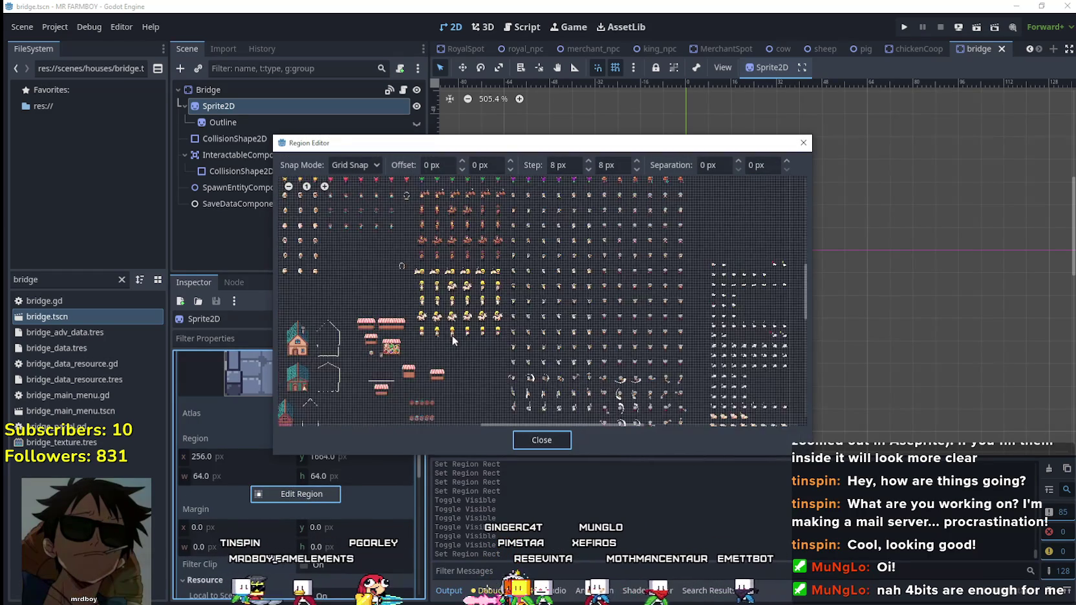
scroll(452, 334, "down", 3)
scroll(451, 335, "down", 3)
scroll(447, 339, "down", 3)
left_click_drag(439, 346, 452, 305)
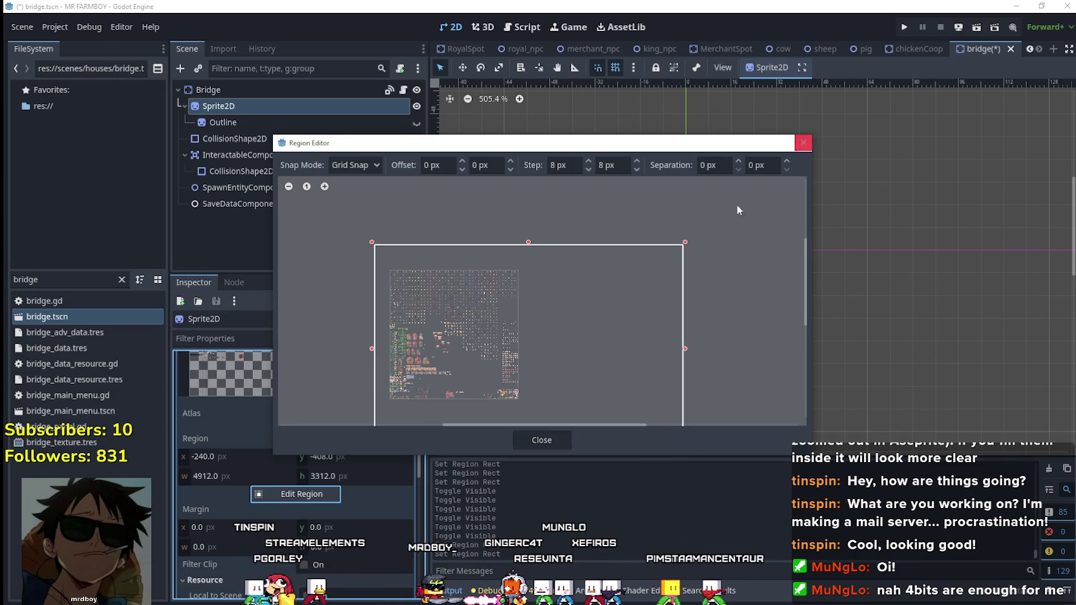
left_click(803, 143)
scroll(259, 478, "up", 3)
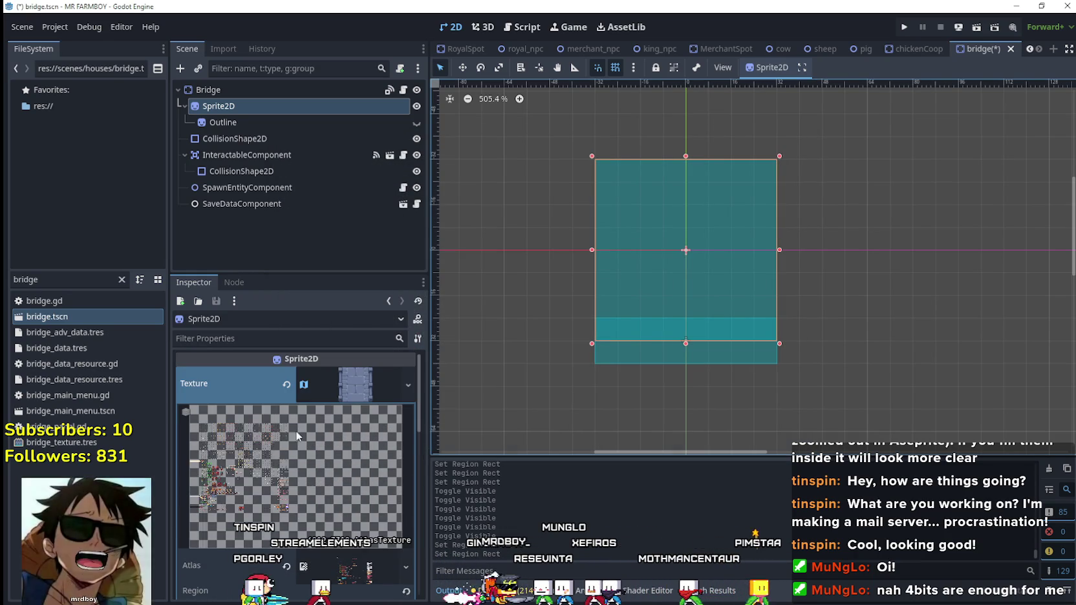
Replace the sprite's texture with a new AtlasTexture using Player.png.
left_click(286, 385)
left_click(367, 378)
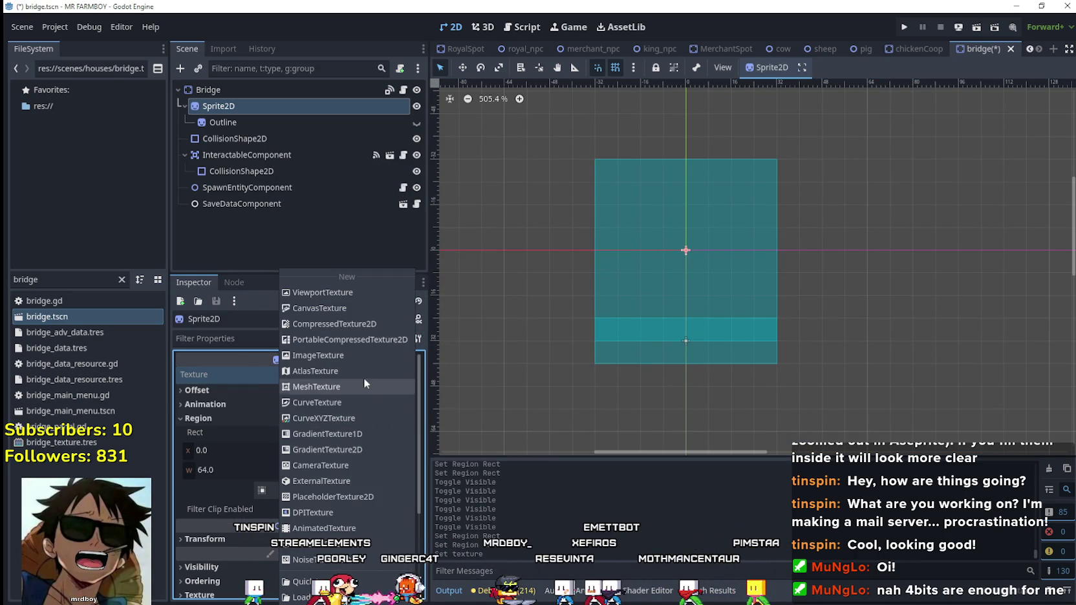
left_click(343, 372)
left_click(327, 449)
left_click(343, 556)
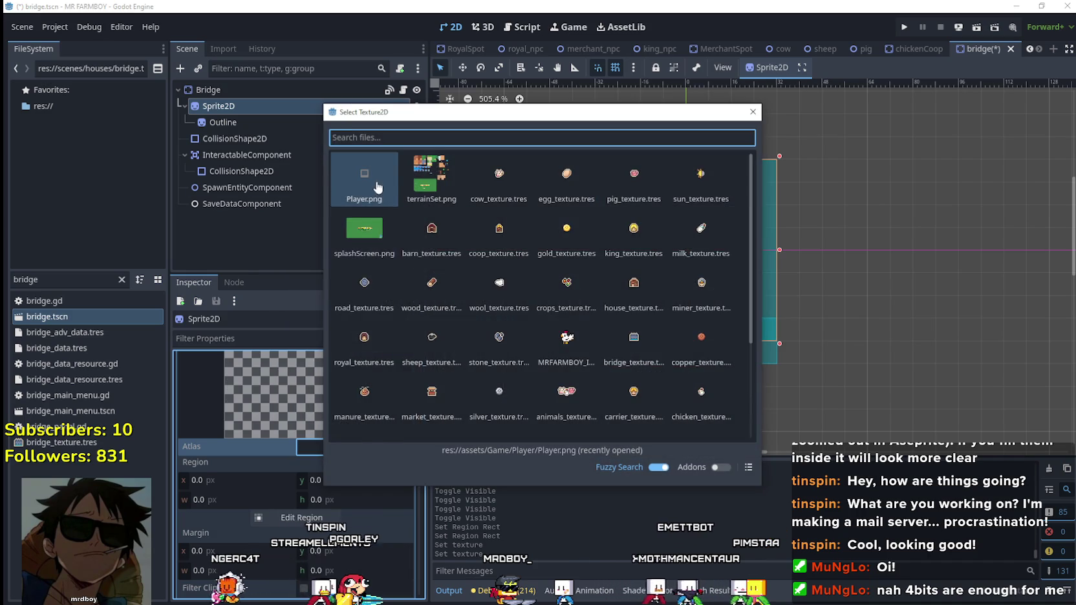
left_click(377, 187)
scroll(308, 495, "down", 5)
scroll(308, 484, "down", 2)
scroll(308, 484, "up", 2)
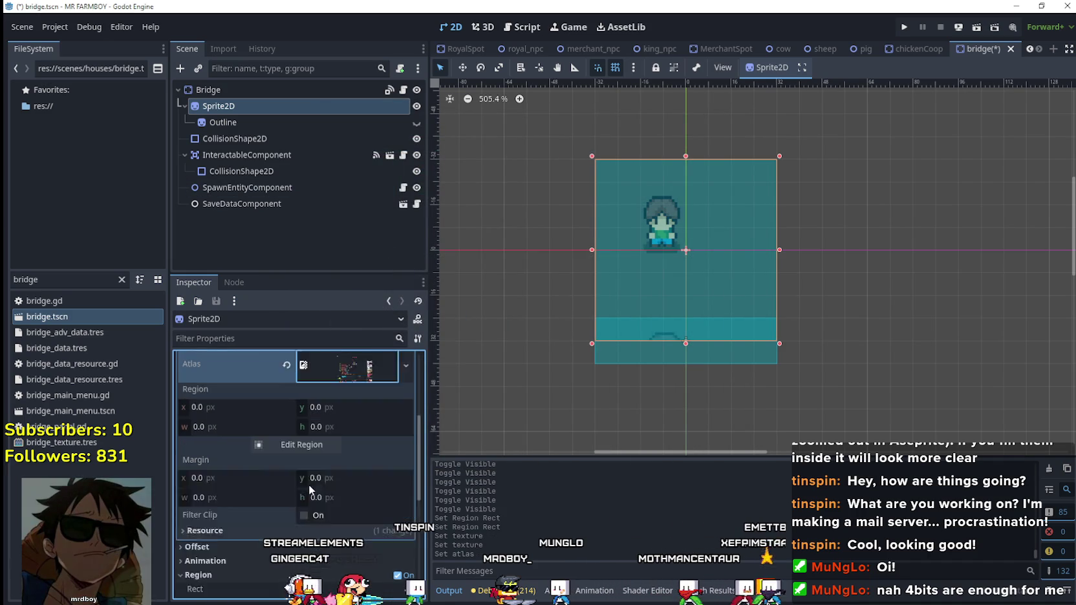
scroll(308, 477, "down", 6)
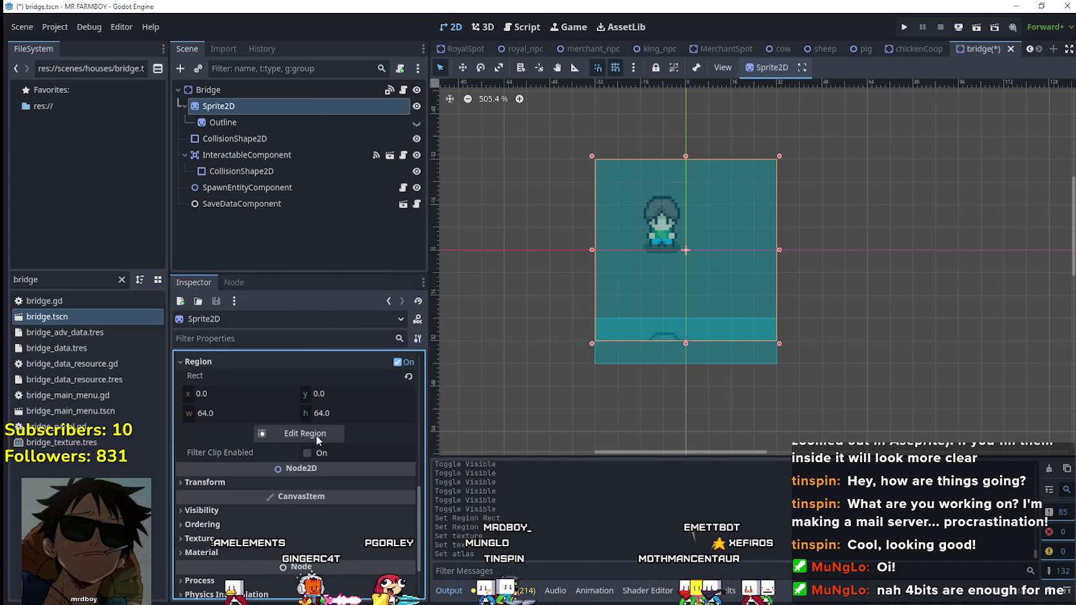
Pick the bridge tile region at 256, 1664, size 64×64, for the sprite's atlas.
left_click(316, 434)
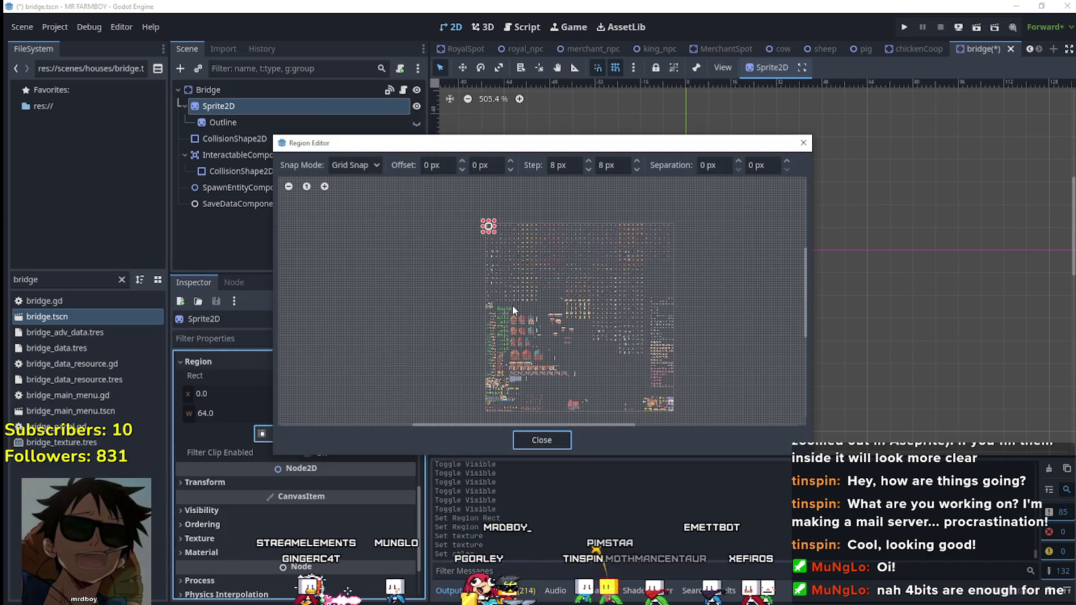
scroll(510, 368, "up", 2)
scroll(501, 367, "up", 2)
scroll(497, 373, "up", 2)
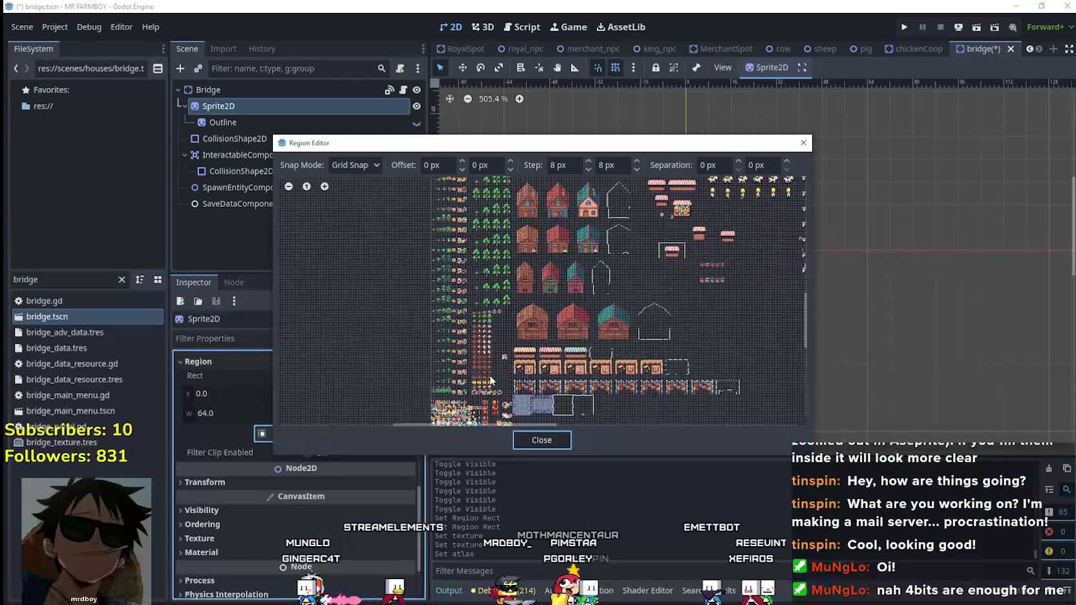
scroll(490, 379, "up", 2)
scroll(494, 362, "up", 2)
scroll(482, 369, "up", 2)
scroll(463, 380, "up", 2)
scroll(462, 373, "up", 2)
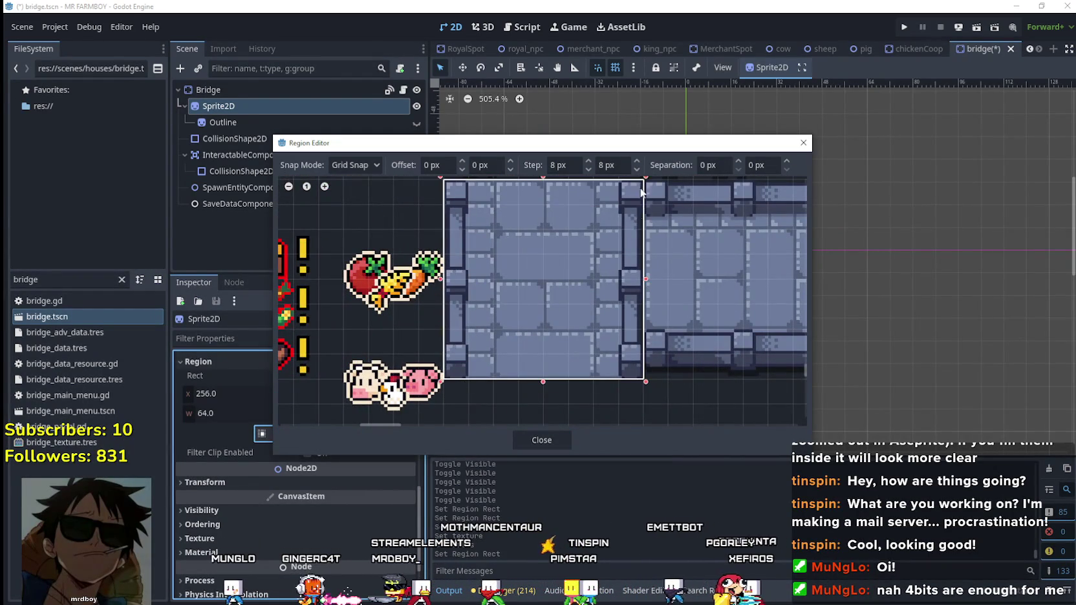
left_click(542, 440)
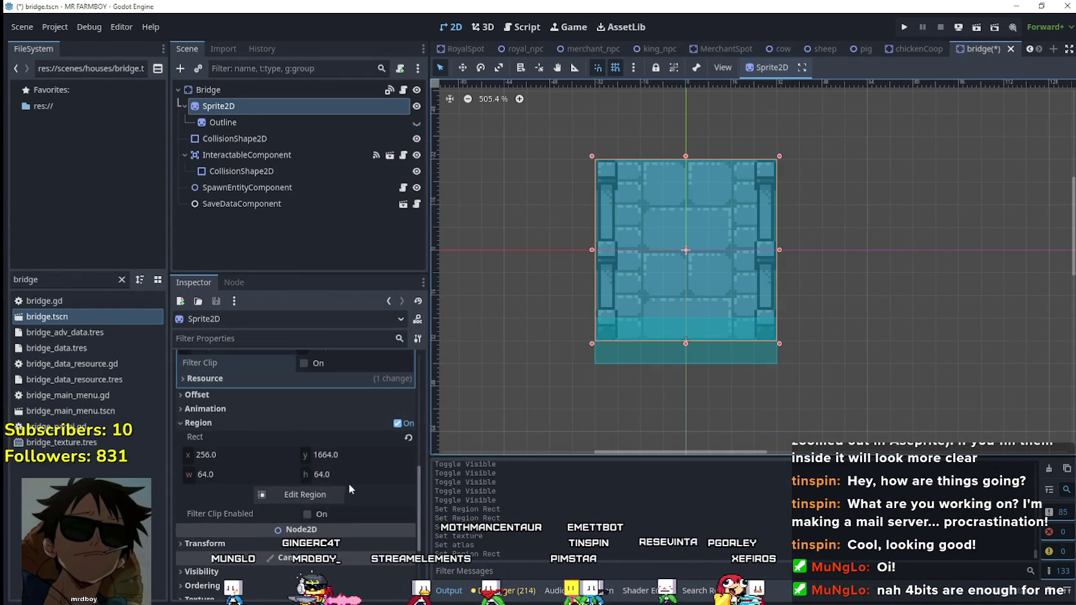
Collapse the atlas texture details and save the bridge scene.
scroll(366, 439, "up", 2)
scroll(362, 453, "up", 2)
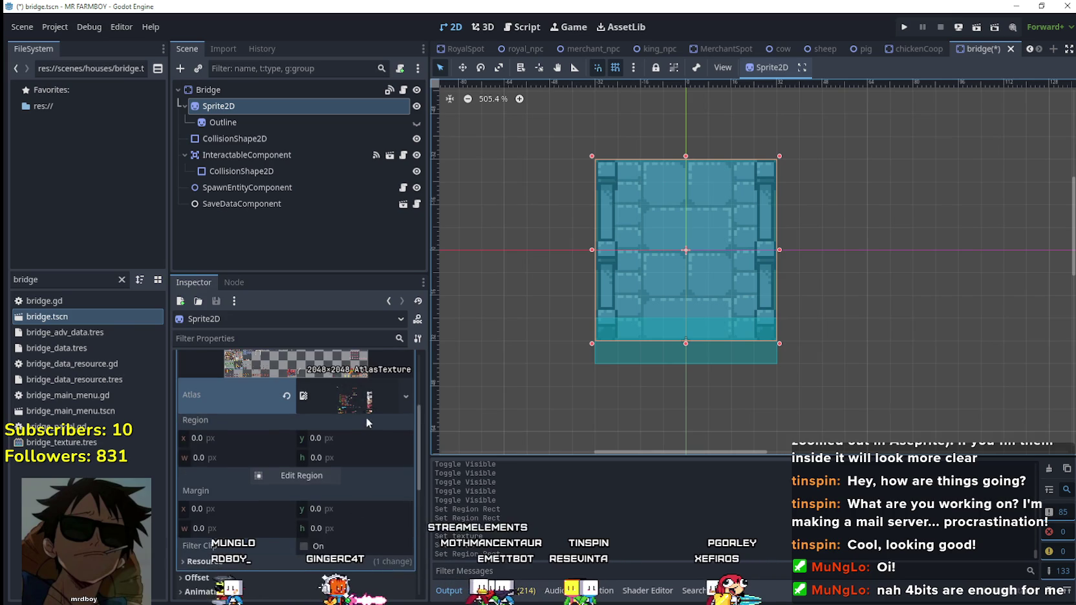
scroll(366, 420, "up", 2)
scroll(357, 415, "up", 1)
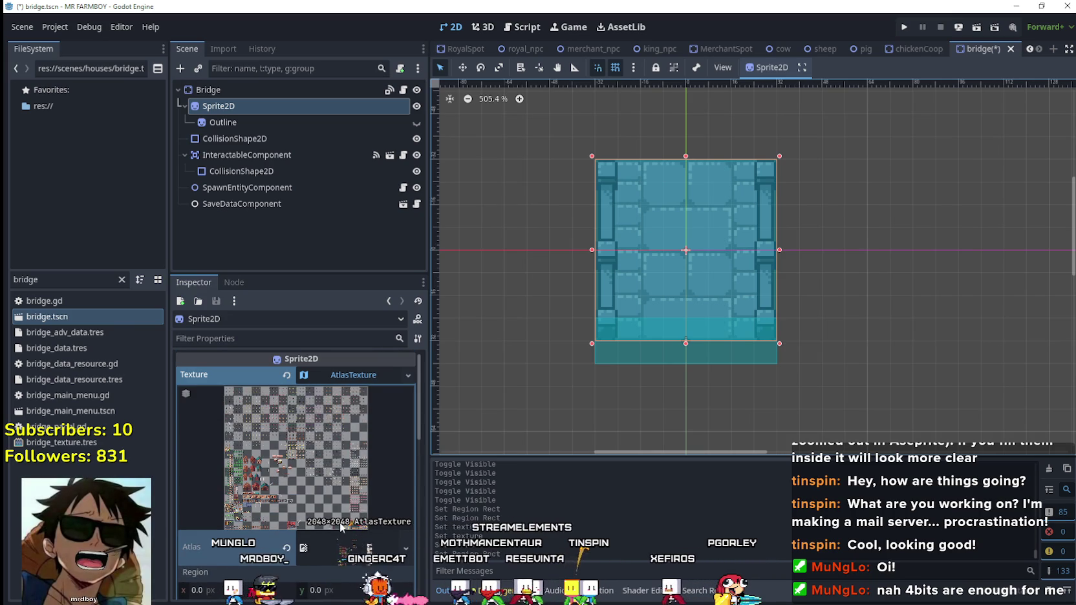
left_click(364, 375)
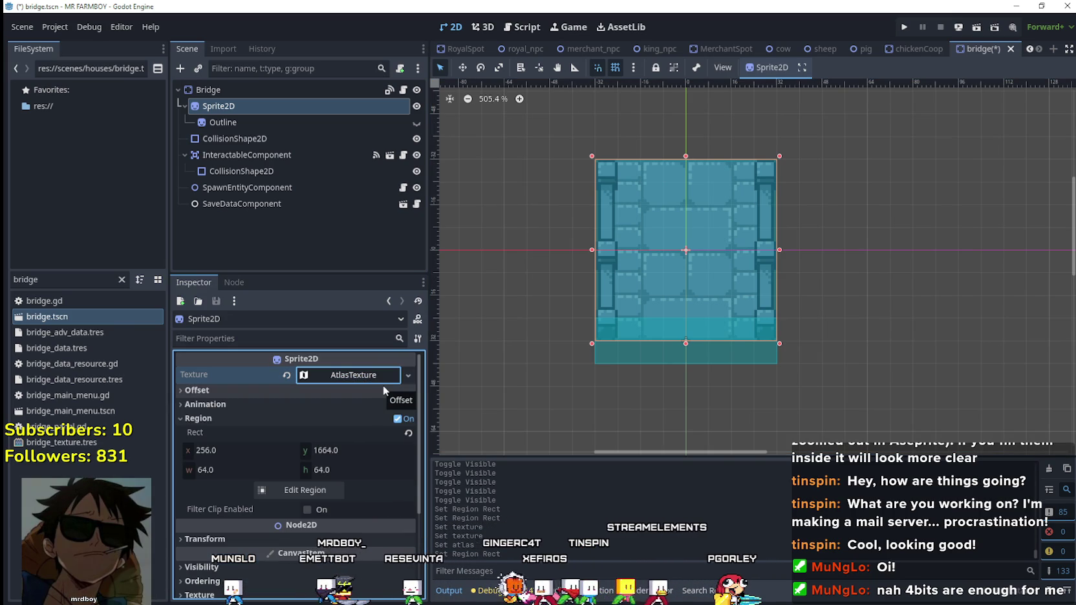
key("ctrl+s")
left_click(243, 121)
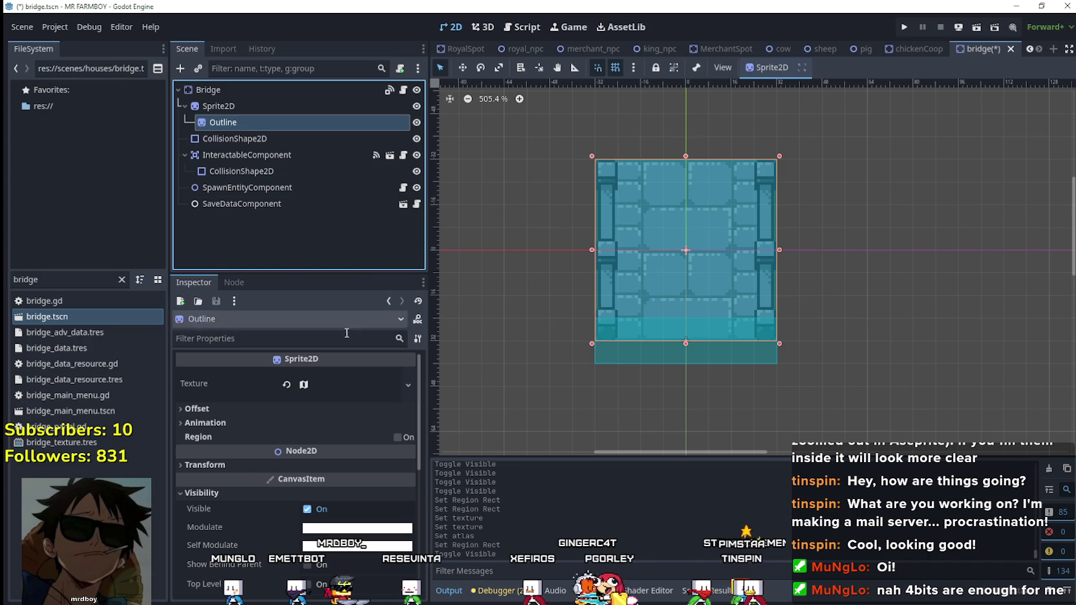
Browse the Outline's atlas in the region picker to locate the moved bridge tiles.
left_click(347, 375)
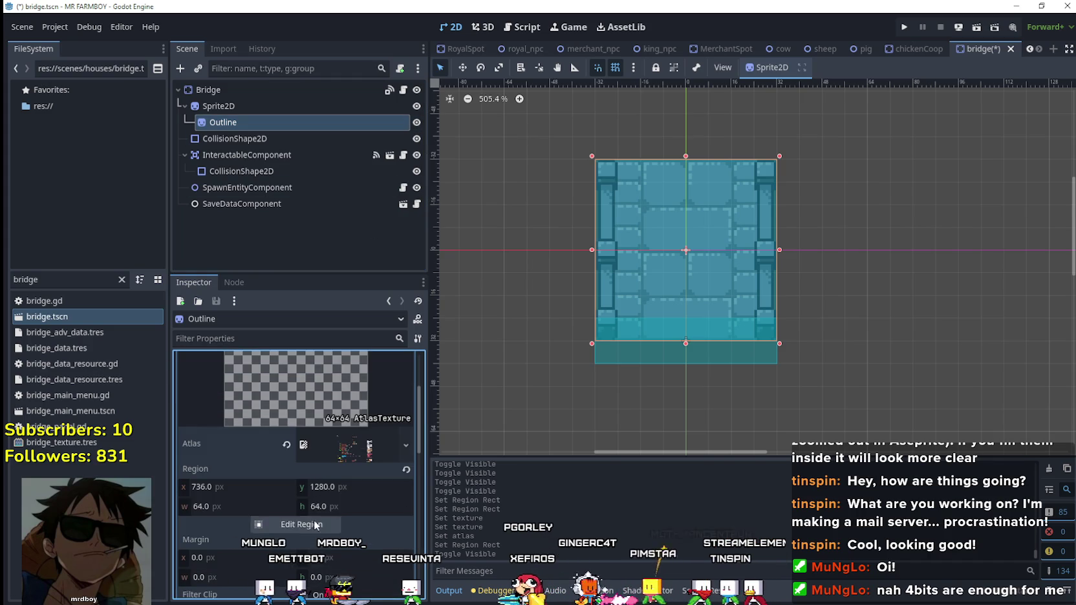
left_click(291, 524)
scroll(420, 325, "down", 2)
scroll(414, 330, "down", 2)
scroll(414, 330, "down", 2)
left_click_drag(424, 389, 507, 294)
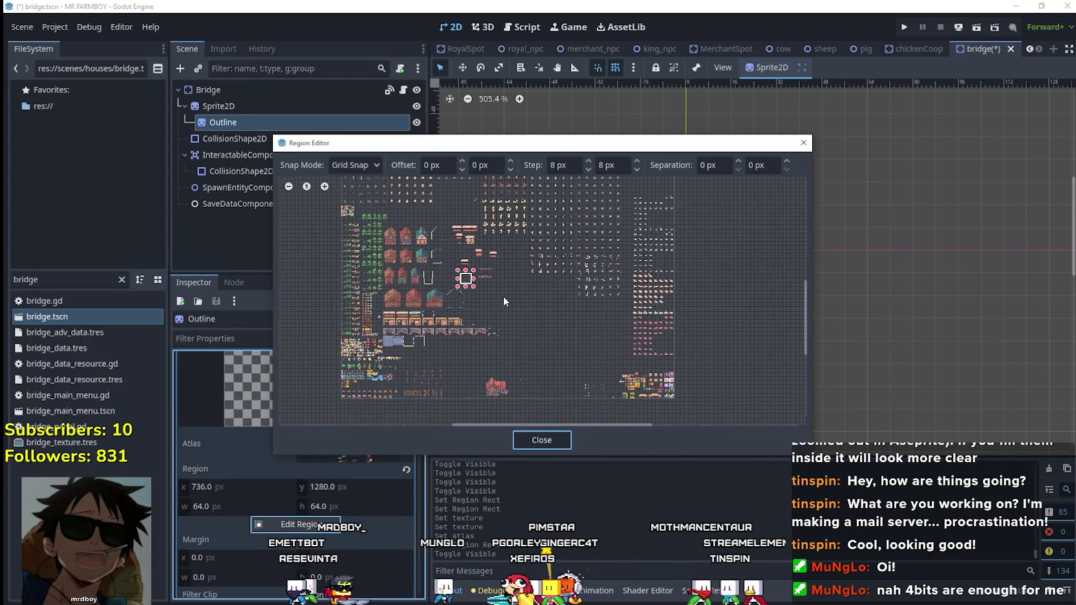
left_click(803, 142)
scroll(292, 521, "down", 2)
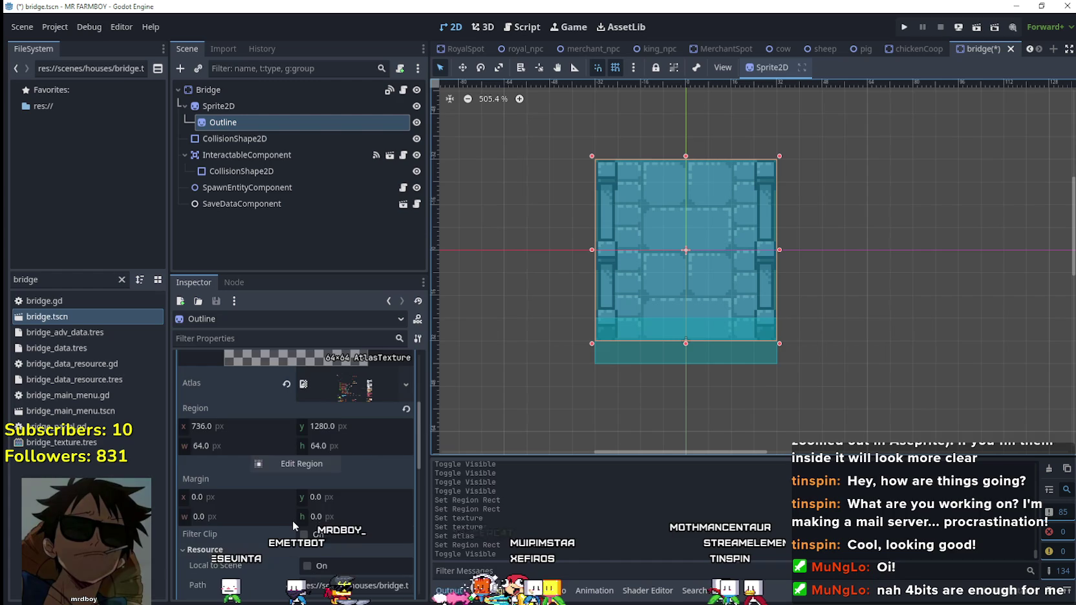
scroll(294, 518, "down", 5)
scroll(297, 513, "up", 2)
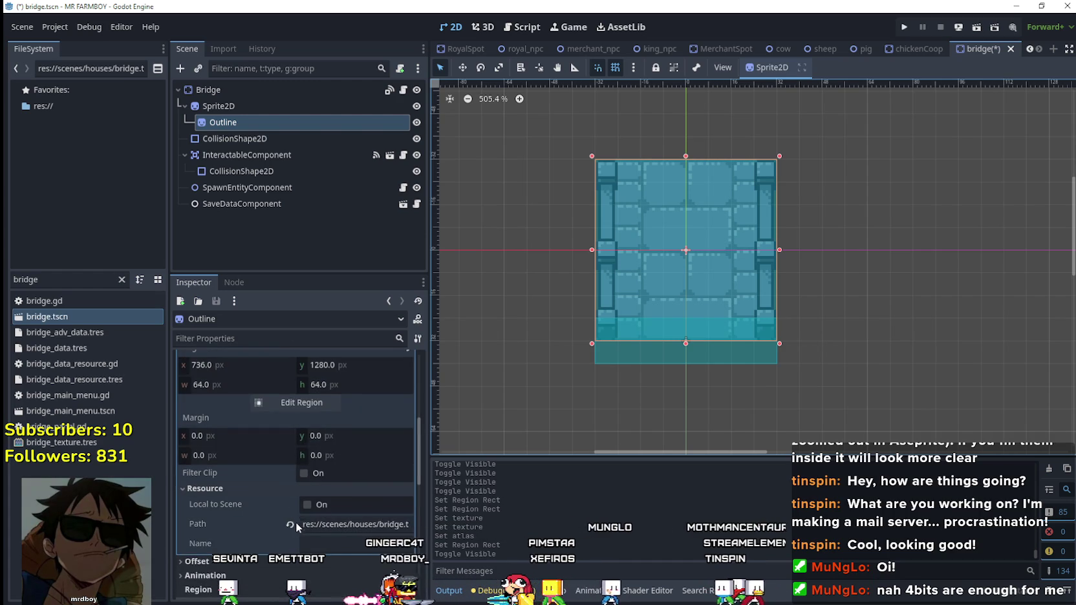
scroll(297, 513, "up", 2)
scroll(296, 529, "up", 2)
Set the Outline's atlas region to the bridge outline tile at 384, 1664.
left_click(298, 554)
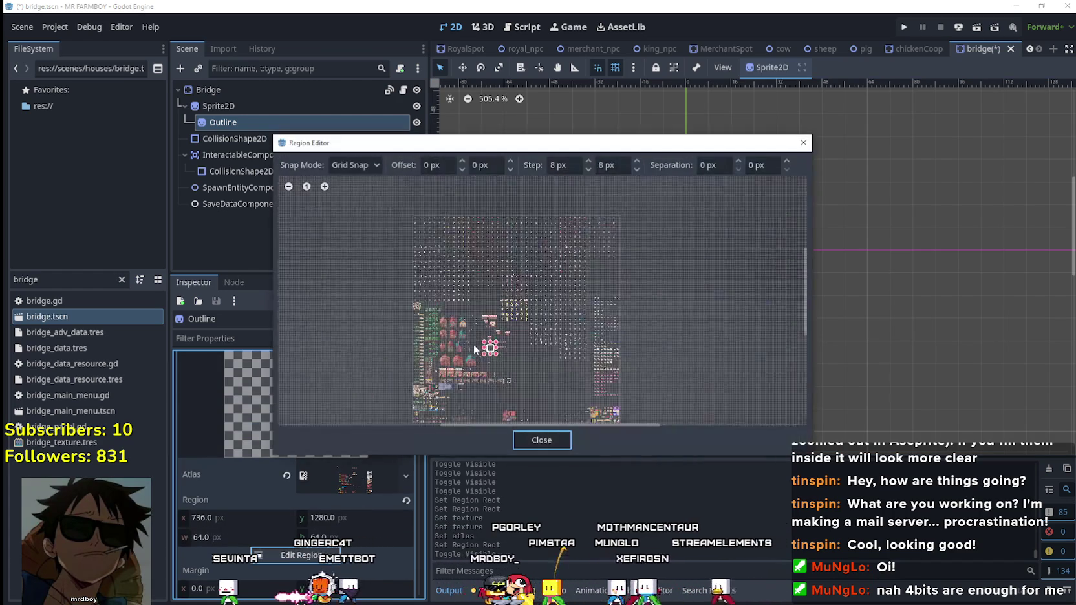
scroll(461, 350, "up", 2)
scroll(517, 362, "up", 1)
scroll(507, 359, "up", 1)
scroll(522, 270, "up", 1)
scroll(508, 323, "up", 1)
scroll(540, 334, "up", 1)
scroll(529, 348, "up", 1)
scroll(532, 343, "up", 1)
left_click_drag(531, 333, 690, 188)
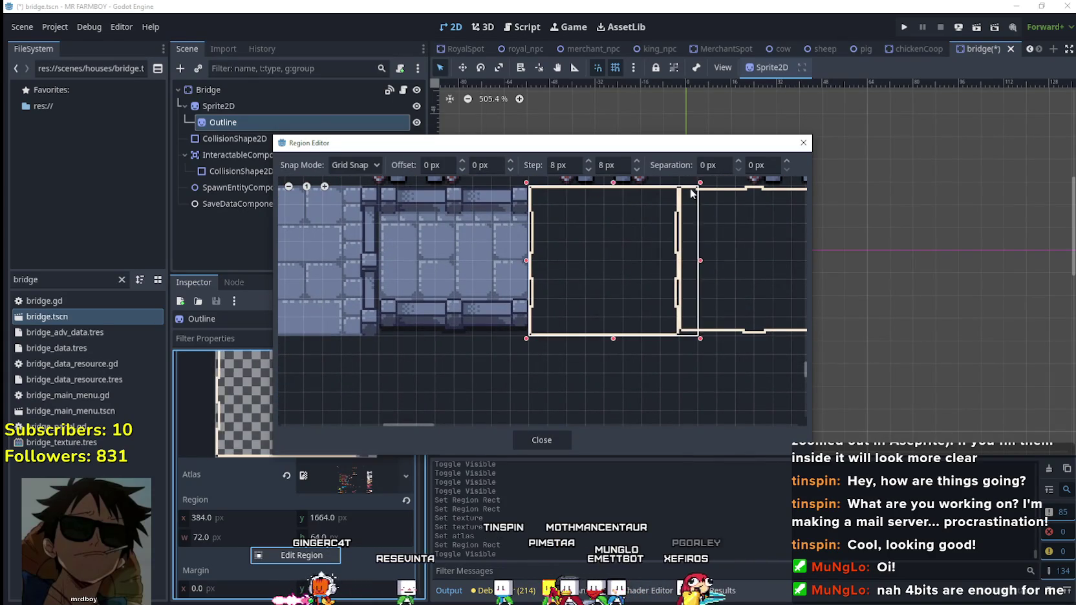
left_click(549, 438)
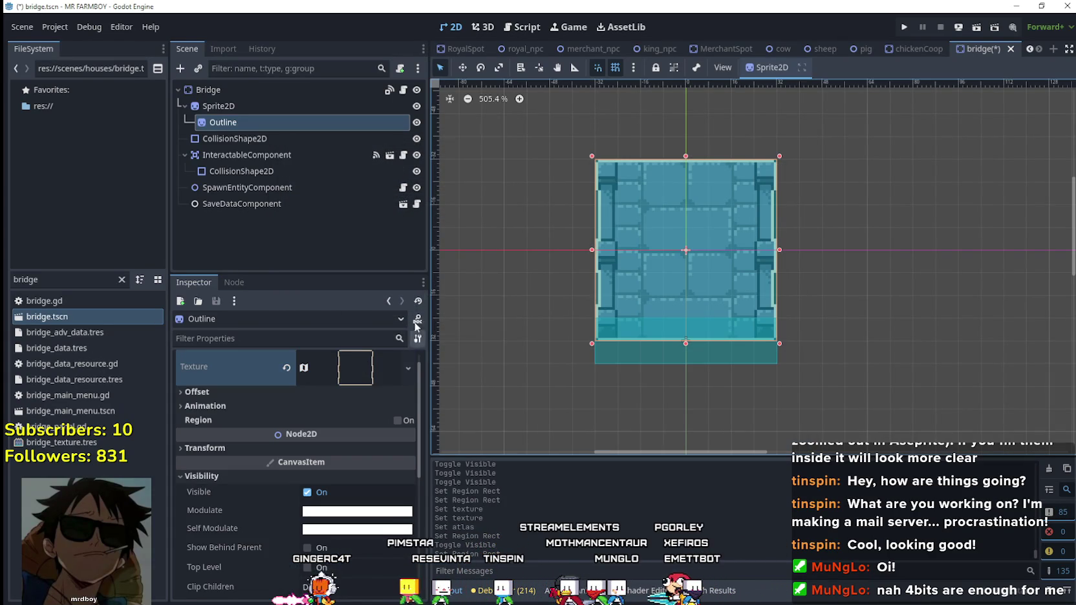
Compare with the Outline shown and hidden, leave it hidden, and save the bridge scene.
left_click(416, 122)
left_click(416, 122)
left_click(417, 123)
left_click(416, 122)
left_click(416, 122)
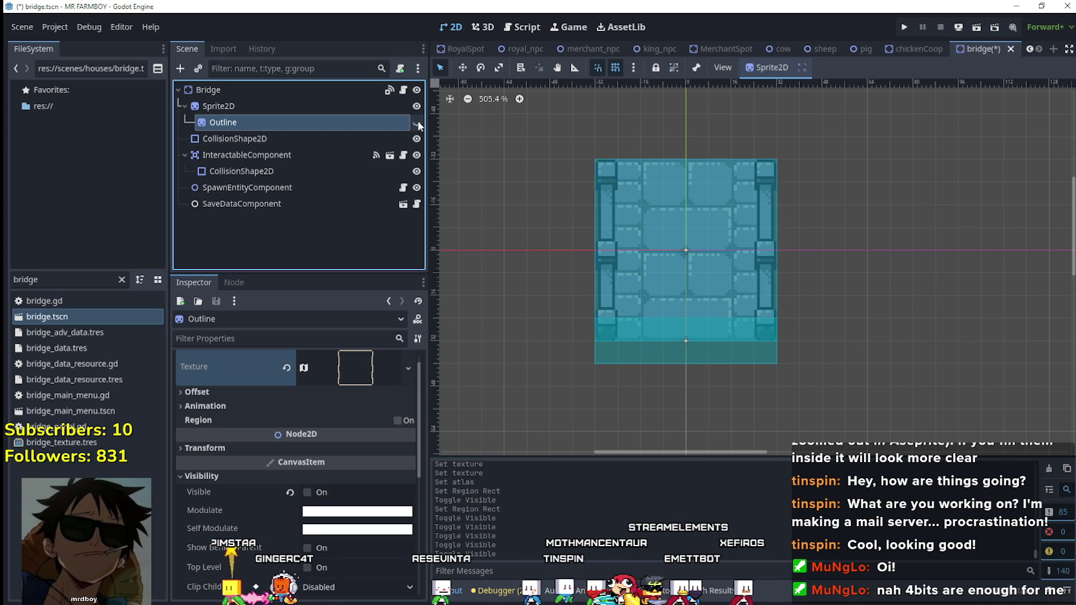
key("ctrl+s")
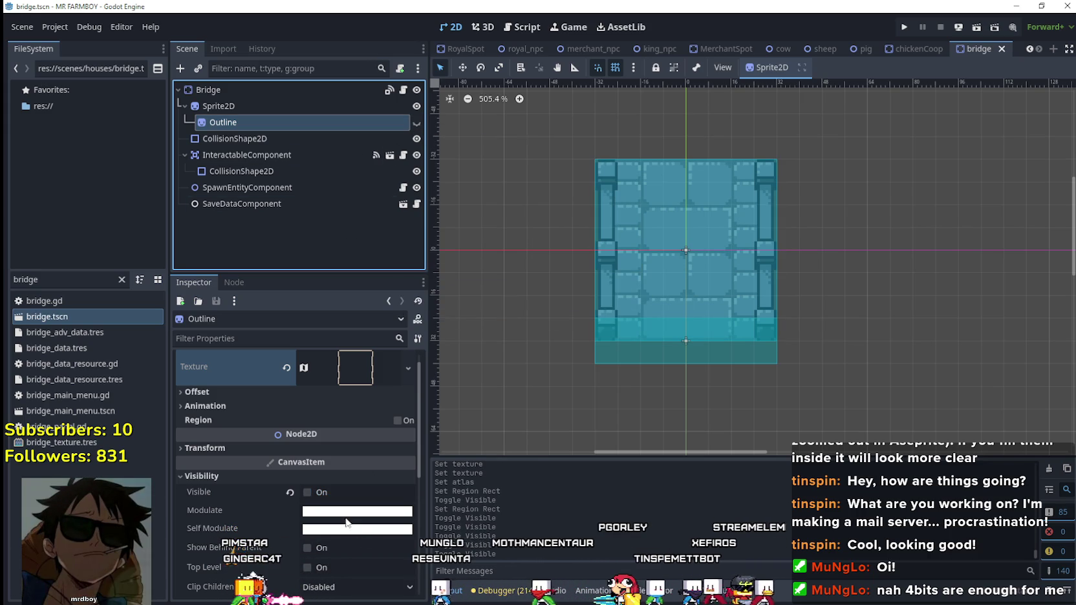
Review the atlas texture settings of the Outline and then the Sprite2D.
left_click(309, 408)
left_click(309, 406)
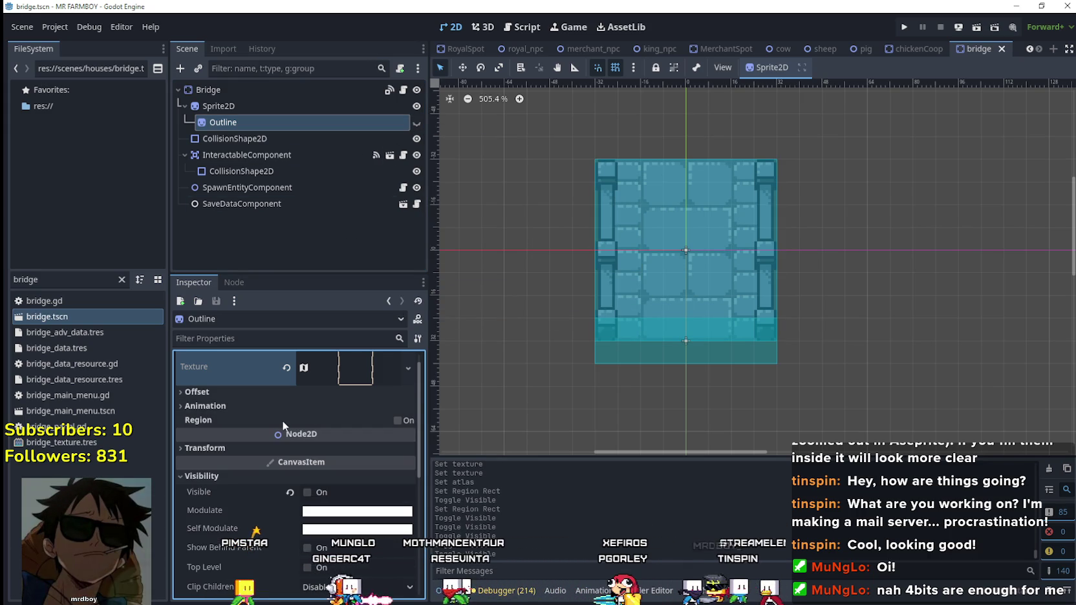
left_click(346, 386)
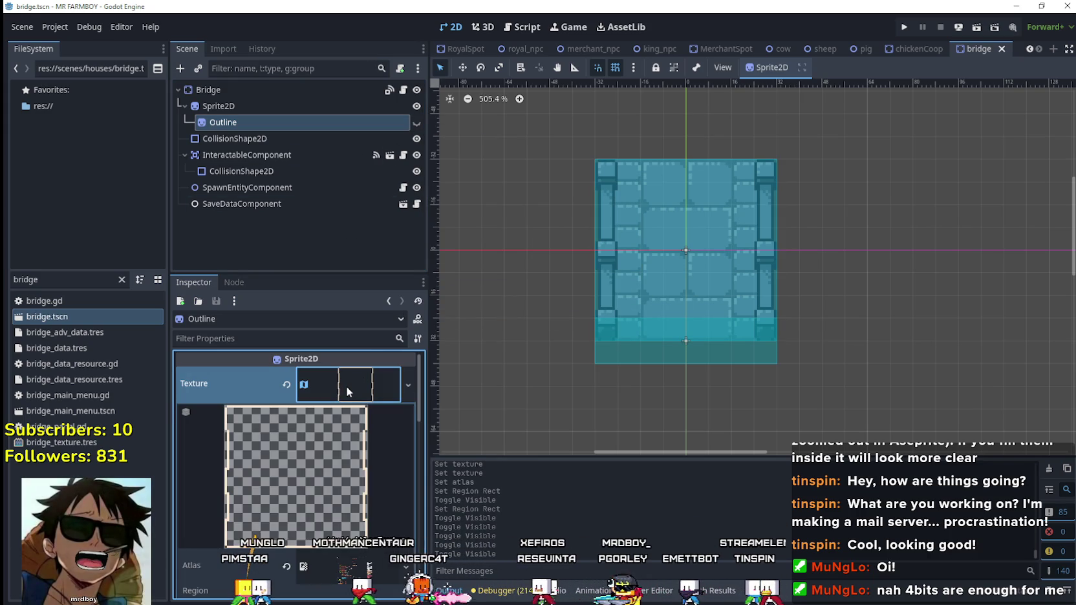
left_click(345, 385)
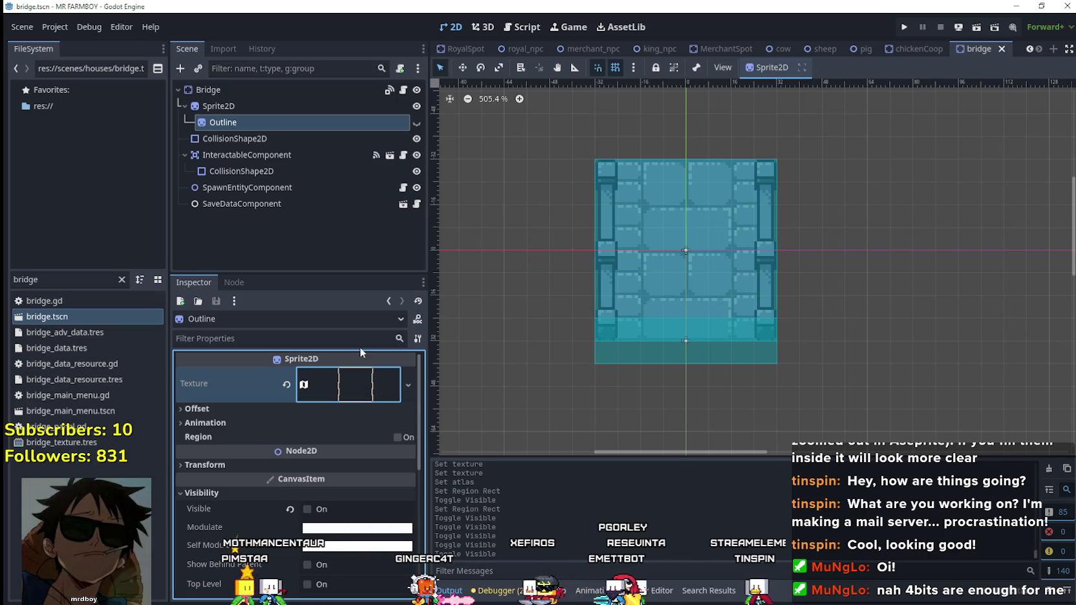
left_click(299, 109)
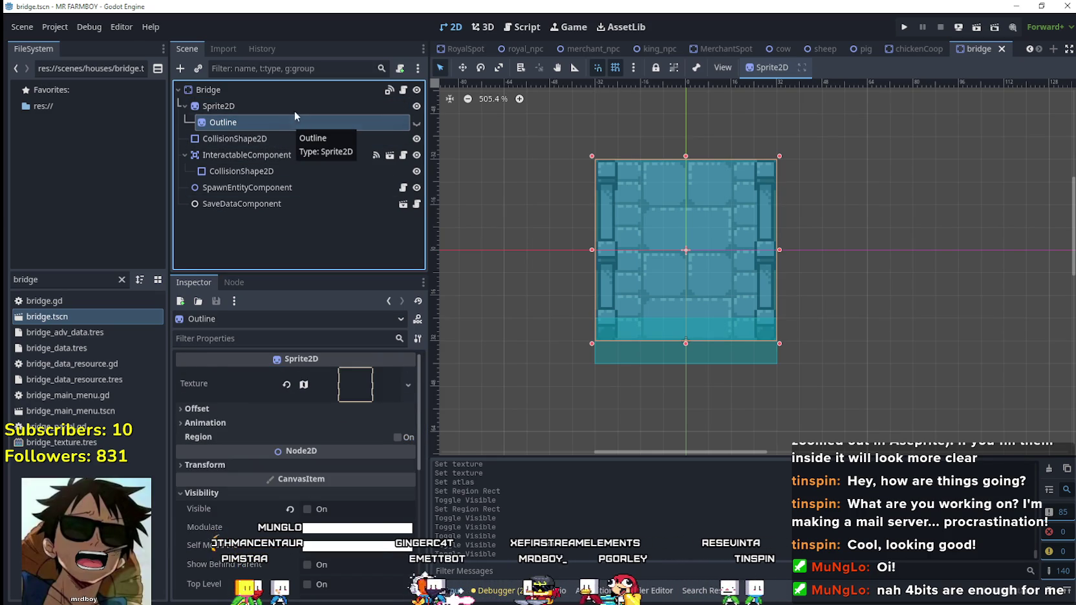
left_click(297, 107)
left_click(357, 375)
left_click(357, 373)
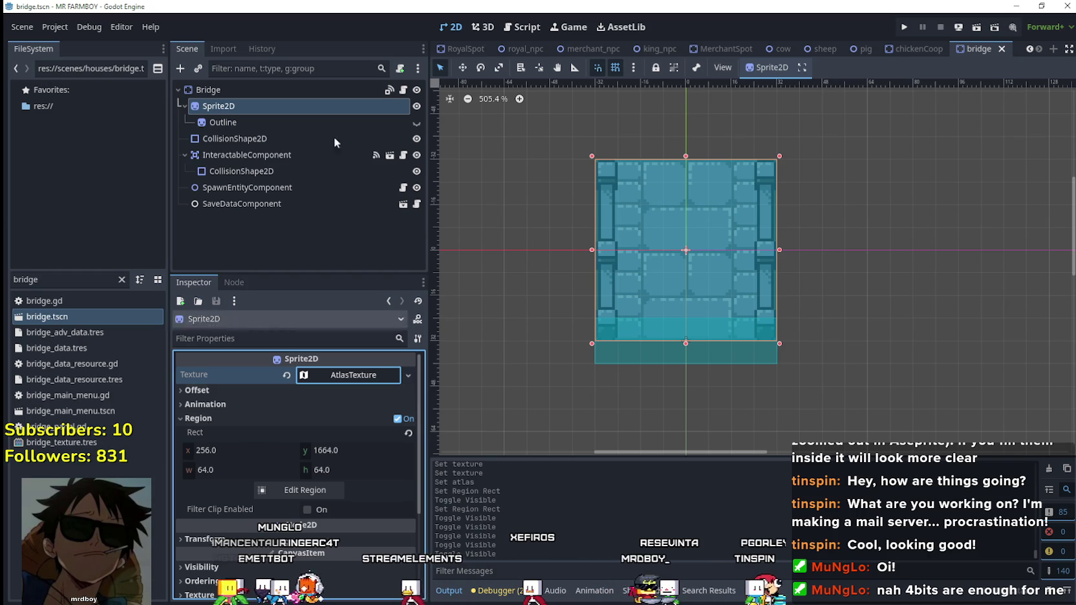
In bridge.gd's set_bridge, change the State.UP region_rect x value from 528 to 256.
left_click(404, 90)
scroll(849, 364, "down", 5)
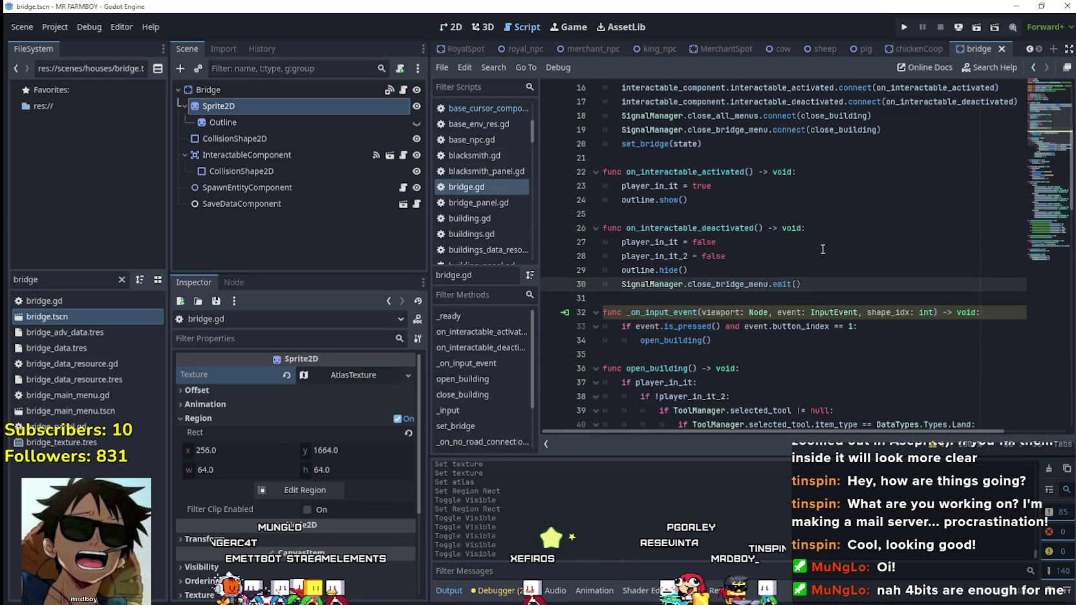
scroll(849, 363, "down", 2)
scroll(849, 363, "down", 4)
scroll(849, 364, "down", 2)
scroll(847, 355, "down", 3)
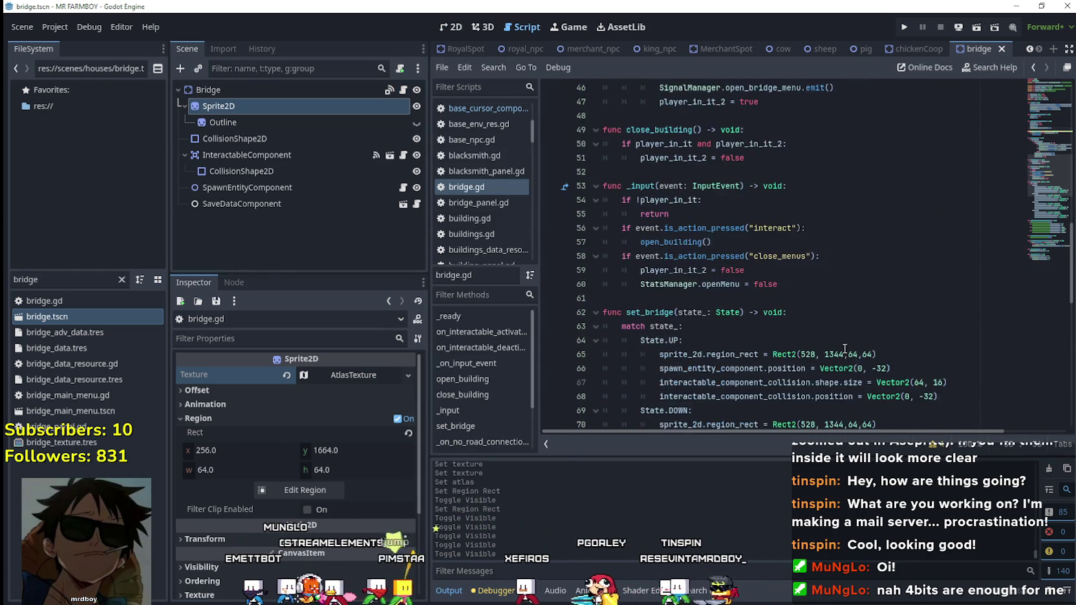
scroll(845, 349, "down", 3)
scroll(843, 343, "down", 2)
scroll(844, 343, "down", 1)
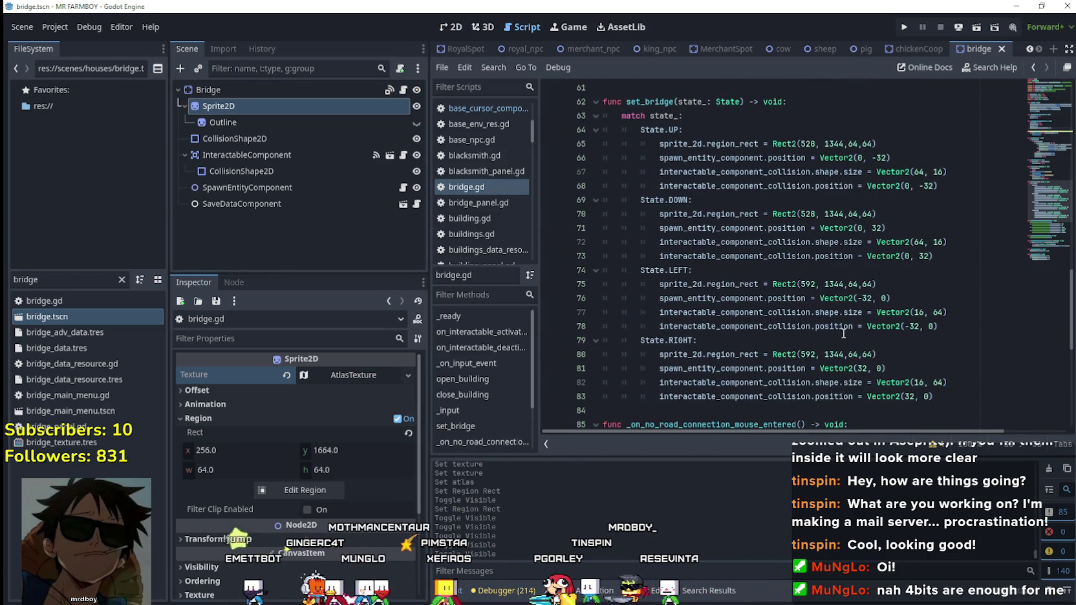
double_click(807, 143)
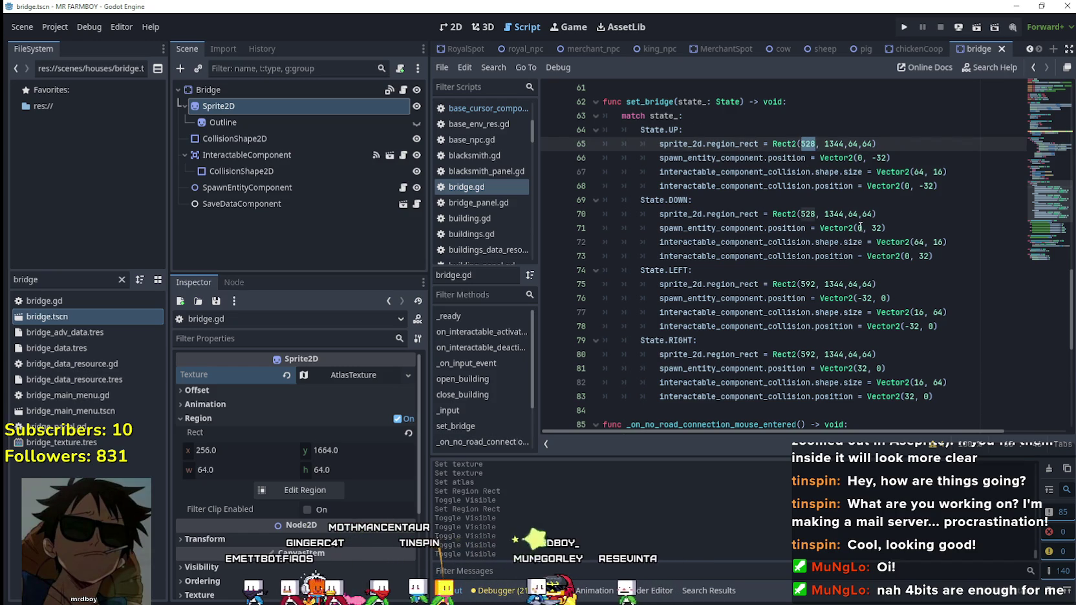
mouse_move(807, 143)
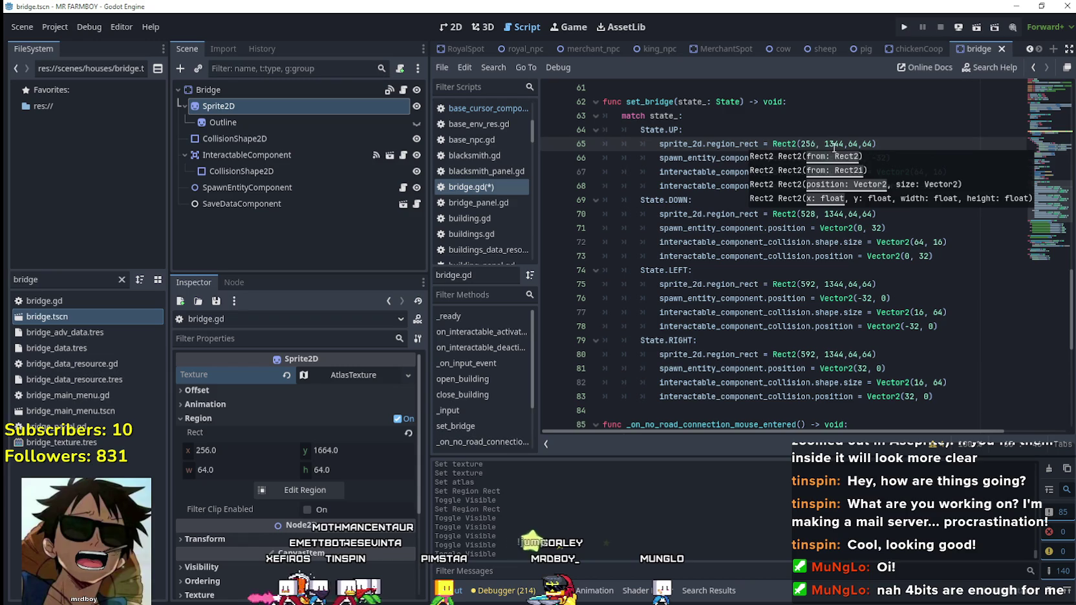
type("56, 1")
type("665")
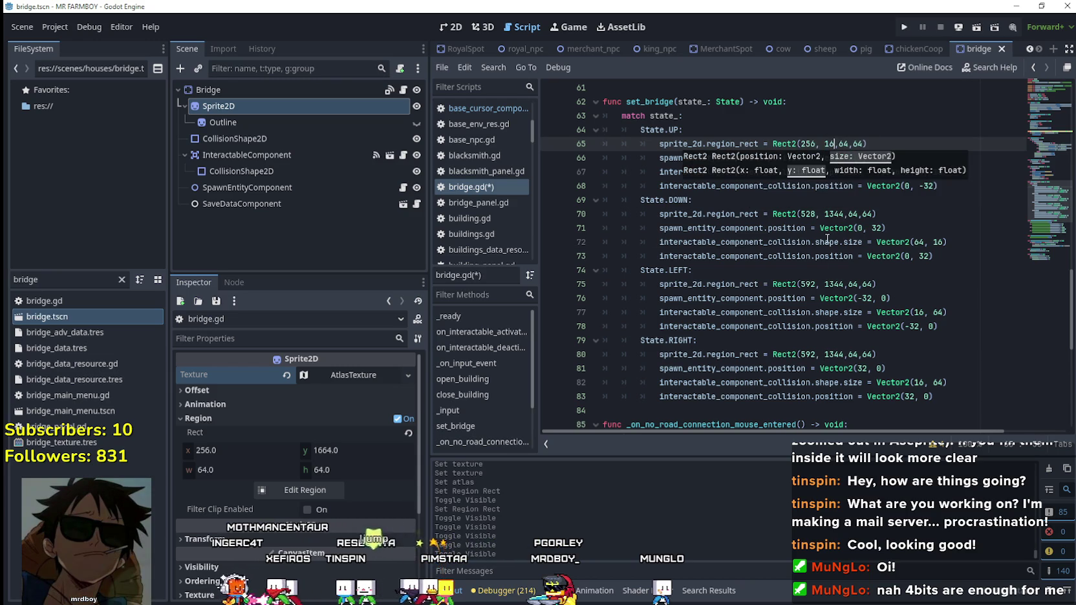